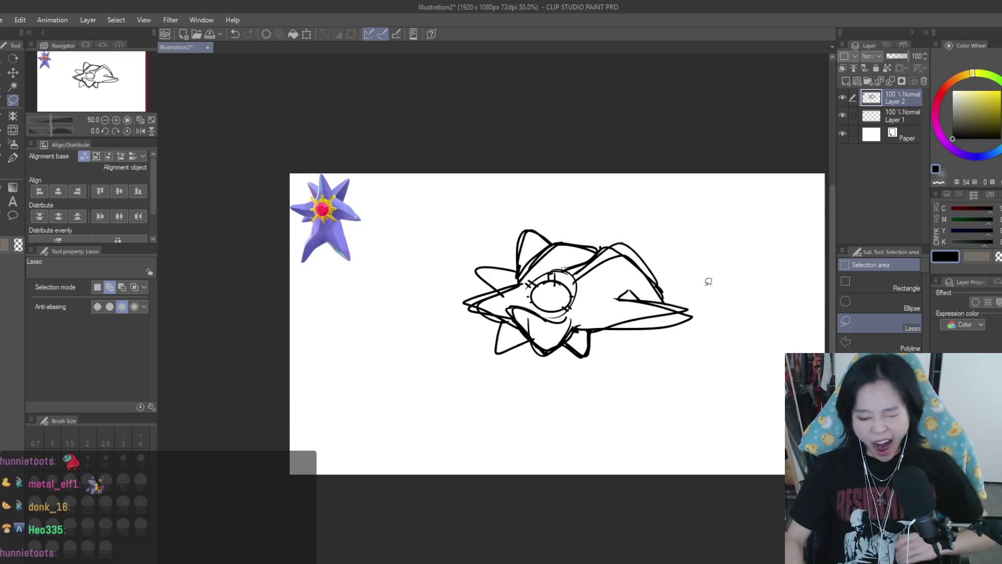
- Lasso the whole Starmie sketch and paste it onto a new layer
{"action": "scroll", "coordinate": [536, 332], "scroll_direction": "up", "scroll_amount": 1}
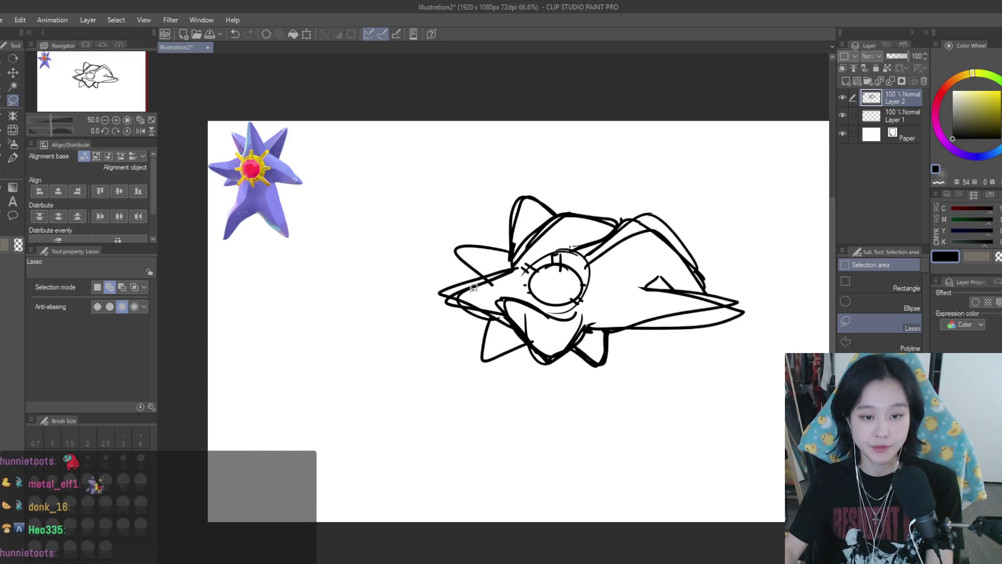
{"action": "left_click", "coordinate": [13, 158]}
{"action": "scroll", "coordinate": [620, 320], "scroll_direction": "down", "scroll_amount": 1}
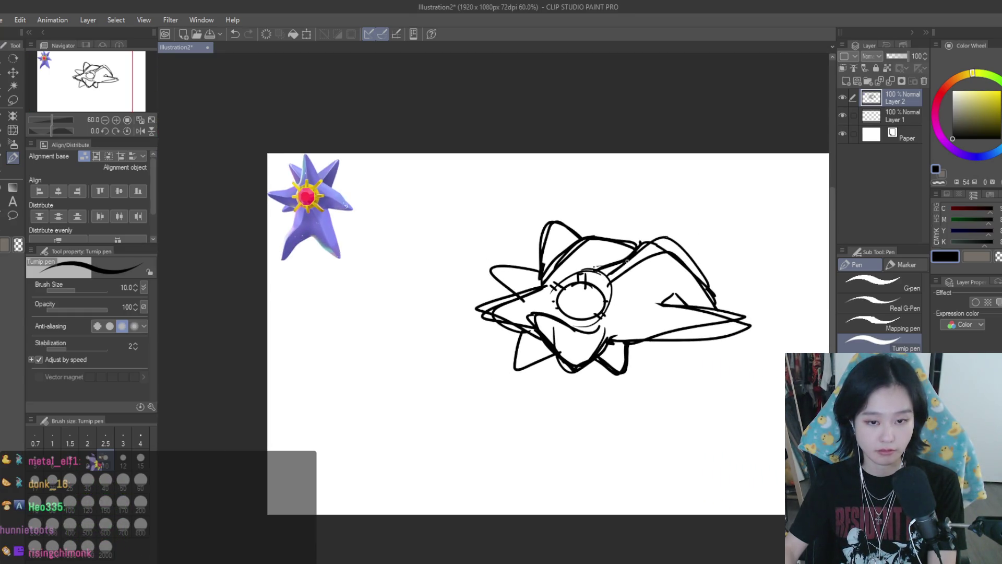
{"action": "scroll", "coordinate": [642, 266], "scroll_direction": "down", "scroll_amount": 2}
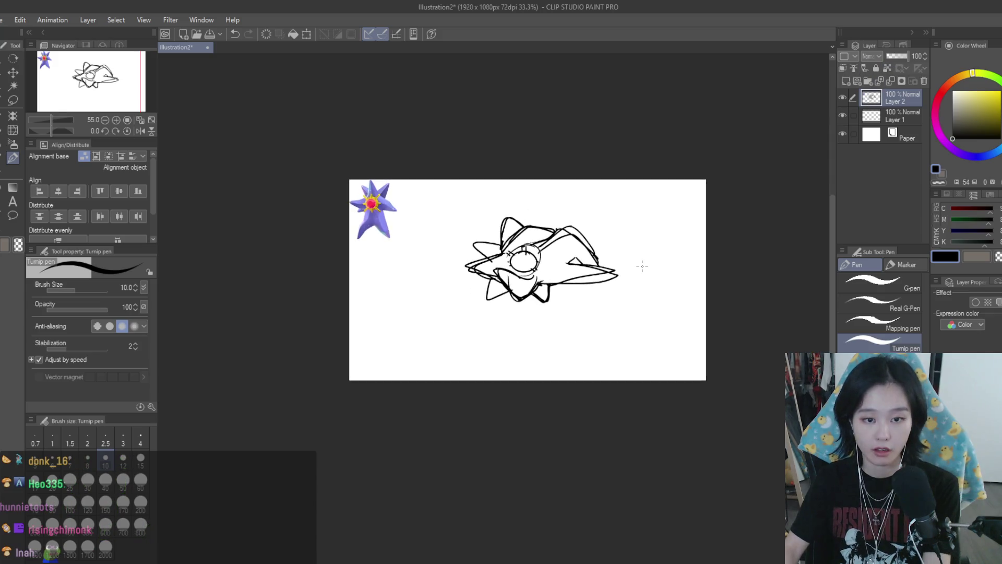
{"action": "scroll", "coordinate": [642, 267], "scroll_direction": "up", "scroll_amount": 1}
{"action": "key", "text": "ctrl+t"}
{"action": "left_click", "coordinate": [13, 100]}
{"action": "mouse_move", "coordinate": [585, 154]}
{"action": "left_mouse_down"}
{"action": "mouse_move", "coordinate": [394, 327]}
{"action": "mouse_move", "coordinate": [539, 139]}
{"action": "left_mouse_up"}
{"action": "key", "text": "ctrl+x"}
{"action": "key", "text": "ctrl+v"}
- Try and cancel a rotation, then enlarge the pasted sketch toward the lower right
{"action": "key", "text": "ctrl+t"}
{"action": "mouse_move", "coordinate": [715, 209]}
{"action": "left_mouse_down"}
{"action": "mouse_move", "coordinate": [721, 230]}
{"action": "mouse_move", "coordinate": [563, 385]}
{"action": "mouse_move", "coordinate": [550, 382]}
{"action": "left_mouse_up"}
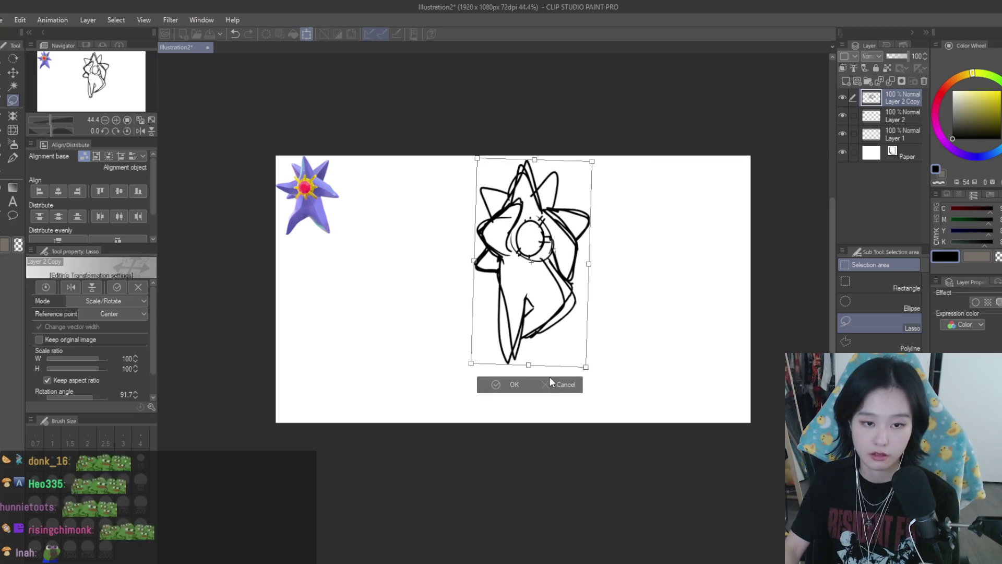
{"action": "left_click", "coordinate": [551, 382]}
{"action": "key", "text": "ctrl+t"}
{"action": "left_click_drag", "start_coordinate": [638, 317], "coordinate": [714, 367]}
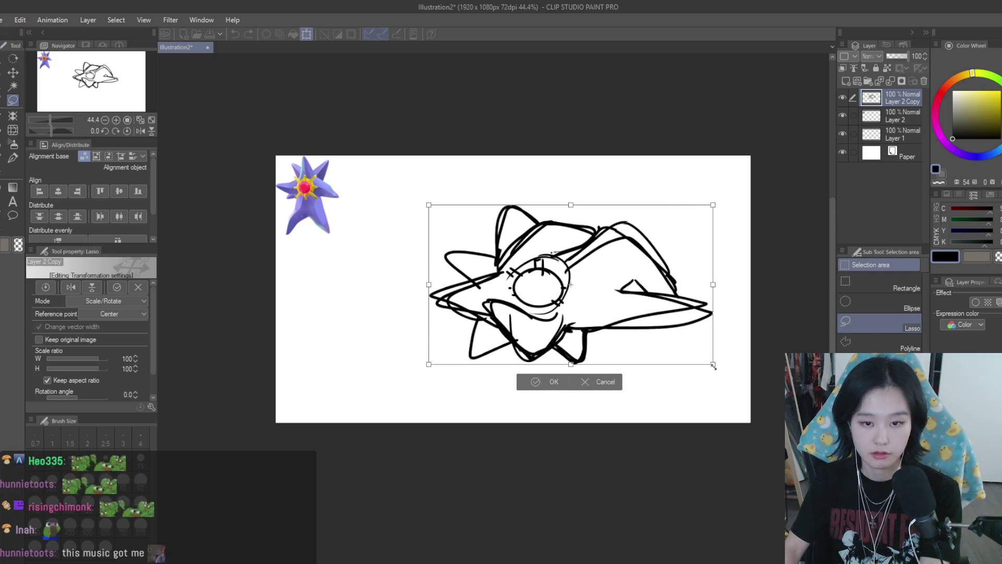
{"action": "key", "text": "Return"}
{"action": "scroll", "coordinate": [487, 206], "scroll_direction": "up", "scroll_amount": 3}
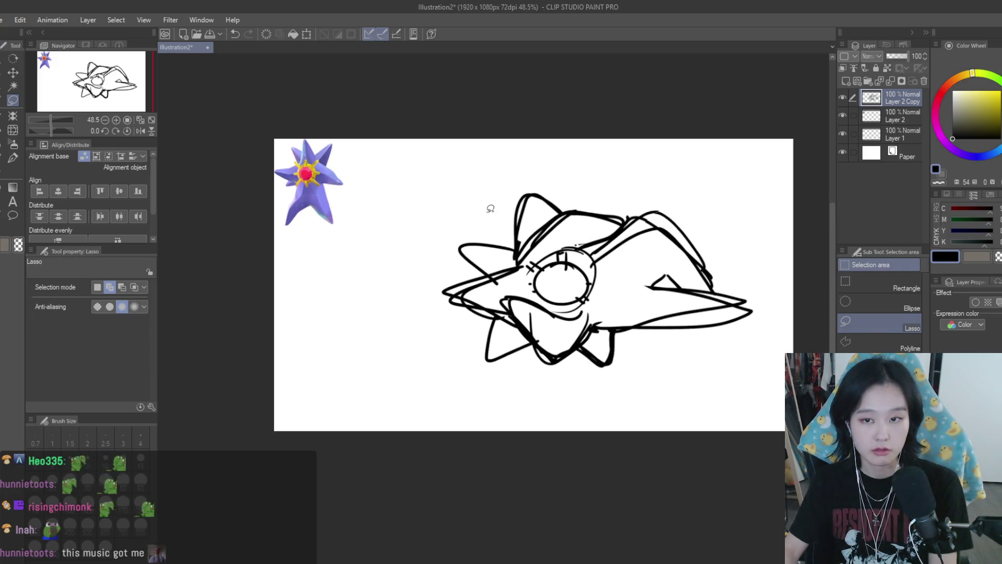
{"action": "left_click", "coordinate": [13, 72]}
- Fade the sketch copy to 8% opacity, set the pen to size 12, and add Layer 3
{"action": "left_click_drag", "start_coordinate": [896, 58], "coordinate": [888, 58]}
{"action": "key", "text": "p"}
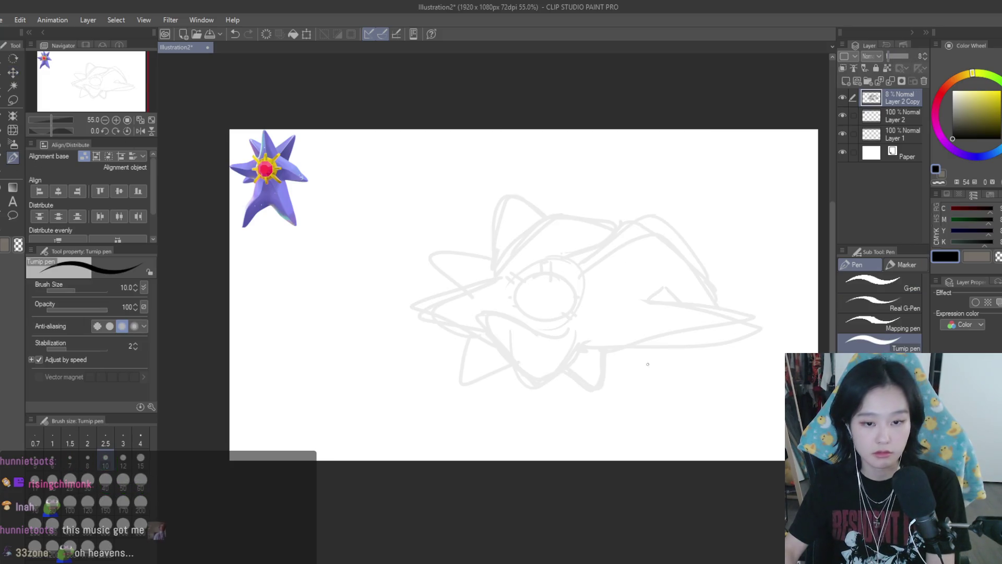
{"action": "scroll", "coordinate": [527, 254], "scroll_direction": "down", "scroll_amount": 1}
{"action": "key", "text": "bracketright"}
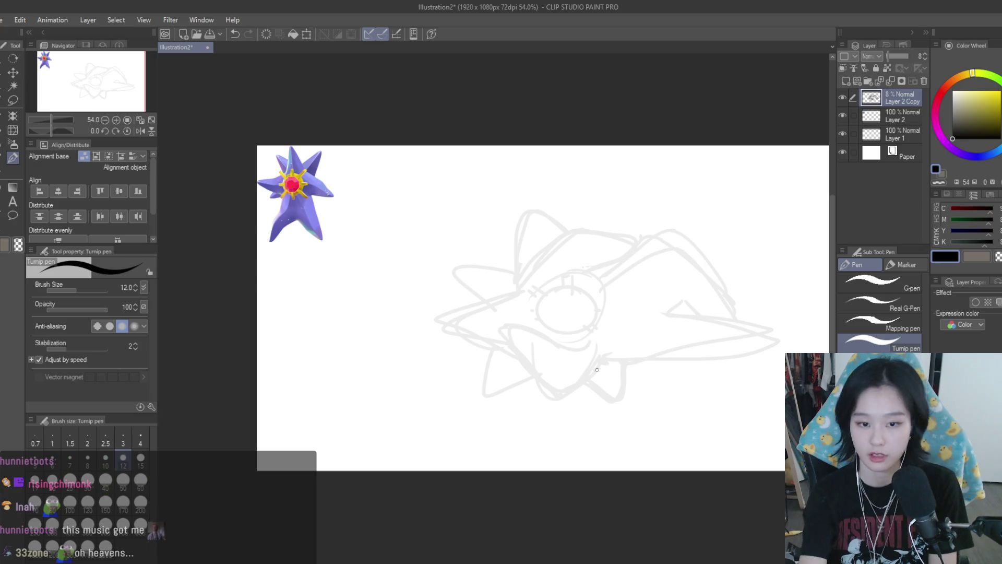
{"action": "key", "text": "ctrl+shift+n"}
- Ink the V-shaped arm's outer strokes over the faded sketch, redrawing until they fit
{"action": "mouse_move", "coordinate": [602, 354]}
{"action": "left_mouse_down"}
{"action": "mouse_move", "coordinate": [493, 332]}
{"action": "mouse_move", "coordinate": [554, 391]}
{"action": "mouse_move", "coordinate": [501, 330]}
{"action": "mouse_move", "coordinate": [558, 338]}
{"action": "mouse_move", "coordinate": [550, 399]}
{"action": "left_mouse_up"}
{"action": "key", "text": "ctrl+z"}
{"action": "key", "text": "ctrl+z"}
{"action": "key", "text": "ctrl+z"}
{"action": "key", "text": "ctrl+z"}
{"action": "key", "text": "ctrl+z"}
{"action": "key", "text": "ctrl+z"}
{"action": "mouse_move", "coordinate": [554, 338]}
{"action": "left_mouse_down"}
{"action": "mouse_move", "coordinate": [504, 325]}
{"action": "mouse_move", "coordinate": [546, 388]}
{"action": "left_mouse_up"}
{"action": "key", "text": "ctrl+z"}
{"action": "left_click_drag", "start_coordinate": [603, 350], "coordinate": [546, 392]}
{"action": "key", "text": "ctrl+z"}
{"action": "left_click_drag", "start_coordinate": [603, 350], "coordinate": [545, 393]}
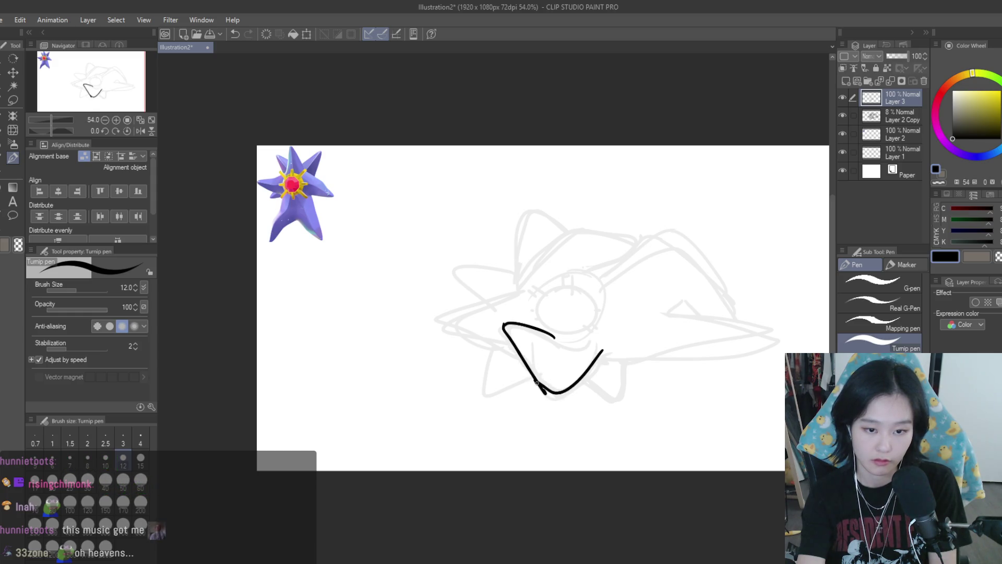
{"action": "key", "text": "e"}
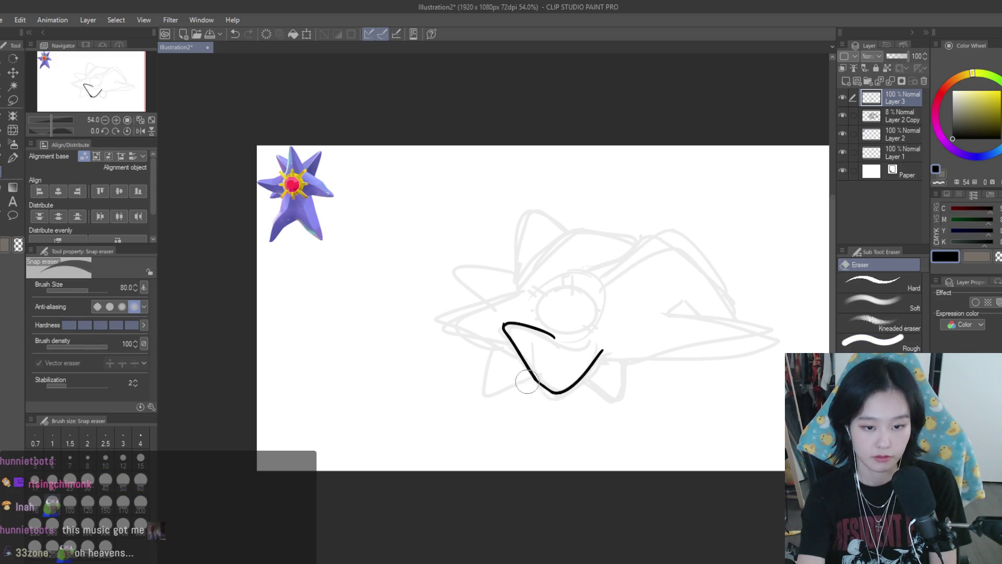
{"action": "key", "text": "p"}
- Ink the inner diagonal edge inside the V, retrying several strokes
{"action": "mouse_move", "coordinate": [504, 326]}
{"action": "left_mouse_down"}
{"action": "mouse_move", "coordinate": [558, 382]}
{"action": "mouse_move", "coordinate": [584, 341]}
{"action": "left_mouse_up"}
{"action": "key", "text": "ctrl+z"}
{"action": "left_click_drag", "start_coordinate": [505, 327], "coordinate": [554, 374]}
{"action": "key", "text": "ctrl+z"}
{"action": "key", "text": "ctrl+z"}
{"action": "left_click_drag", "start_coordinate": [505, 326], "coordinate": [560, 387]}
{"action": "key", "text": "ctrl+z"}
{"action": "key", "text": "ctrl+z"}
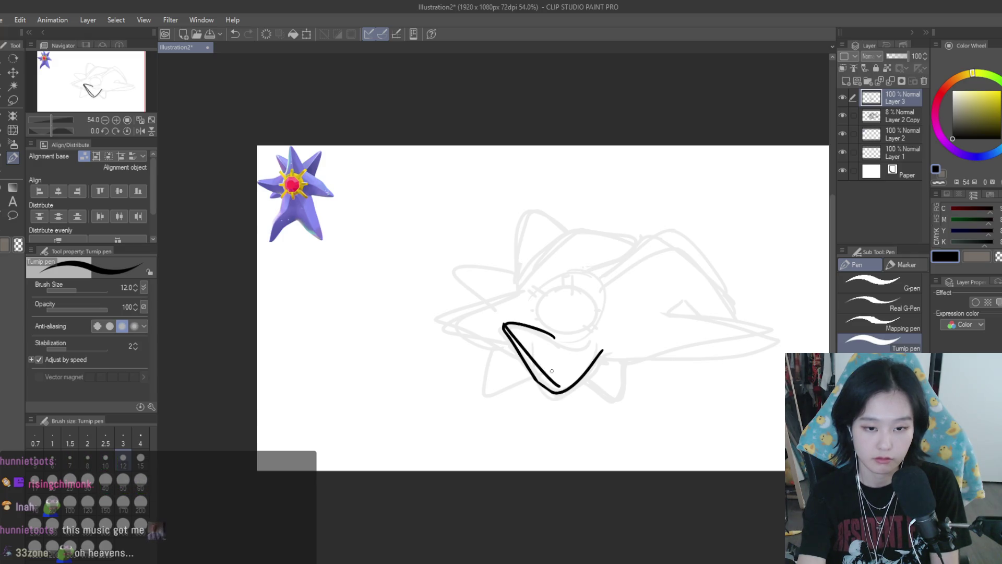
{"action": "key", "text": "ctrl+z"}
{"action": "key", "text": "ctrl+z"}
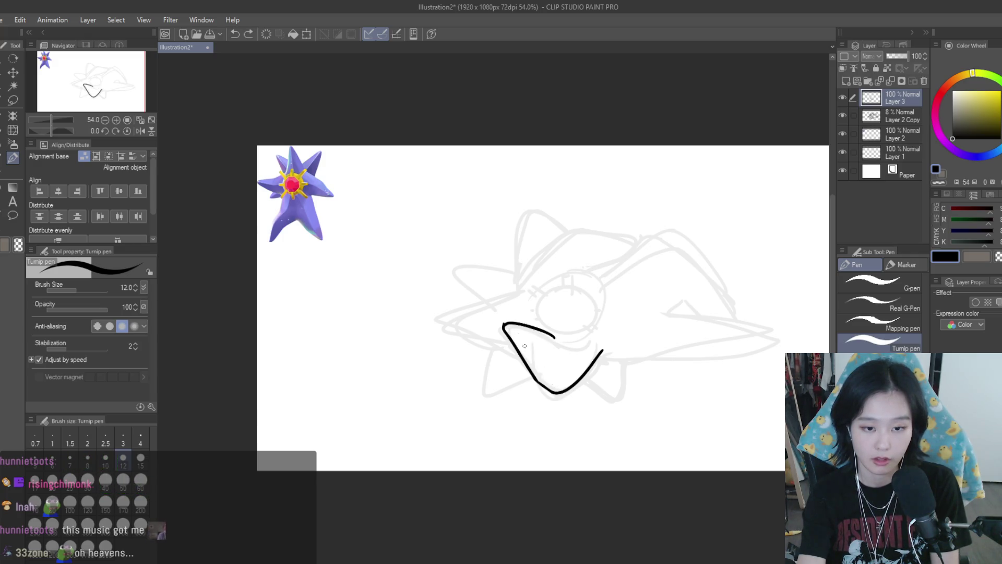
{"action": "left_click_drag", "start_coordinate": [515, 330], "coordinate": [563, 382]}
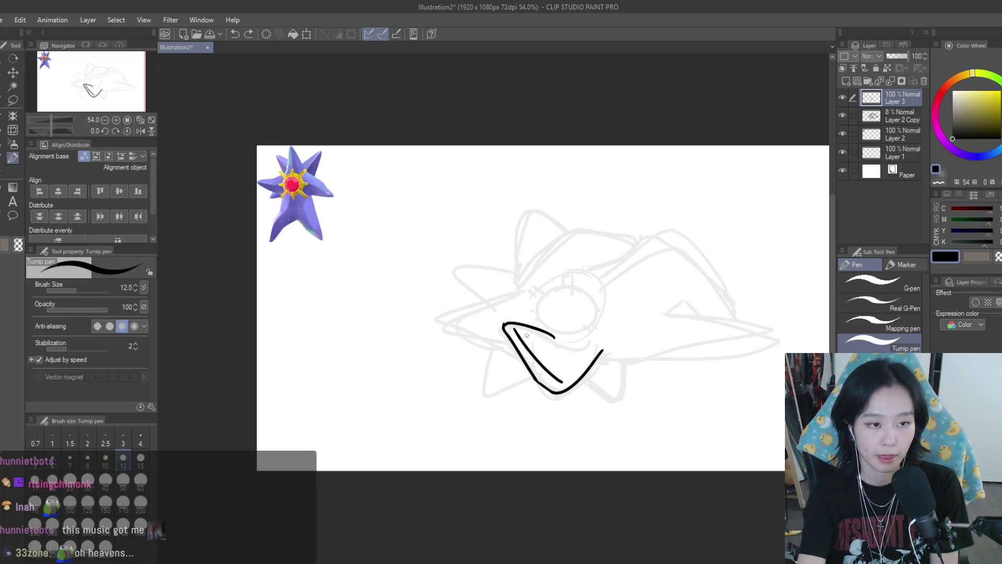
{"action": "left_click_drag", "start_coordinate": [505, 324], "coordinate": [560, 384]}
{"action": "key", "text": "ctrl+z"}
{"action": "mouse_move", "coordinate": [553, 348]}
{"action": "left_mouse_down"}
{"action": "mouse_move", "coordinate": [580, 346]}
{"action": "mouse_move", "coordinate": [565, 345]}
{"action": "left_mouse_up"}
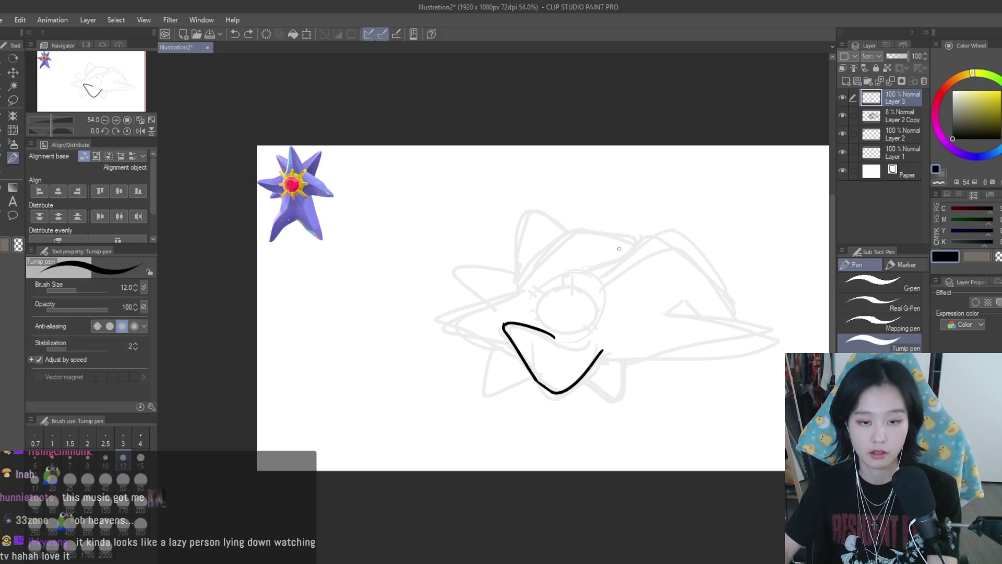
{"action": "scroll", "coordinate": [511, 303], "scroll_direction": "down", "scroll_amount": 2}
{"action": "scroll", "coordinate": [511, 303], "scroll_direction": "up", "scroll_amount": 2}
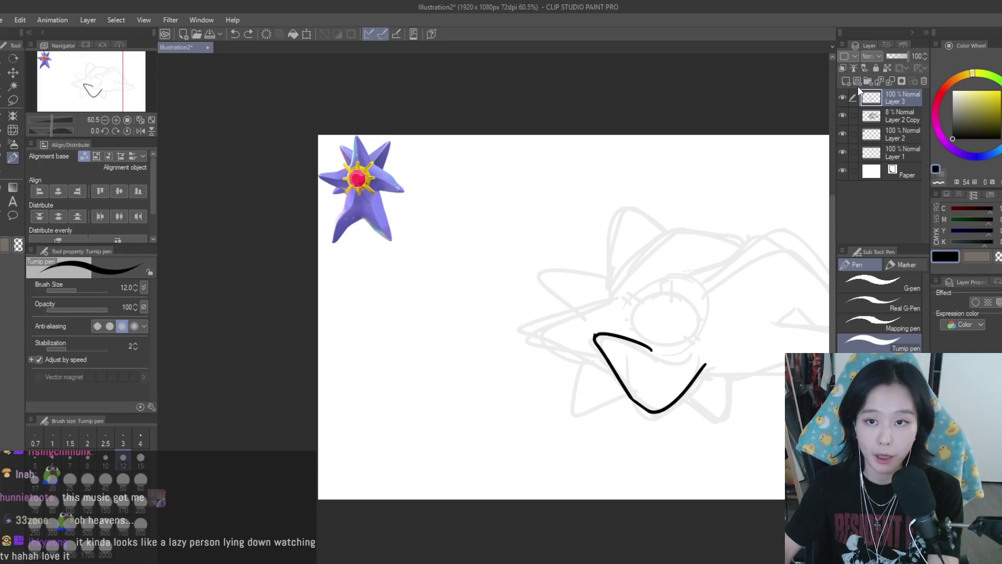
- Add Layer 4 and place a 4-line Symmetrical ruler left of the sketch
{"action": "key", "text": "ctrl+shift+n"}
{"action": "left_click", "coordinate": [2, 213]}
{"action": "scroll", "coordinate": [528, 261], "scroll_direction": "up", "scroll_amount": 3}
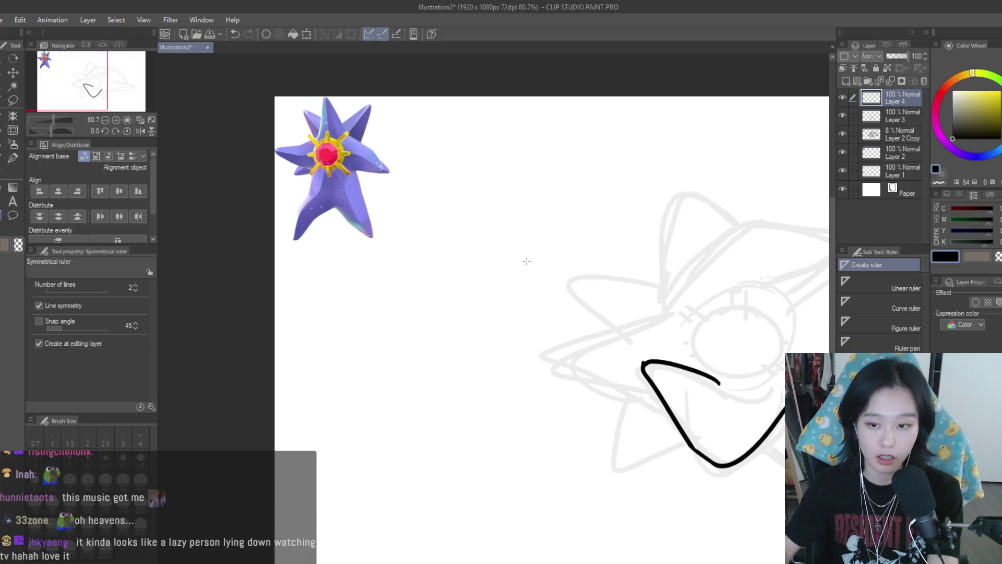
{"action": "scroll", "coordinate": [511, 249], "scroll_direction": "down", "scroll_amount": 1}
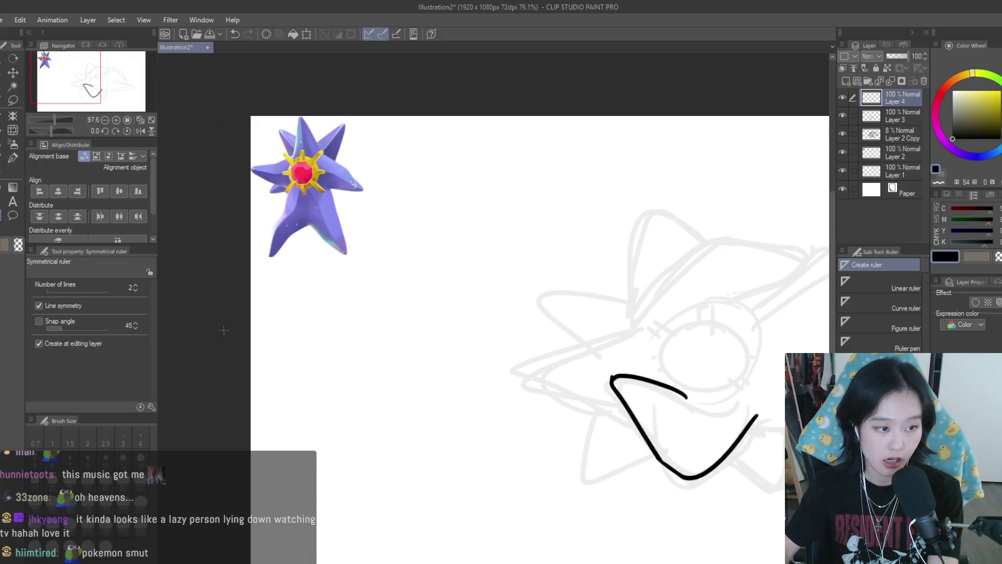
{"action": "left_click", "coordinate": [135, 285]}
{"action": "left_click", "coordinate": [135, 285]}
{"action": "left_click_drag", "start_coordinate": [458, 300], "coordinate": [459, 380]}
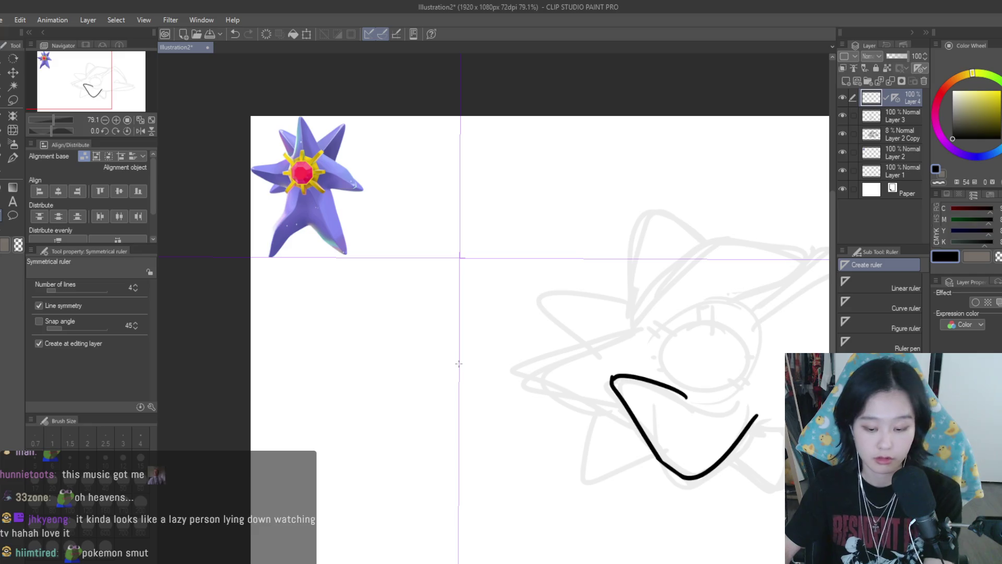
{"action": "key", "text": "ctrl+z"}
{"action": "key", "text": "ctrl+y"}
- Ink mirrored top and bottom chevrons of the jewel octagon, retrying the side strokes
{"action": "key", "text": "p"}
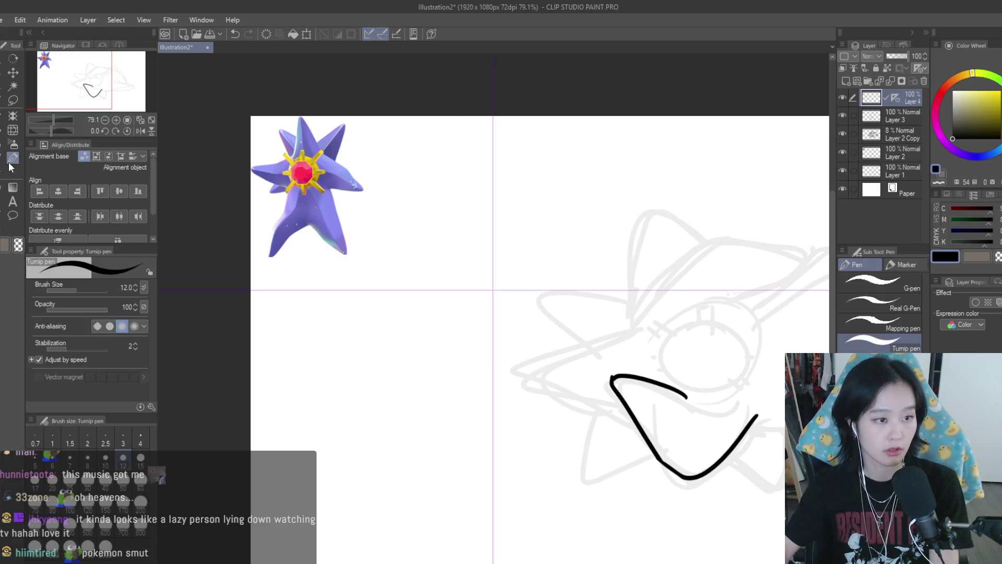
{"action": "scroll", "coordinate": [420, 173], "scroll_direction": "up", "scroll_amount": 2}
{"action": "left_click_drag", "start_coordinate": [510, 272], "coordinate": [471, 298]}
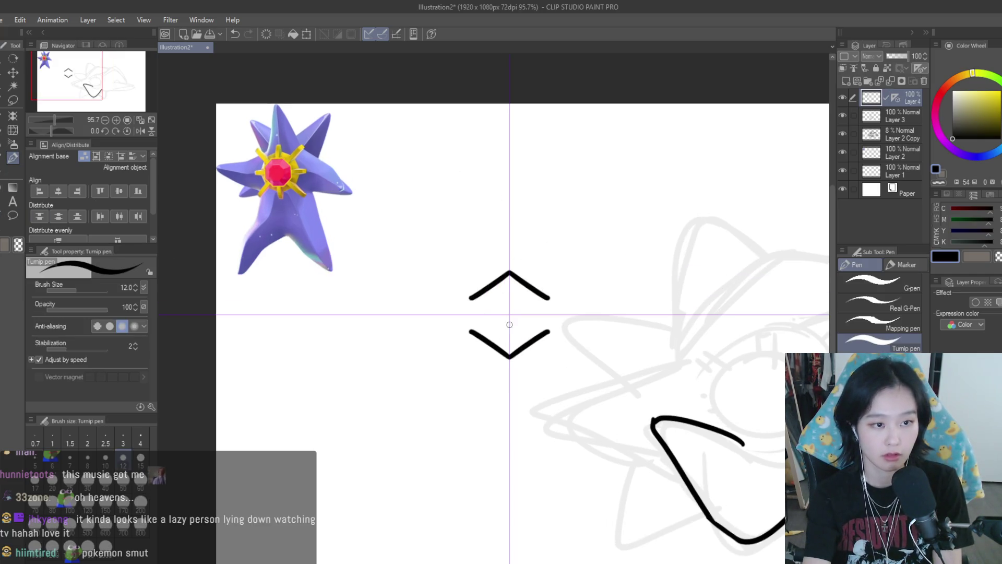
{"action": "key", "text": "ctrl+z"}
{"action": "mouse_move", "coordinate": [510, 259]}
{"action": "left_mouse_down"}
{"action": "mouse_move", "coordinate": [476, 278]}
{"action": "mouse_move", "coordinate": [464, 308]}
{"action": "mouse_move", "coordinate": [466, 297]}
{"action": "left_mouse_up"}
{"action": "key", "text": "ctrl+z"}
{"action": "key", "text": "ctrl+z"}
{"action": "key", "text": "ctrl+z"}
{"action": "left_click_drag", "start_coordinate": [509, 256], "coordinate": [476, 278]}
{"action": "left_click_drag", "start_coordinate": [476, 278], "coordinate": [466, 334]}
{"action": "key", "text": "ctrl+z"}
{"action": "key", "text": "ctrl+z"}
{"action": "key", "text": "ctrl+y"}
{"action": "key", "text": "ctrl+z"}
{"action": "key", "text": "ctrl+z"}
{"action": "key", "text": "ctrl+z"}
{"action": "left_click_drag", "start_coordinate": [485, 276], "coordinate": [464, 313]}
{"action": "key", "text": "ctrl+z"}
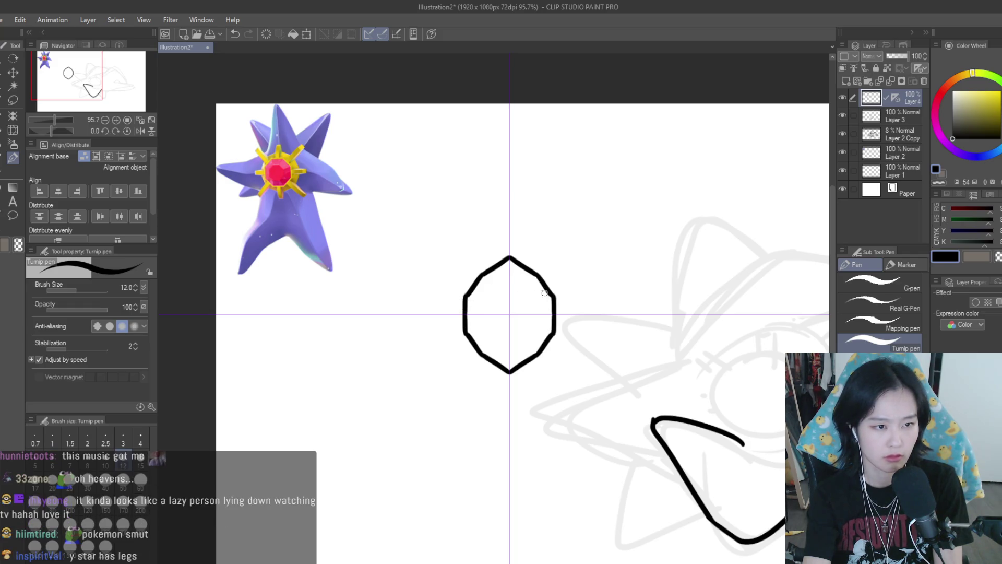
{"action": "key", "text": "ctrl+z"}
{"action": "key", "text": "ctrl+z"}
{"action": "key", "text": "ctrl+z"}
- Redraw the chevrons and mirrored sides to close the octagonal jewel outline
{"action": "left_click_drag", "start_coordinate": [509, 264], "coordinate": [472, 308]}
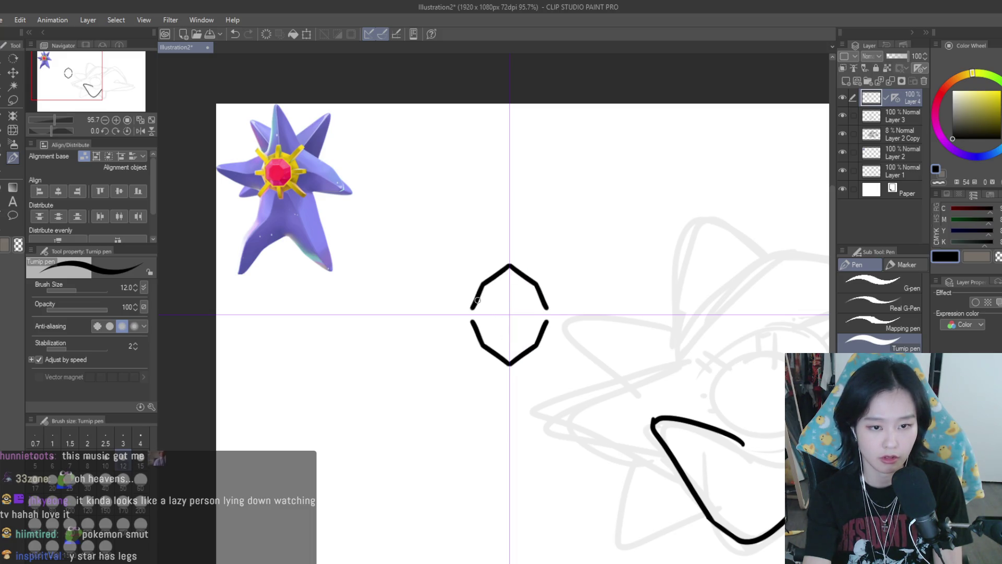
{"action": "key", "text": "ctrl+z"}
{"action": "key", "text": "ctrl+z"}
{"action": "mouse_move", "coordinate": [510, 272]}
{"action": "left_mouse_down"}
{"action": "mouse_move", "coordinate": [484, 294]}
{"action": "mouse_move", "coordinate": [479, 335]}
{"action": "left_mouse_up"}
{"action": "key", "text": "ctrl+z"}
{"action": "left_click_drag", "start_coordinate": [480, 293], "coordinate": [479, 335]}
{"action": "key", "text": "ctrl+z"}
{"action": "key", "text": "ctrl+z"}
{"action": "left_click_drag", "start_coordinate": [504, 261], "coordinate": [464, 312]}
{"action": "key", "text": "ctrl+z"}
{"action": "key", "text": "ctrl+z"}
{"action": "key", "text": "ctrl+z"}
{"action": "left_click_drag", "start_coordinate": [483, 278], "coordinate": [466, 312]}
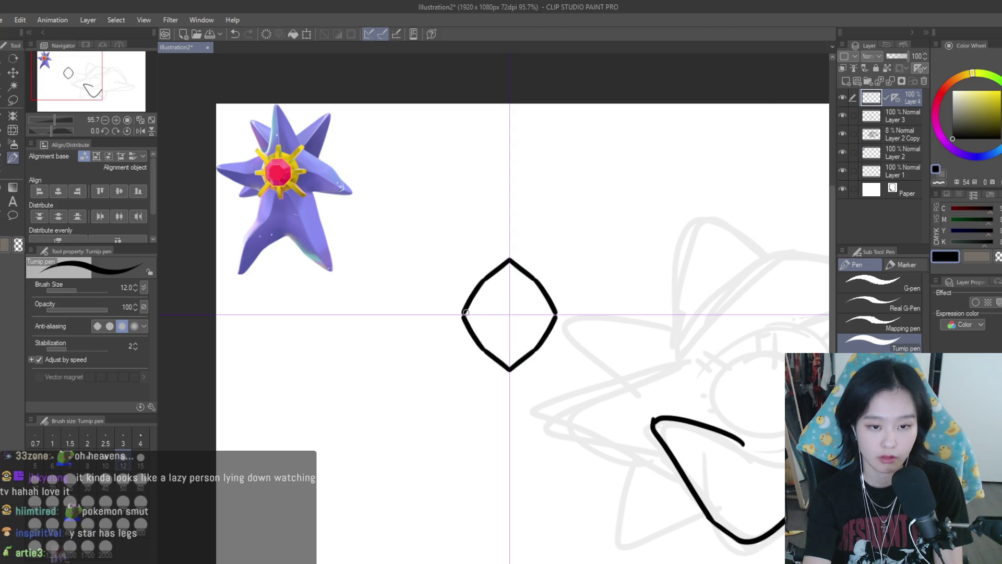
{"action": "key", "text": "ctrl+z"}
{"action": "key", "text": "ctrl+z"}
{"action": "mouse_move", "coordinate": [506, 267]}
{"action": "left_mouse_down"}
{"action": "mouse_move", "coordinate": [476, 278]}
{"action": "mouse_move", "coordinate": [462, 308]}
{"action": "left_mouse_up"}
{"action": "key", "text": "ctrl+z"}
{"action": "key", "text": "ctrl+z"}
{"action": "key", "text": "ctrl+z"}
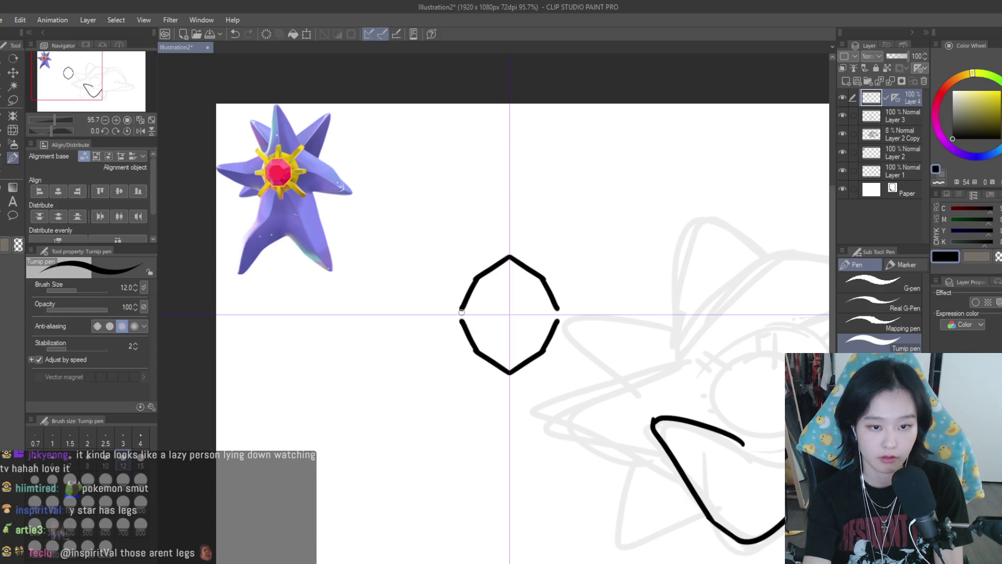
{"action": "scroll", "coordinate": [477, 287], "scroll_direction": "down", "scroll_amount": 2}
- Nudge the octagon up slightly with a transform
{"action": "scroll", "coordinate": [516, 245], "scroll_direction": "up", "scroll_amount": 1}
{"action": "scroll", "coordinate": [515, 245], "scroll_direction": "up", "scroll_amount": 1}
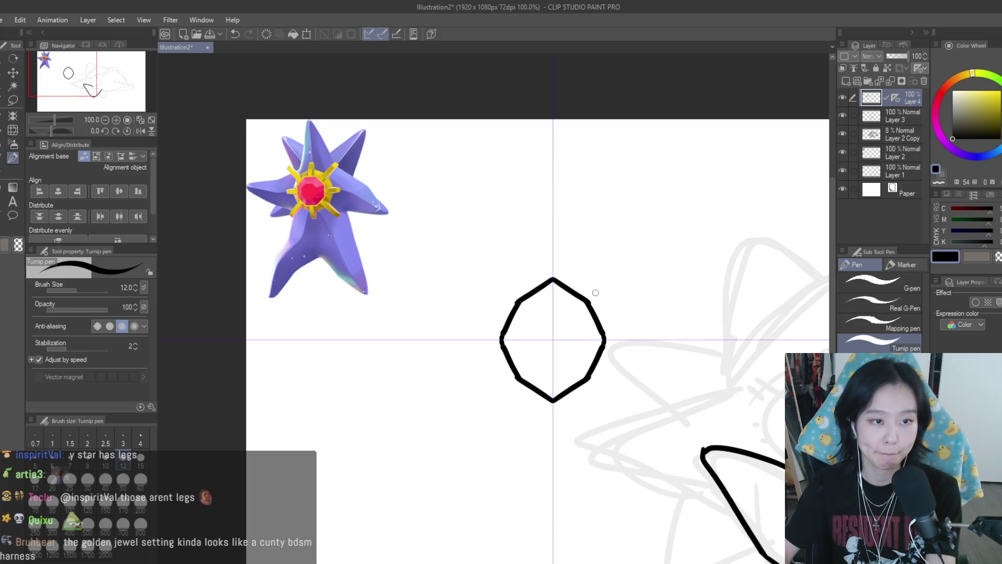
{"action": "scroll", "coordinate": [596, 293], "scroll_direction": "up", "scroll_amount": 1}
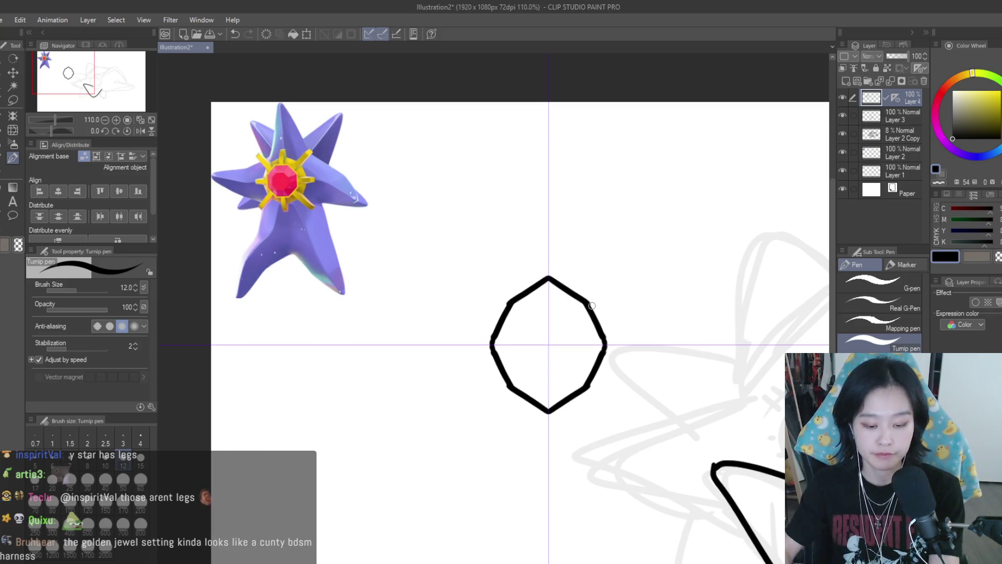
{"action": "key", "text": "ctrl+t"}
{"action": "left_click_drag", "start_coordinate": [548, 280], "coordinate": [548, 276]}
{"action": "key", "text": "Return"}
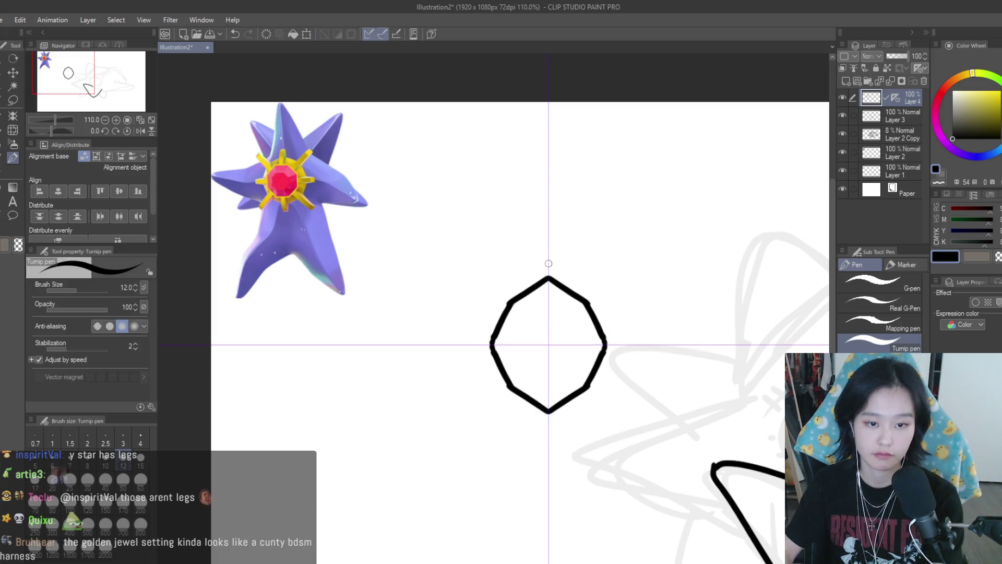
- Reshape the octagon's chevrons and rejoin their ends with slanted side strokes
{"action": "left_click_drag", "start_coordinate": [595, 313], "coordinate": [596, 387]}
{"action": "mouse_move", "coordinate": [570, 320]}
{"action": "left_mouse_down"}
{"action": "mouse_move", "coordinate": [522, 294]}
{"action": "mouse_move", "coordinate": [505, 308]}
{"action": "left_mouse_up"}
{"action": "left_click_drag", "start_coordinate": [549, 276], "coordinate": [506, 312]}
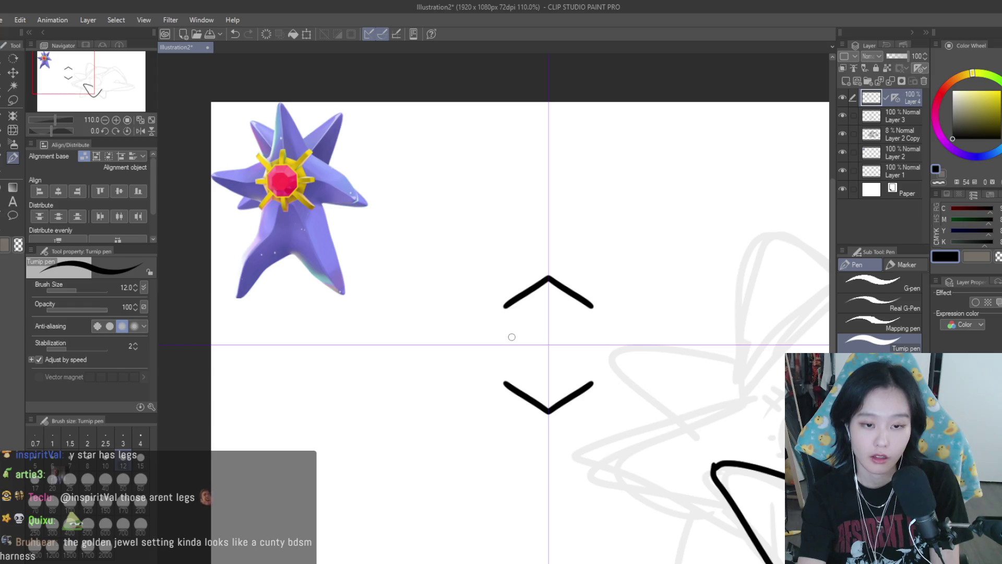
{"action": "left_click_drag", "start_coordinate": [504, 308], "coordinate": [491, 342]}
{"action": "key", "text": "ctrl+z"}
{"action": "left_click_drag", "start_coordinate": [504, 308], "coordinate": [488, 343]}
{"action": "key", "text": "ctrl+z"}
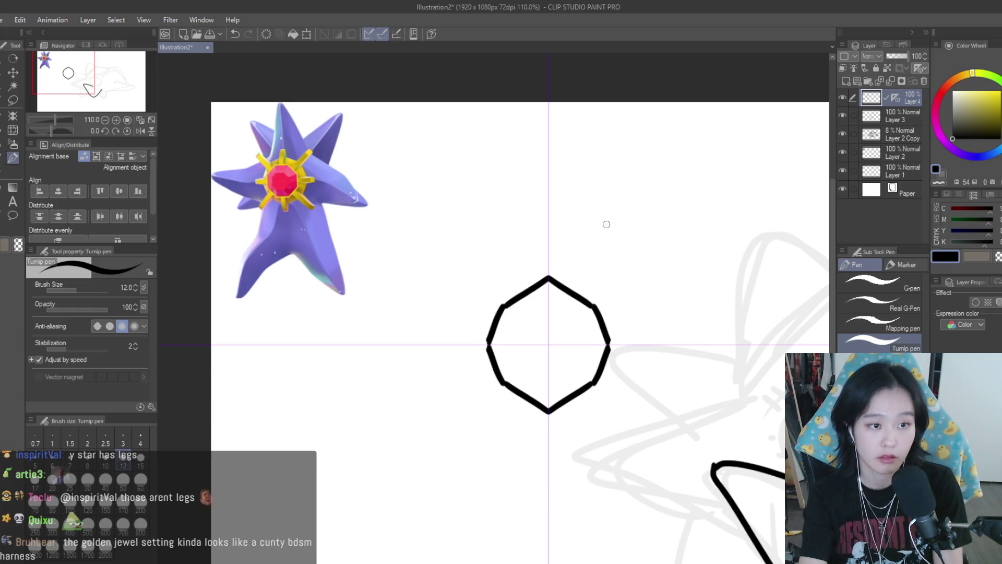
- Ink tapered spikes above and below the octagon, retrying the strokes
{"action": "mouse_move", "coordinate": [535, 247]}
{"action": "left_mouse_down"}
{"action": "mouse_move", "coordinate": [559, 251]}
{"action": "mouse_move", "coordinate": [538, 278]}
{"action": "left_mouse_up"}
{"action": "key", "text": "ctrl+z"}
{"action": "key", "text": "ctrl+z"}
{"action": "key", "text": "ctrl+z"}
{"action": "mouse_move", "coordinate": [546, 241]}
{"action": "left_mouse_down"}
{"action": "mouse_move", "coordinate": [533, 285]}
{"action": "mouse_move", "coordinate": [540, 308]}
{"action": "left_mouse_up"}
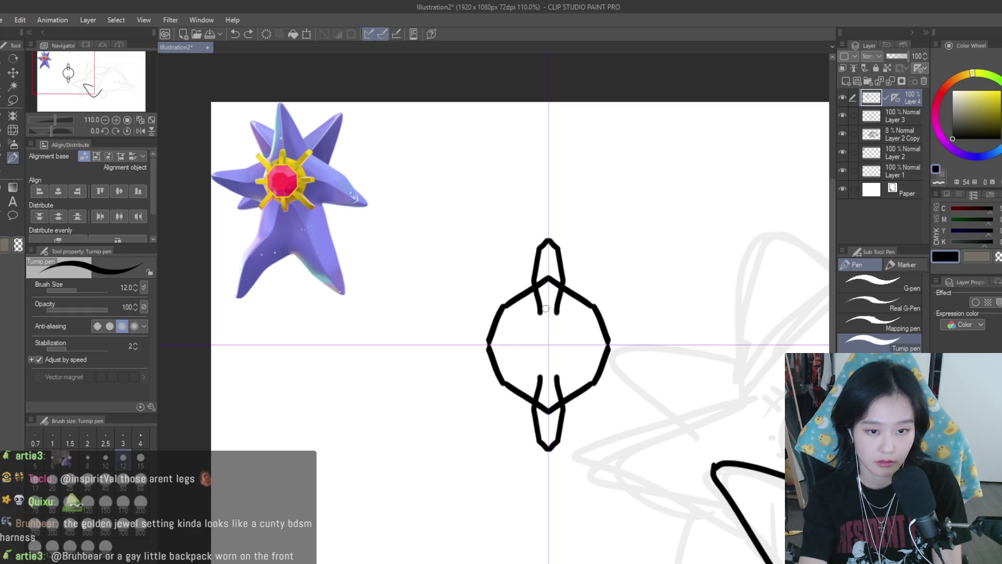
{"action": "key", "text": "ctrl+z"}
{"action": "mouse_move", "coordinate": [545, 241]}
{"action": "left_mouse_down"}
{"action": "mouse_move", "coordinate": [534, 285]}
{"action": "mouse_move", "coordinate": [541, 312]}
{"action": "left_mouse_up"}
{"action": "key", "text": "ctrl+z"}
{"action": "key", "text": "ctrl+z"}
{"action": "key", "text": "ctrl+z"}
{"action": "key", "text": "ctrl+z"}
{"action": "key", "text": "ctrl+z"}
{"action": "left_click_drag", "start_coordinate": [540, 253], "coordinate": [543, 304]}
{"action": "key", "text": "ctrl+z"}
{"action": "key", "text": "ctrl+z"}
{"action": "mouse_move", "coordinate": [556, 249]}
{"action": "left_mouse_down"}
{"action": "mouse_move", "coordinate": [542, 247]}
{"action": "mouse_move", "coordinate": [536, 285]}
{"action": "left_mouse_up"}
{"action": "key", "text": "ctrl+z"}
{"action": "key", "text": "ctrl+z"}
{"action": "key", "text": "ctrl+z"}
{"action": "key", "text": "ctrl+z"}
{"action": "mouse_move", "coordinate": [557, 245]}
{"action": "left_mouse_down"}
{"action": "mouse_move", "coordinate": [541, 244]}
{"action": "mouse_move", "coordinate": [541, 314]}
{"action": "left_mouse_up"}
{"action": "key", "text": "ctrl+z"}
{"action": "key", "text": "ctrl+z"}
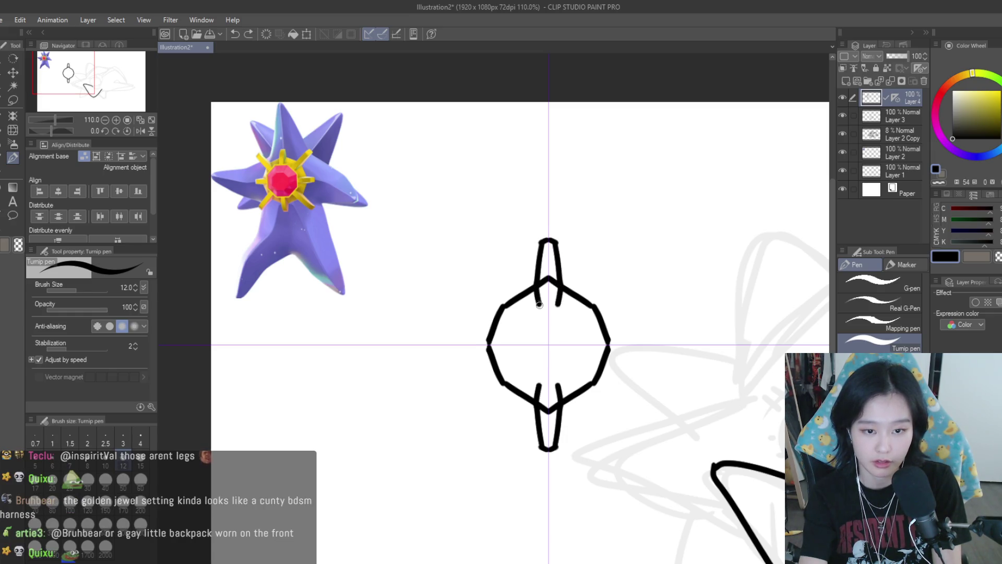
{"action": "key", "text": "ctrl+z"}
{"action": "left_click_drag", "start_coordinate": [537, 284], "coordinate": [541, 303]}
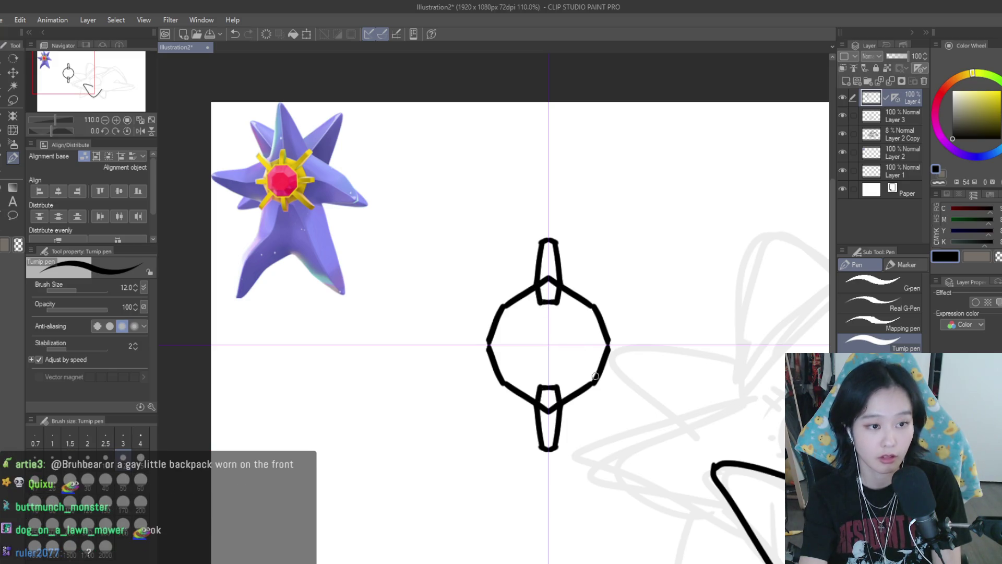
- Draw a smaller inner octagon ring inside the jewel, comparing attempts with undo and redo
{"action": "mouse_move", "coordinate": [541, 304]}
{"action": "left_mouse_down"}
{"action": "mouse_move", "coordinate": [518, 319]}
{"action": "mouse_move", "coordinate": [531, 303]}
{"action": "mouse_move", "coordinate": [511, 332]}
{"action": "mouse_move", "coordinate": [513, 360]}
{"action": "left_mouse_up"}
{"action": "key", "text": "ctrl+z"}
{"action": "key", "text": "ctrl+z"}
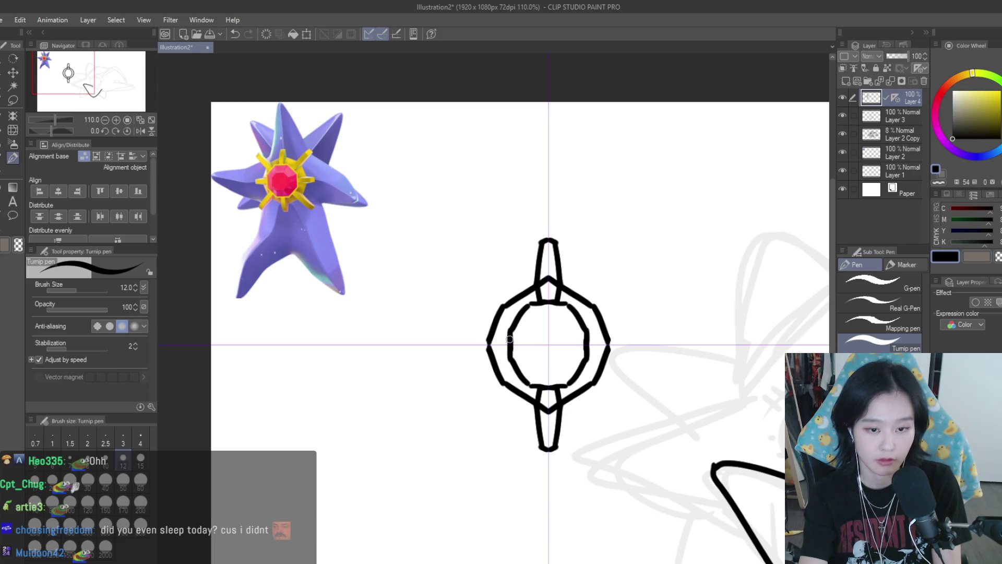
{"action": "key", "text": "ctrl+z"}
{"action": "key", "text": "ctrl+z"}
{"action": "key", "text": "ctrl+y"}
{"action": "key", "text": "ctrl+y"}
{"action": "key", "text": "ctrl+z"}
{"action": "key", "text": "ctrl+z"}
{"action": "key", "text": "ctrl+y"}
{"action": "key", "text": "ctrl+z"}
{"action": "key", "text": "ctrl+y"}
{"action": "key", "text": "ctrl+y"}
{"action": "key", "text": "ctrl+z"}
{"action": "key", "text": "ctrl+z"}
{"action": "left_click_drag", "start_coordinate": [535, 303], "coordinate": [506, 337]}
{"action": "key", "text": "ctrl+z"}
{"action": "key", "text": "ctrl+z"}
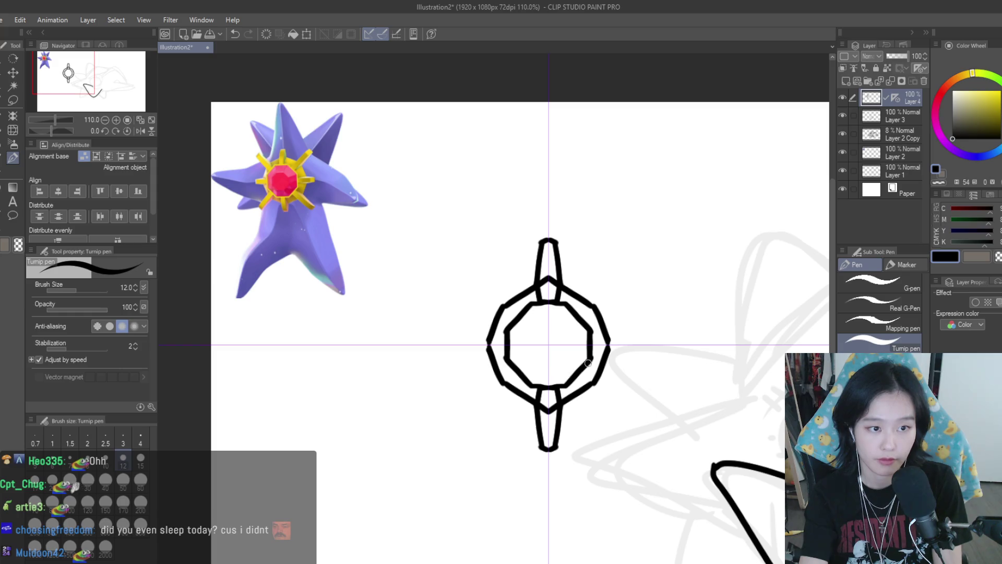
{"action": "scroll", "coordinate": [590, 235], "scroll_direction": "down", "scroll_amount": 3}
{"action": "scroll", "coordinate": [535, 264], "scroll_direction": "up", "scroll_amount": 4}
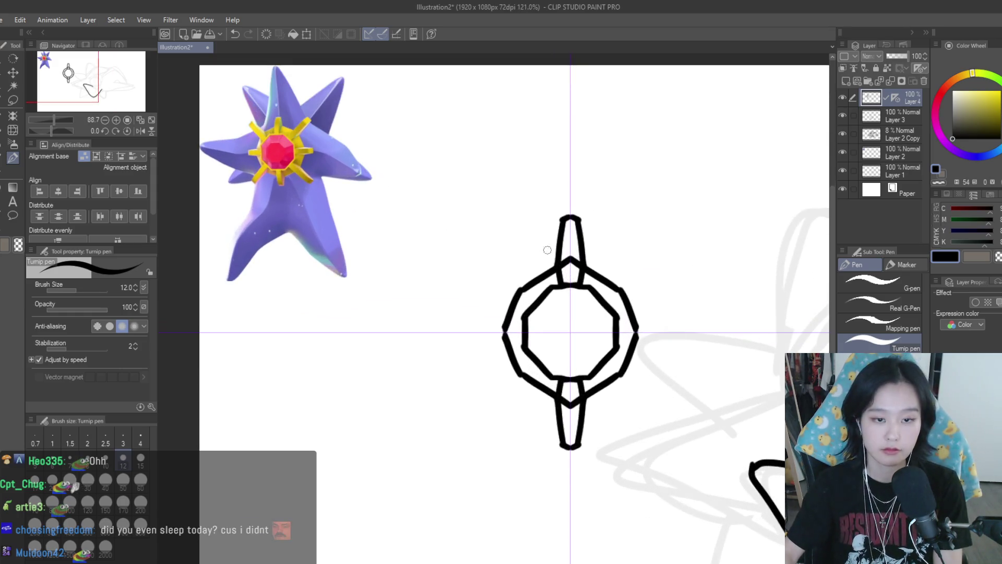
- Try and undo several diagonal strokes and bracket lines beside the ring
{"action": "left_click_drag", "start_coordinate": [499, 249], "coordinate": [532, 282]}
{"action": "key", "text": "ctrl+z"}
{"action": "left_click_drag", "start_coordinate": [483, 234], "coordinate": [472, 247]}
{"action": "key", "text": "ctrl+z"}
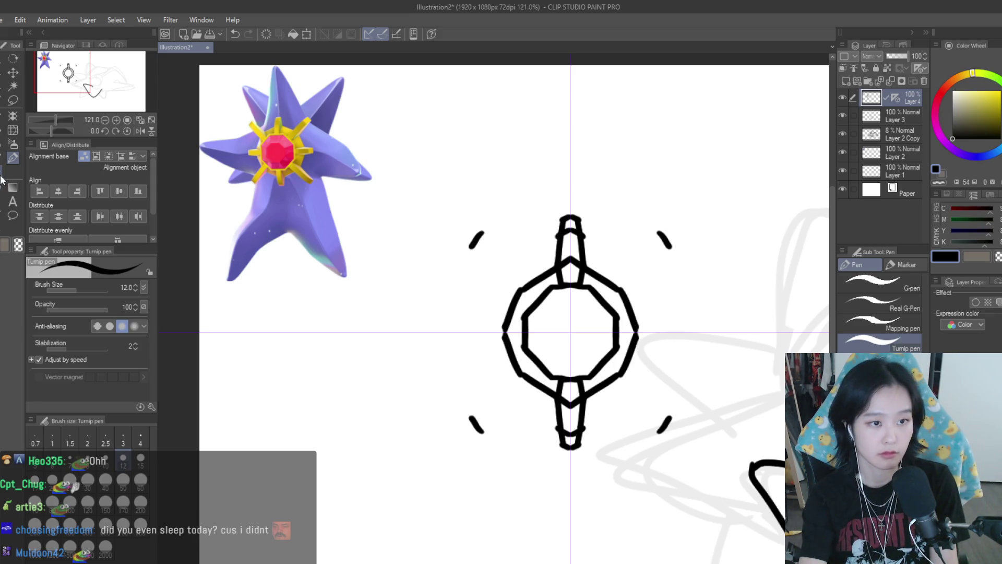
{"action": "left_click_drag", "start_coordinate": [473, 248], "coordinate": [499, 294]}
{"action": "key", "text": "ctrl+z"}
{"action": "key", "text": "ctrl+z"}
{"action": "mouse_move", "coordinate": [473, 246]}
{"action": "left_mouse_down"}
{"action": "mouse_move", "coordinate": [494, 290]}
{"action": "mouse_move", "coordinate": [527, 306]}
{"action": "left_mouse_up"}
{"action": "key", "text": "ctrl+z"}
{"action": "key", "text": "ctrl+z"}
{"action": "left_click", "coordinate": [511, 271]}
{"action": "key", "text": "ctrl+z"}
{"action": "key", "text": "ctrl+z"}
{"action": "key", "text": "ctrl+z"}
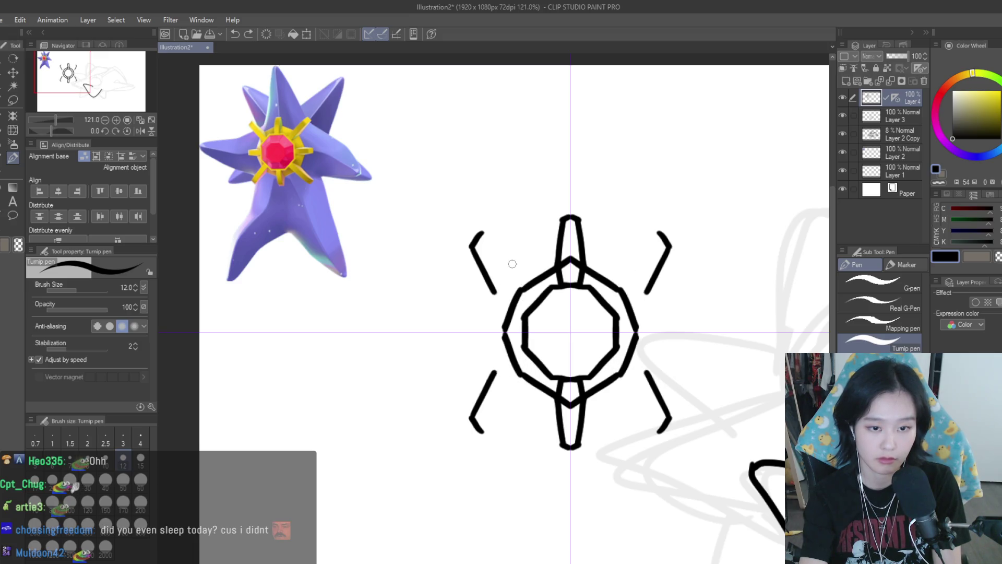
- Rotate the canvas about 62 degrees and ink the diagonal spoke rays down to the ring
{"action": "left_click_drag", "start_coordinate": [512, 264], "coordinate": [547, 309]}
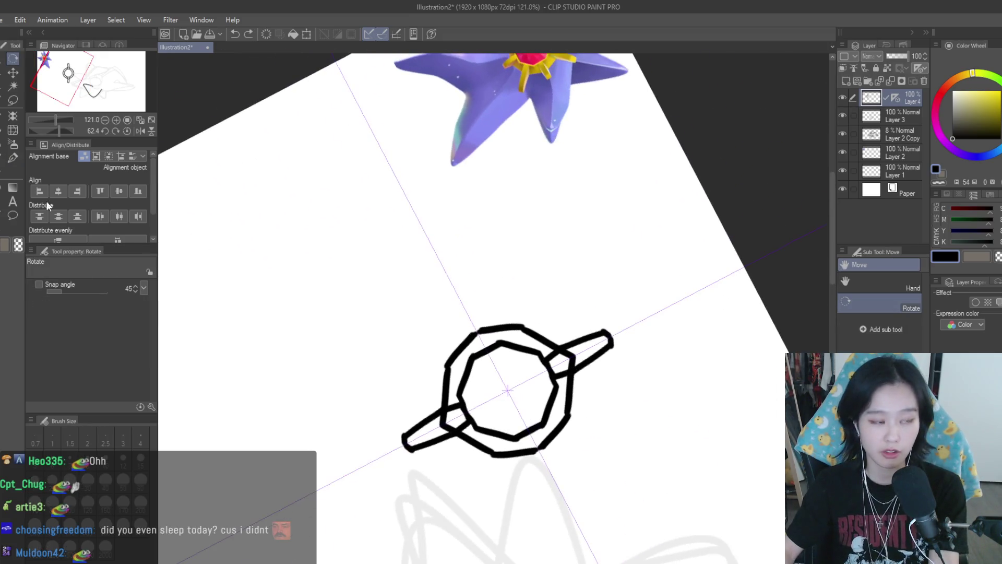
{"action": "left_click_drag", "start_coordinate": [530, 258], "coordinate": [515, 304]}
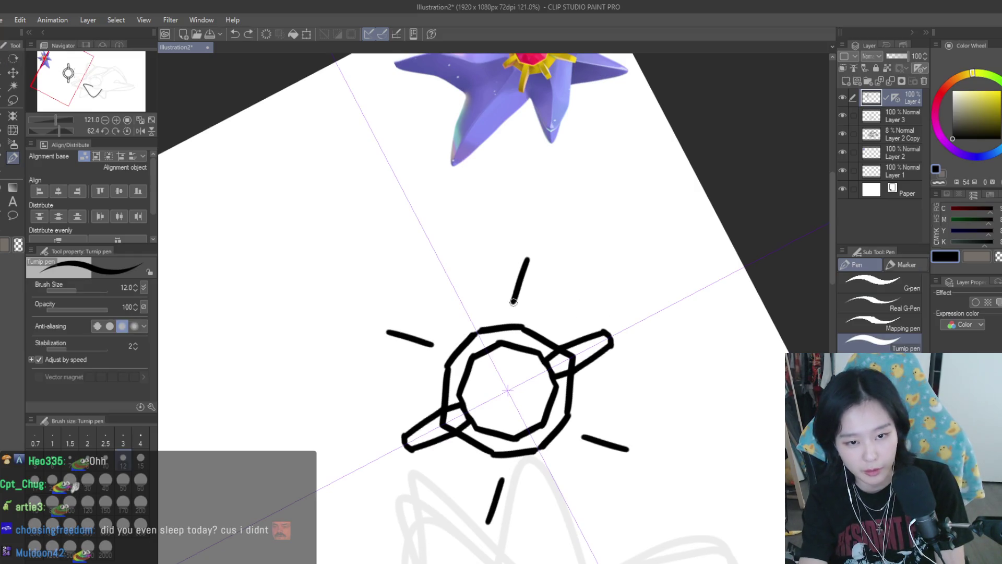
{"action": "left_click_drag", "start_coordinate": [546, 262], "coordinate": [536, 313]}
{"action": "key", "text": "ctrl+z"}
{"action": "key", "text": "ctrl+z"}
{"action": "left_click_drag", "start_coordinate": [535, 259], "coordinate": [517, 305]}
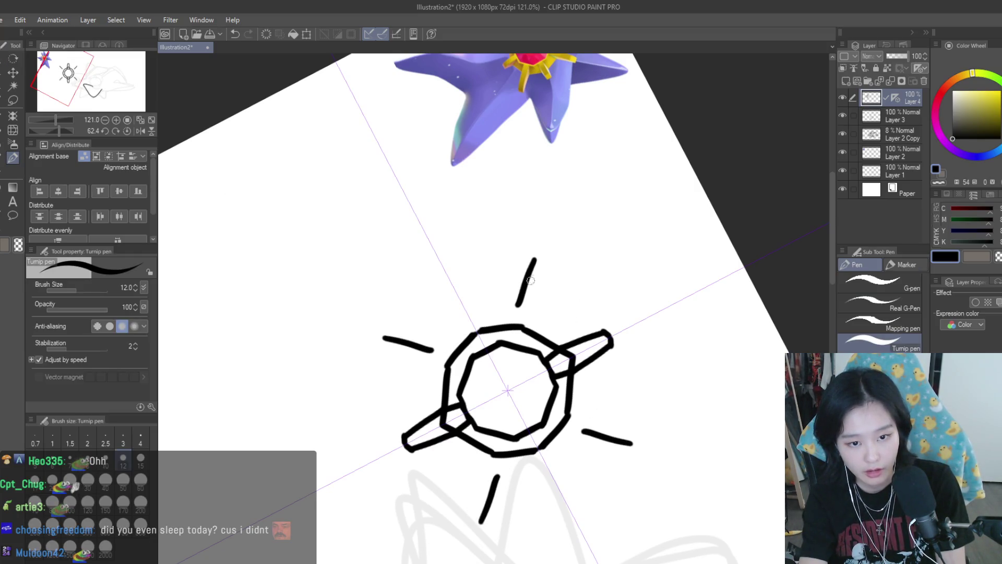
{"action": "mouse_move", "coordinate": [548, 263]}
{"action": "left_mouse_down"}
{"action": "mouse_move", "coordinate": [527, 348]}
{"action": "mouse_move", "coordinate": [537, 312]}
{"action": "mouse_move", "coordinate": [520, 318]}
{"action": "mouse_move", "coordinate": [520, 333]}
{"action": "left_mouse_up"}
{"action": "key", "text": "ctrl+z"}
{"action": "key", "text": "ctrl+z"}
{"action": "key", "text": "ctrl+z"}
{"action": "key", "text": "ctrl+y"}
{"action": "key", "text": "ctrl+z"}
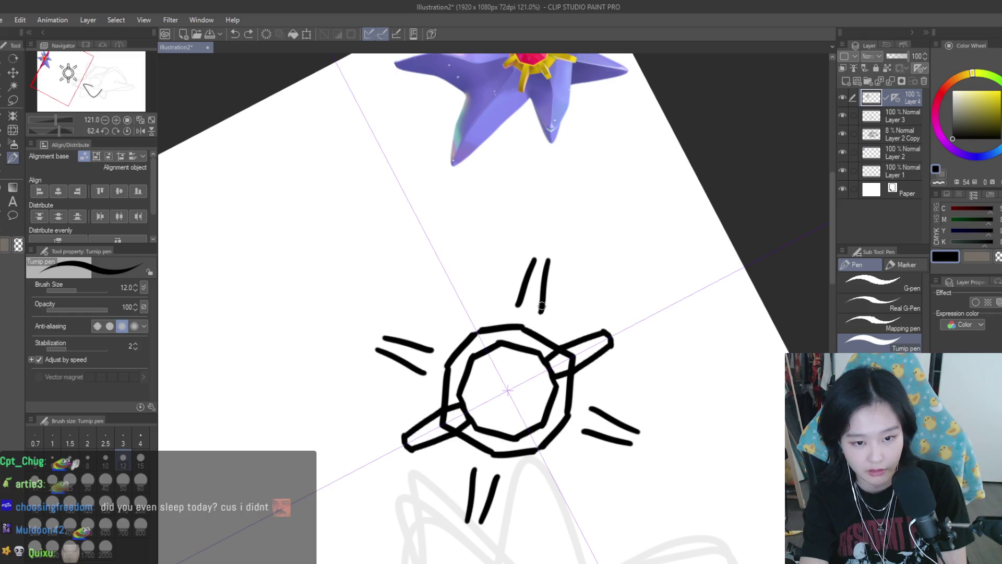
{"action": "key", "text": "ctrl+y"}
{"action": "key", "text": "ctrl+y"}
{"action": "key", "text": "ctrl+z"}
{"action": "key", "text": "ctrl+y"}
{"action": "key", "text": "ctrl+y"}
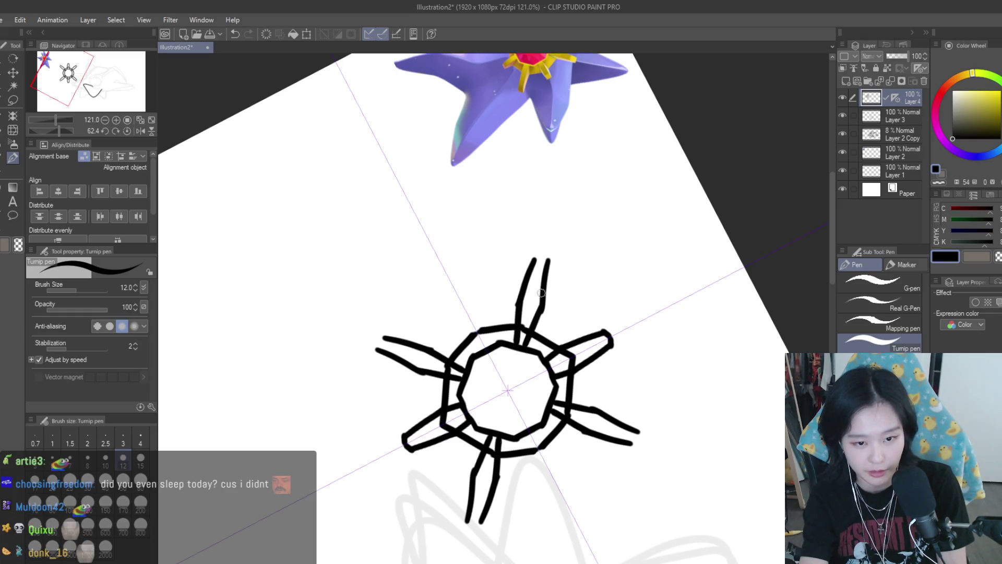
{"action": "left_click_drag", "start_coordinate": [538, 263], "coordinate": [536, 256]}
- Reset the canvas rotation and try thinning the upper-left arm with a size 17 eraser
{"action": "left_click", "coordinate": [116, 131]}
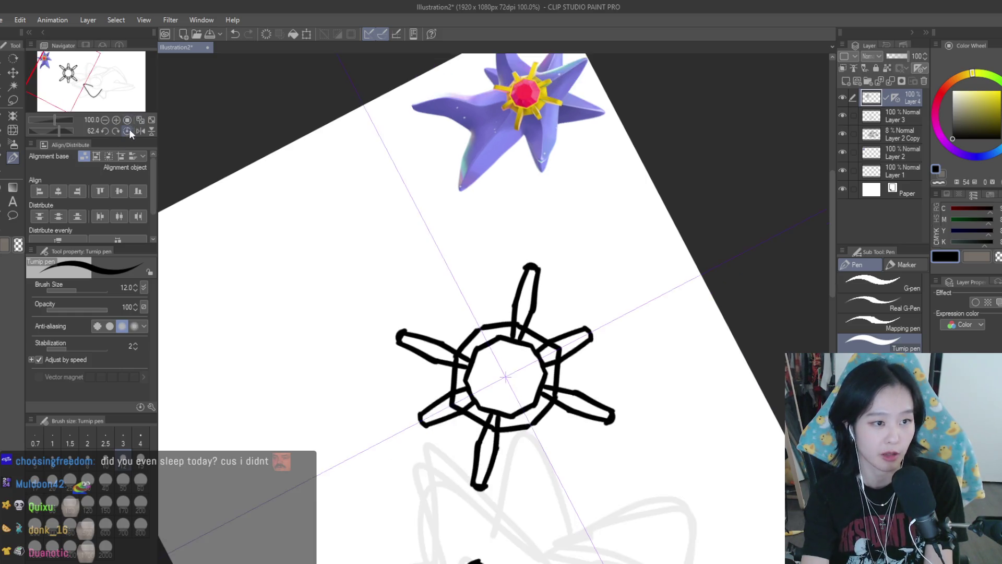
{"action": "scroll", "coordinate": [647, 305], "scroll_direction": "down", "scroll_amount": 2}
{"action": "scroll", "coordinate": [551, 246], "scroll_direction": "up", "scroll_amount": 2}
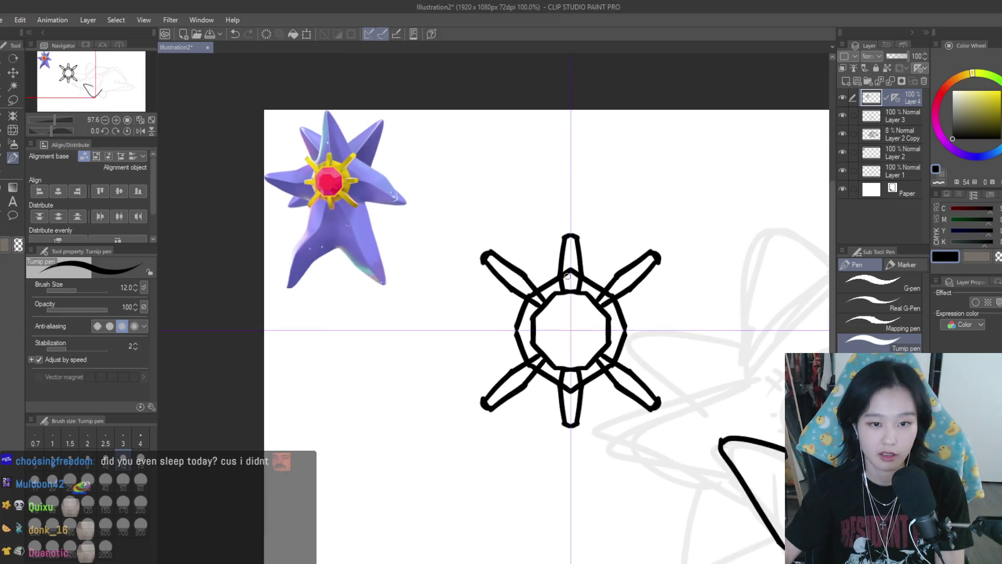
{"action": "key", "text": "e"}
{"action": "scroll", "coordinate": [515, 274], "scroll_direction": "up", "scroll_amount": 1}
{"action": "key", "text": "bracketleft"}
{"action": "key", "text": "bracketleft"}
{"action": "key", "text": "bracketleft"}
{"action": "mouse_move", "coordinate": [486, 232]}
{"action": "left_mouse_down"}
{"action": "mouse_move", "coordinate": [463, 218]}
{"action": "mouse_move", "coordinate": [511, 264]}
{"action": "mouse_move", "coordinate": [449, 229]}
{"action": "mouse_move", "coordinate": [541, 316]}
{"action": "left_mouse_up"}
{"action": "key", "text": "ctrl+z"}
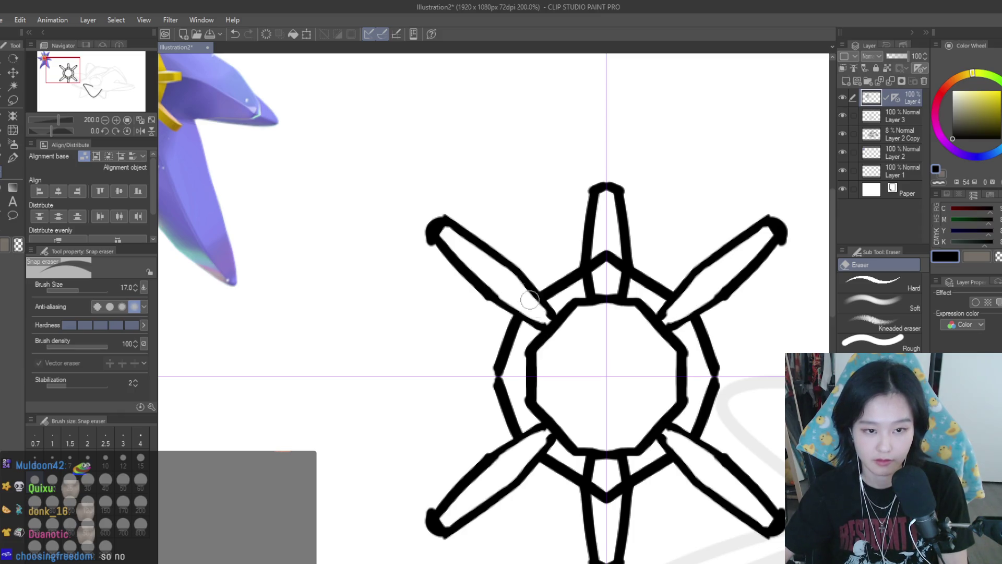
- Trim the blobs off the arm tips and lasso-select the upper-left arm tip area
{"action": "left_click_drag", "start_coordinate": [426, 224], "coordinate": [444, 238]}
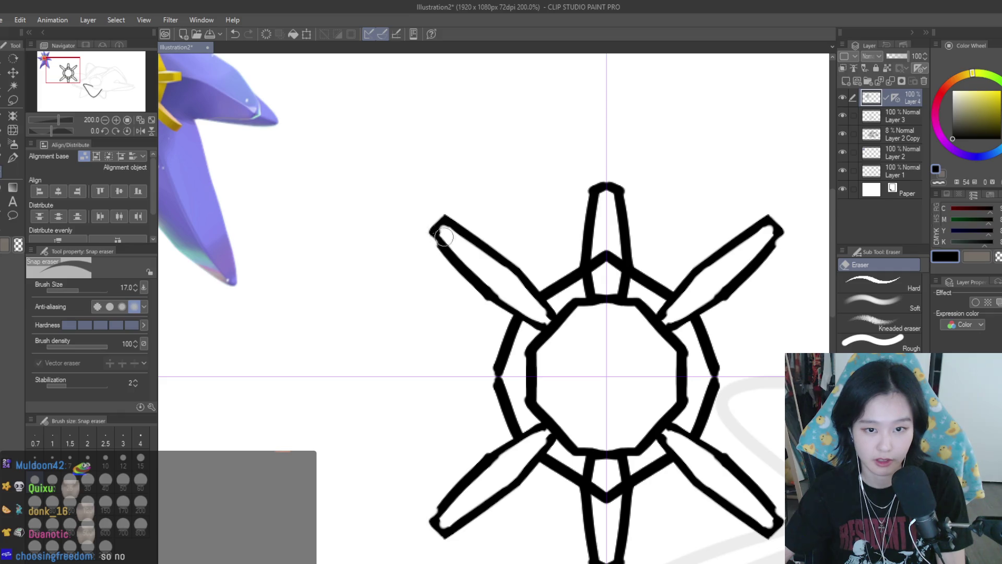
{"action": "scroll", "coordinate": [600, 178], "scroll_direction": "down", "scroll_amount": 5}
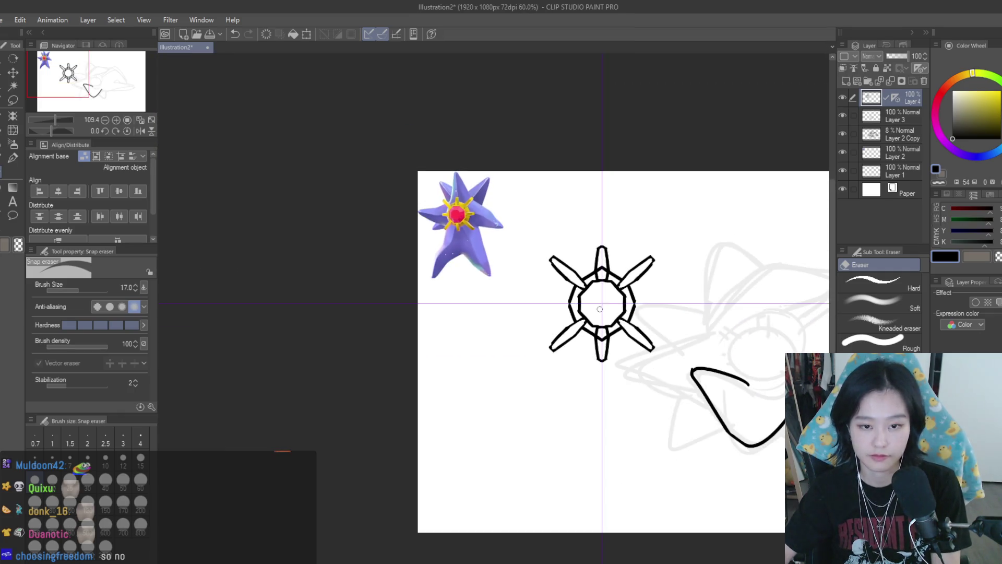
{"action": "scroll", "coordinate": [652, 311], "scroll_direction": "up", "scroll_amount": 5}
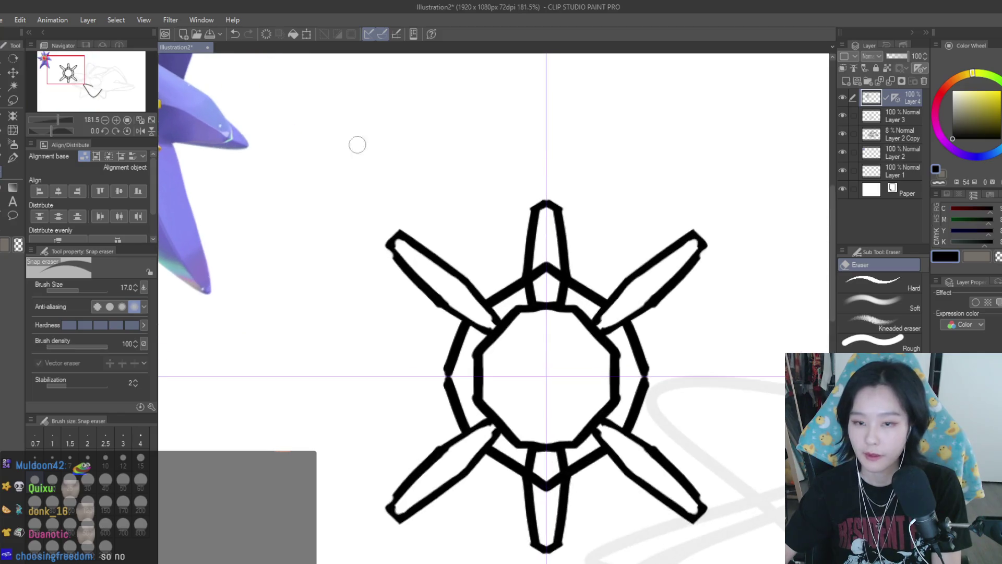
{"action": "left_click", "coordinate": [16, 100]}
{"action": "mouse_move", "coordinate": [397, 206]}
{"action": "left_mouse_down"}
{"action": "mouse_move", "coordinate": [412, 282]}
{"action": "mouse_move", "coordinate": [440, 276]}
{"action": "left_mouse_up"}
{"action": "key", "text": "k"}
{"action": "scroll", "coordinate": [433, 271], "scroll_direction": "up", "scroll_amount": 1}
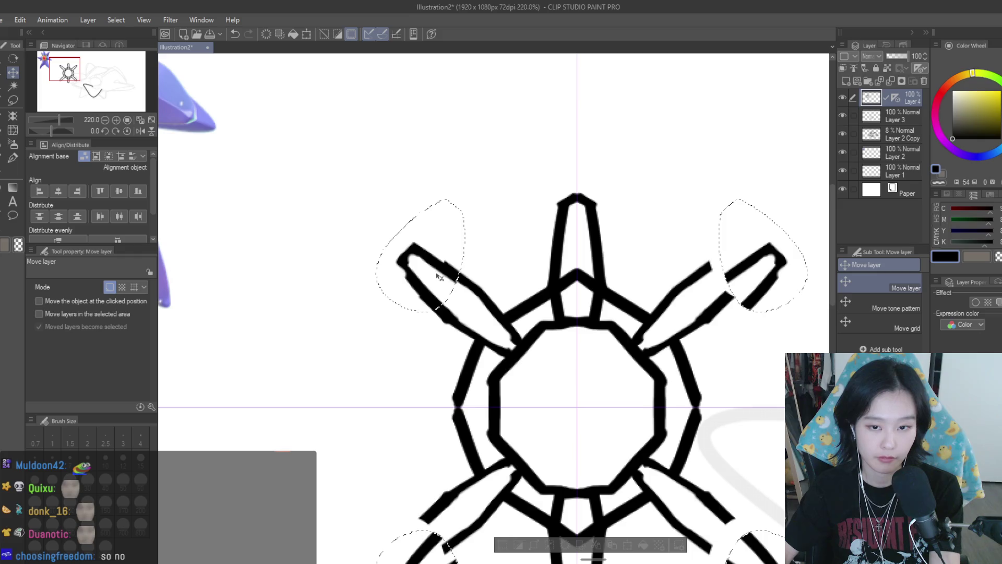
- Drop the arm-tip selection and undo the small strokes at the tips
{"action": "scroll", "coordinate": [439, 276], "scroll_direction": "down", "scroll_amount": 6}
{"action": "scroll", "coordinate": [549, 282], "scroll_direction": "up", "scroll_amount": 2}
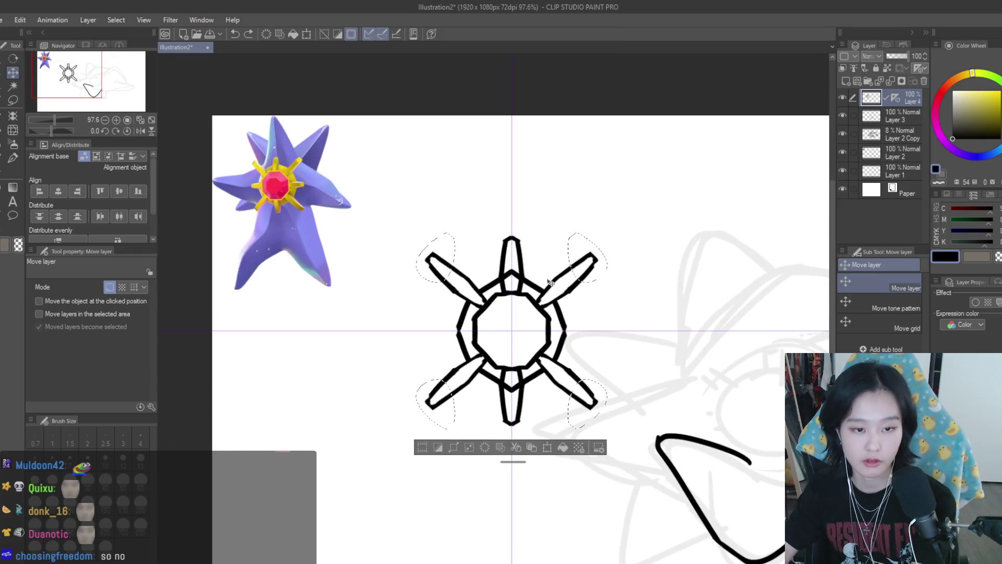
{"action": "scroll", "coordinate": [550, 281], "scroll_direction": "down", "scroll_amount": 1}
{"action": "key", "text": "ctrl+d"}
{"action": "key", "text": "p"}
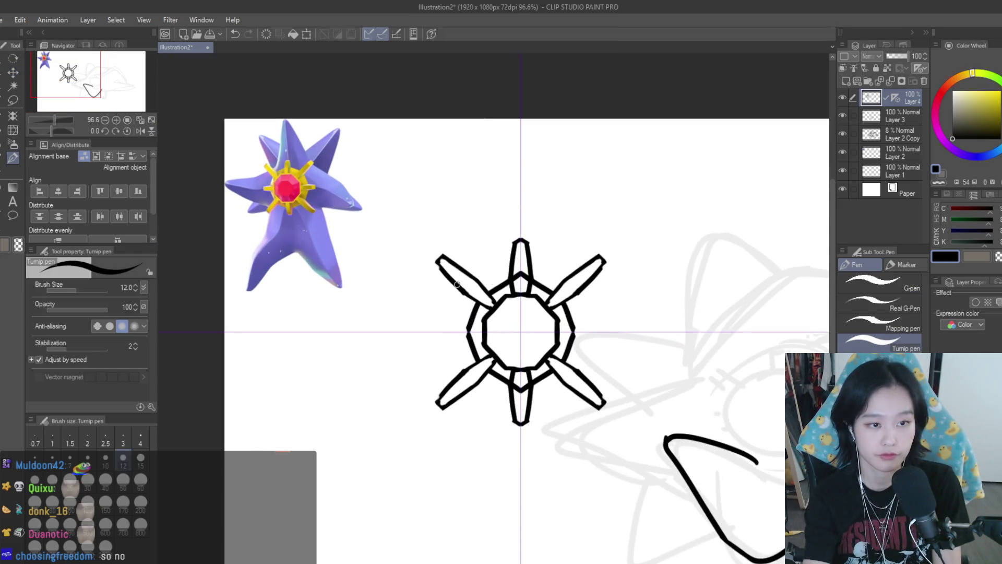
{"action": "key", "text": "ctrl+z"}
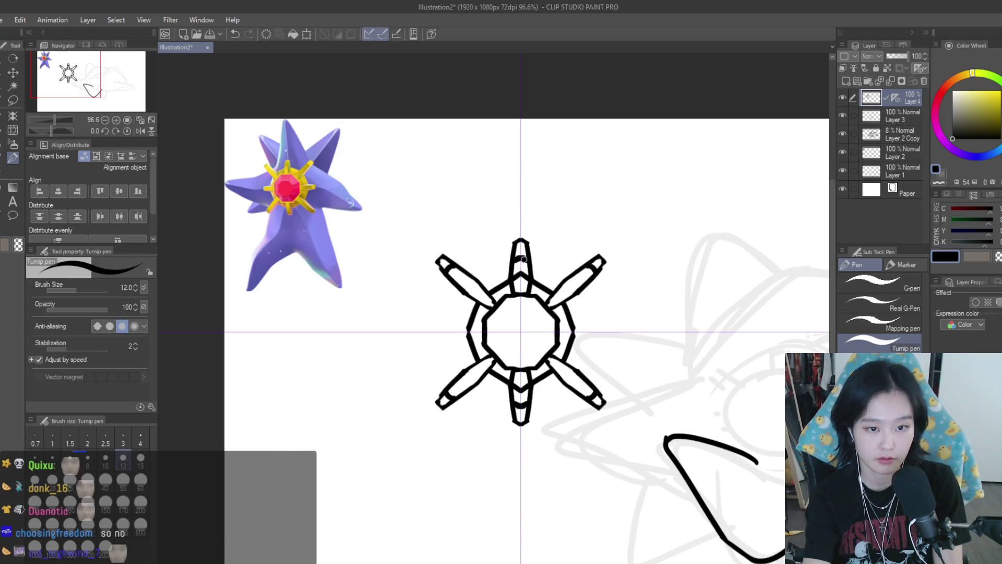
- Erase the arm tips square, the vertical arm ends, the V-lines and the diagonal joints
{"action": "key", "text": "e"}
{"action": "scroll", "coordinate": [460, 256], "scroll_direction": "up", "scroll_amount": 2}
{"action": "scroll", "coordinate": [445, 259], "scroll_direction": "up", "scroll_amount": 1}
{"action": "mouse_move", "coordinate": [445, 259]}
{"action": "left_mouse_down"}
{"action": "mouse_move", "coordinate": [424, 274]}
{"action": "mouse_move", "coordinate": [427, 286]}
{"action": "mouse_move", "coordinate": [424, 260]}
{"action": "left_mouse_up"}
{"action": "left_click_drag", "start_coordinate": [555, 230], "coordinate": [554, 238]}
{"action": "left_click_drag", "start_coordinate": [563, 301], "coordinate": [570, 296]}
{"action": "scroll", "coordinate": [576, 297], "scroll_direction": "down", "scroll_amount": 4}
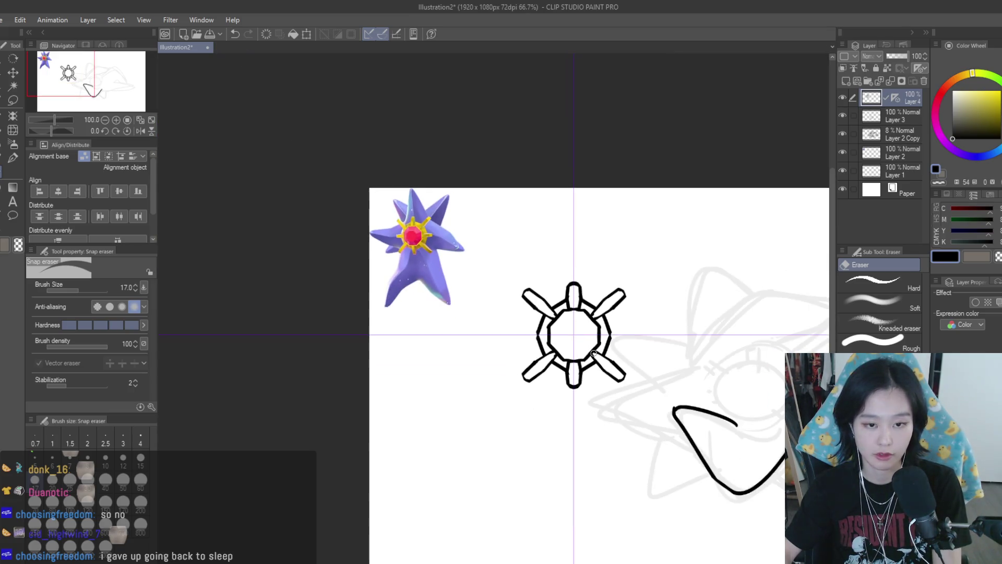
{"action": "scroll", "coordinate": [554, 312], "scroll_direction": "up", "scroll_amount": 5}
{"action": "mouse_move", "coordinate": [553, 313]}
{"action": "left_mouse_down"}
{"action": "mouse_move", "coordinate": [564, 326]}
{"action": "mouse_move", "coordinate": [514, 308]}
{"action": "left_mouse_up"}
- Redraw the arms' joints to the ring with the Turnip pen
{"action": "left_click", "coordinate": [14, 158]}
{"action": "scroll", "coordinate": [484, 293], "scroll_direction": "up", "scroll_amount": 2}
{"action": "mouse_move", "coordinate": [465, 258]}
{"action": "left_mouse_down"}
{"action": "mouse_move", "coordinate": [522, 319]}
{"action": "mouse_move", "coordinate": [574, 348]}
{"action": "left_mouse_up"}
{"action": "key", "text": "ctrl+z"}
{"action": "left_click_drag", "start_coordinate": [501, 295], "coordinate": [572, 347]}
{"action": "mouse_move", "coordinate": [538, 263]}
{"action": "left_mouse_down"}
{"action": "mouse_move", "coordinate": [593, 334]}
{"action": "mouse_move", "coordinate": [545, 282]}
{"action": "left_mouse_up"}
{"action": "key", "text": "ctrl+z"}
- Ink a small octagon inside the inner ring, redrawing its sides slightly wider
{"action": "scroll", "coordinate": [546, 281], "scroll_direction": "down", "scroll_amount": 5}
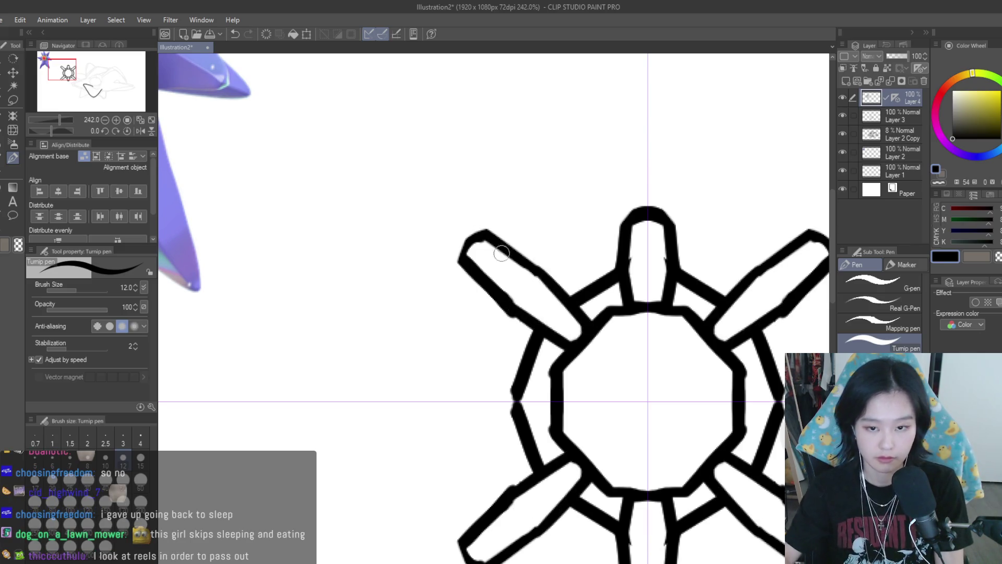
{"action": "scroll", "coordinate": [548, 310], "scroll_direction": "up", "scroll_amount": 2}
{"action": "scroll", "coordinate": [596, 297], "scroll_direction": "up", "scroll_amount": 1}
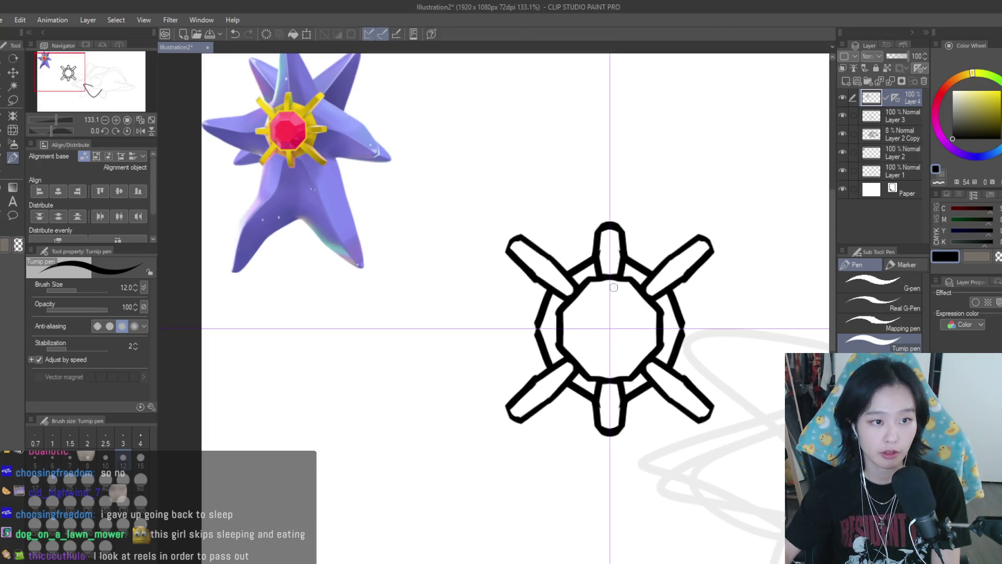
{"action": "scroll", "coordinate": [606, 312], "scroll_direction": "up", "scroll_amount": 1}
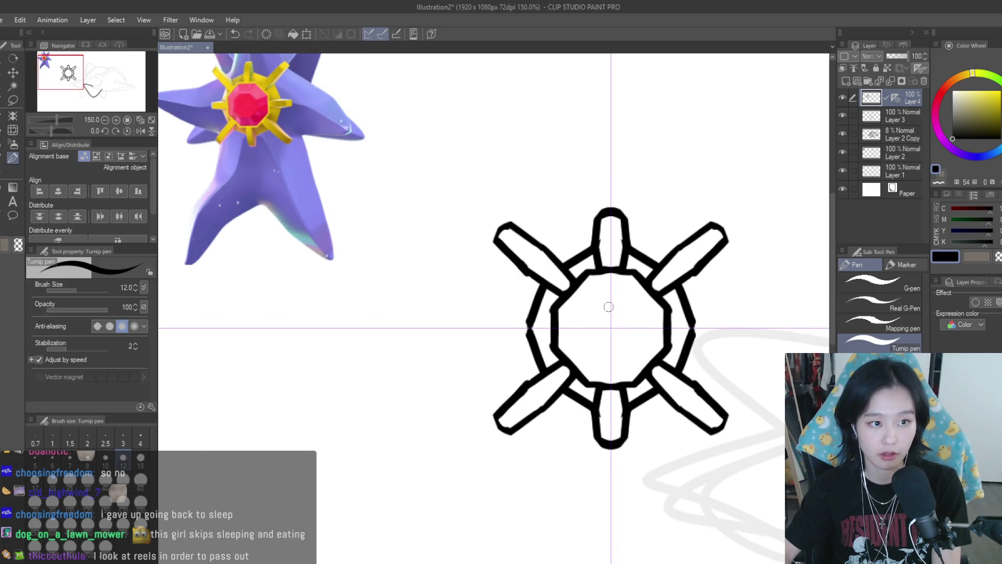
{"action": "scroll", "coordinate": [610, 329], "scroll_direction": "up", "scroll_amount": 1}
{"action": "mouse_move", "coordinate": [609, 295]}
{"action": "left_mouse_down"}
{"action": "mouse_move", "coordinate": [595, 296]}
{"action": "mouse_move", "coordinate": [579, 319]}
{"action": "mouse_move", "coordinate": [579, 340]}
{"action": "left_mouse_up"}
{"action": "key", "text": "ctrl+z"}
{"action": "mouse_move", "coordinate": [600, 295]}
{"action": "left_mouse_down"}
{"action": "mouse_move", "coordinate": [576, 319]}
{"action": "mouse_move", "coordinate": [578, 355]}
{"action": "left_mouse_up"}
{"action": "key", "text": "ctrl+z"}
{"action": "key", "text": "ctrl+z"}
{"action": "left_click_drag", "start_coordinate": [579, 316], "coordinate": [579, 355]}
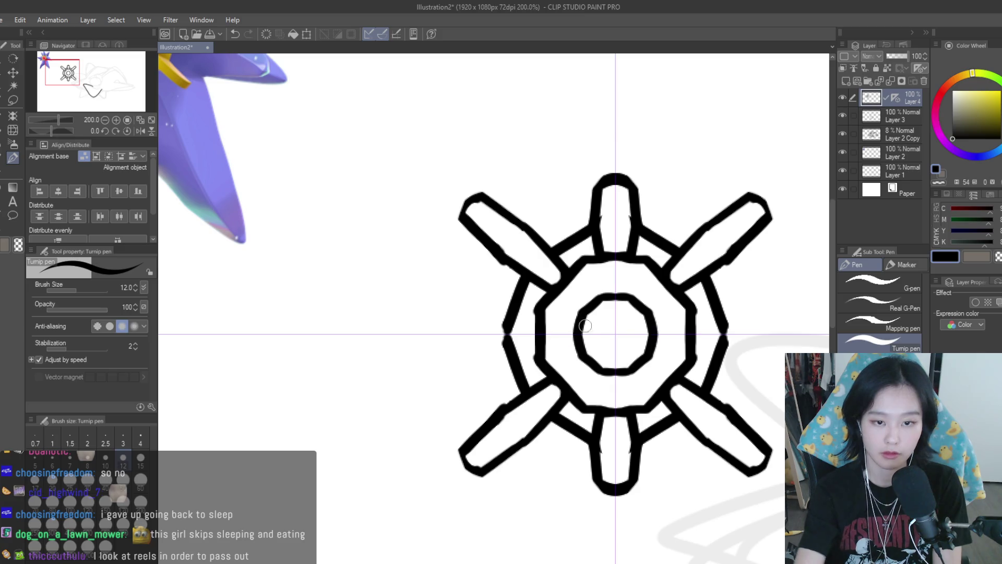
- Draw short horizontal spokes out from the ring's left and right sides
{"action": "scroll", "coordinate": [585, 326], "scroll_direction": "down", "scroll_amount": 5}
{"action": "scroll", "coordinate": [651, 308], "scroll_direction": "up", "scroll_amount": 2}
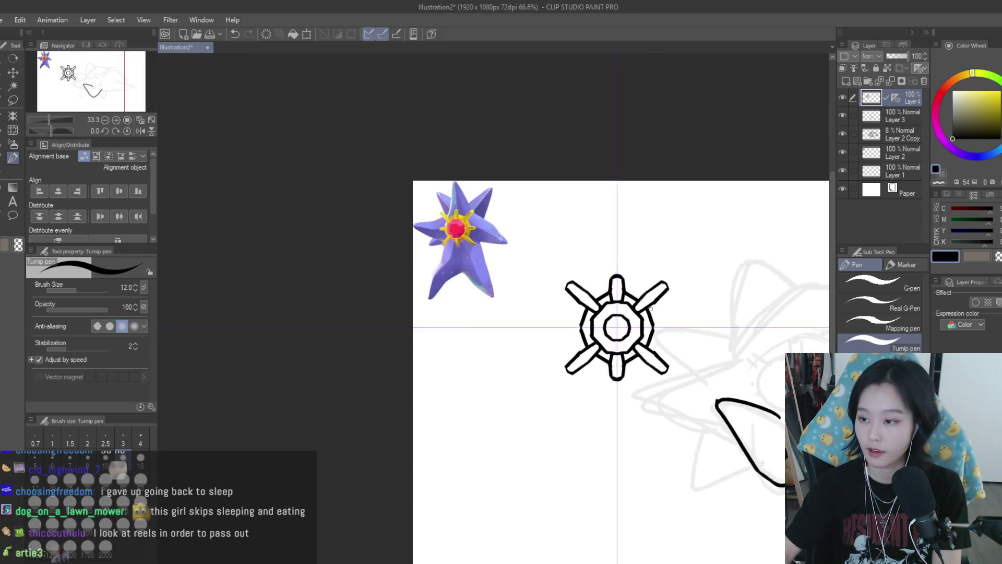
{"action": "scroll", "coordinate": [651, 308], "scroll_direction": "up", "scroll_amount": 4}
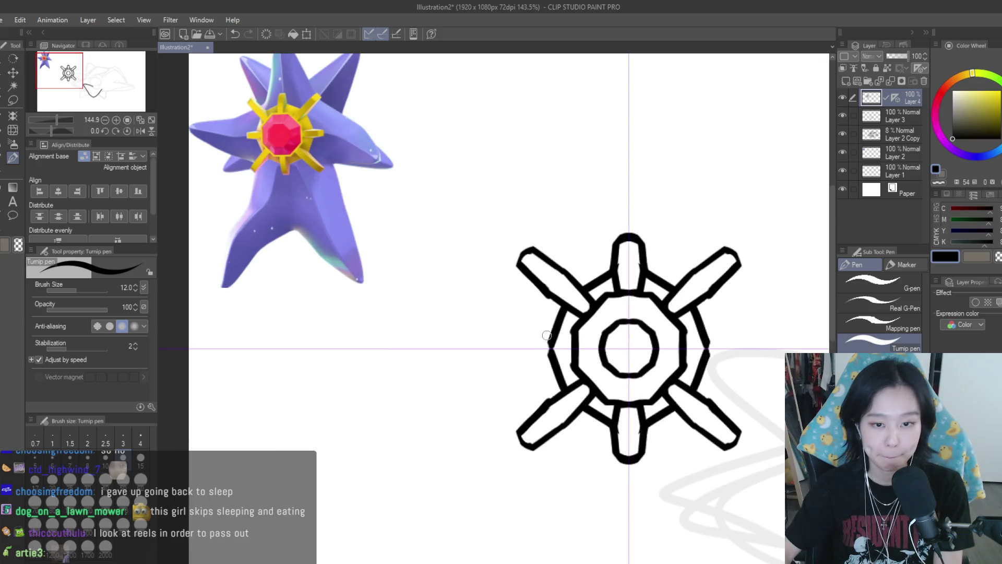
{"action": "scroll", "coordinate": [563, 337], "scroll_direction": "up", "scroll_amount": 1}
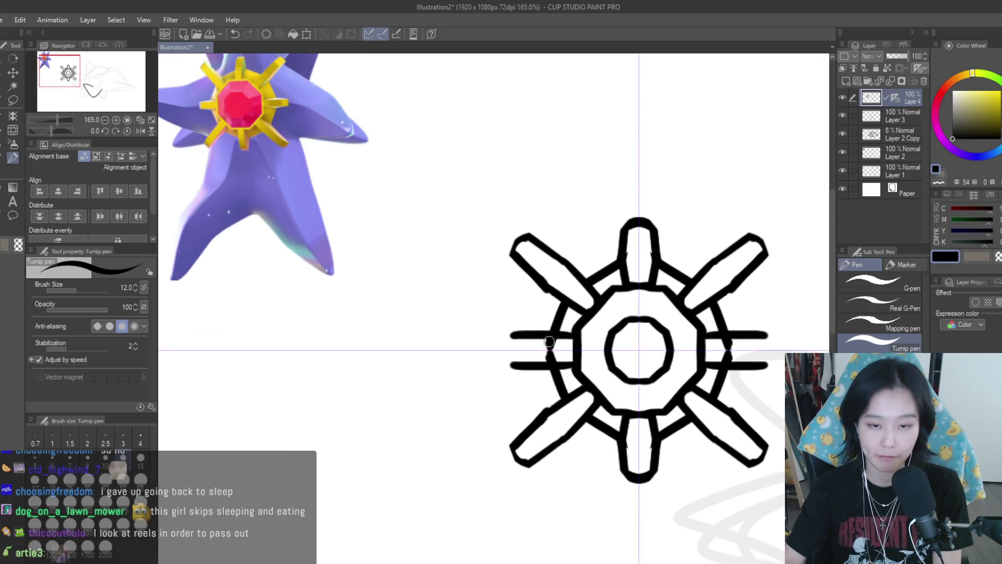
{"action": "key", "text": "ctrl+z"}
{"action": "key", "text": "ctrl+z"}
{"action": "left_click_drag", "start_coordinate": [573, 338], "coordinate": [512, 344]}
{"action": "key", "text": "ctrl+z"}
{"action": "key", "text": "ctrl+z"}
{"action": "key", "text": "ctrl+z"}
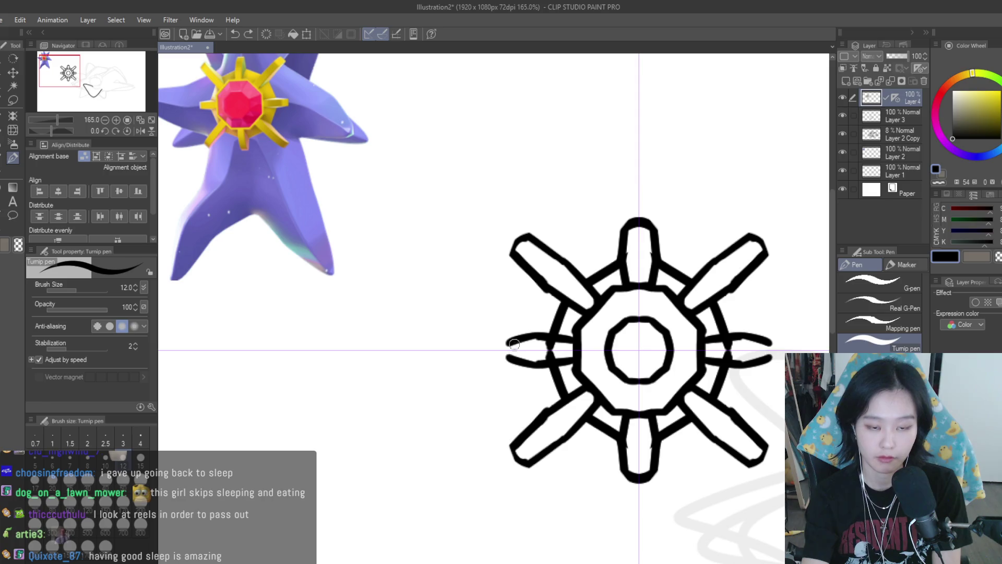
- Tidy the new side spokes with the Snap eraser
{"action": "key", "text": "e"}
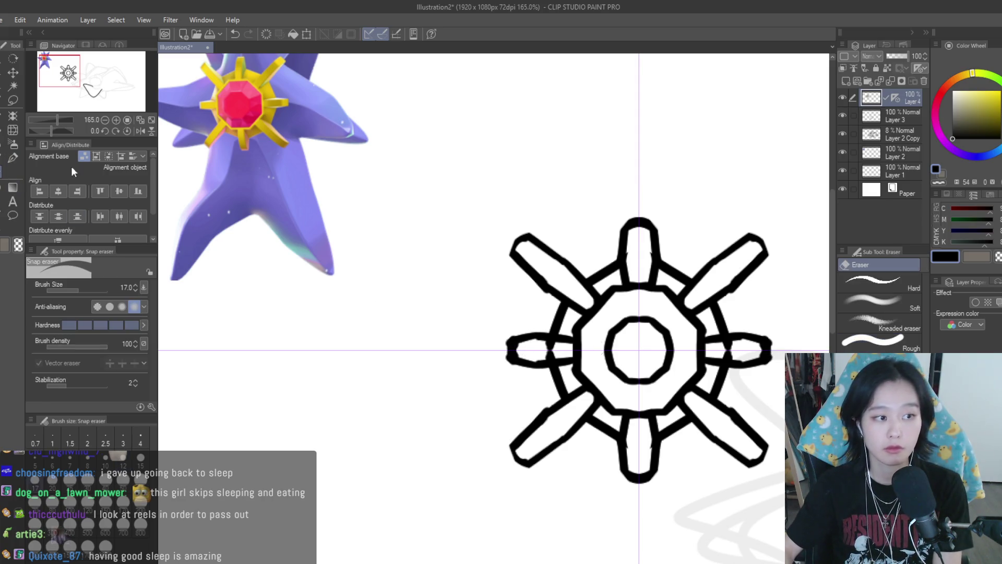
{"action": "scroll", "coordinate": [543, 348], "scroll_direction": "up", "scroll_amount": 1}
{"action": "scroll", "coordinate": [679, 360], "scroll_direction": "down", "scroll_amount": 4}
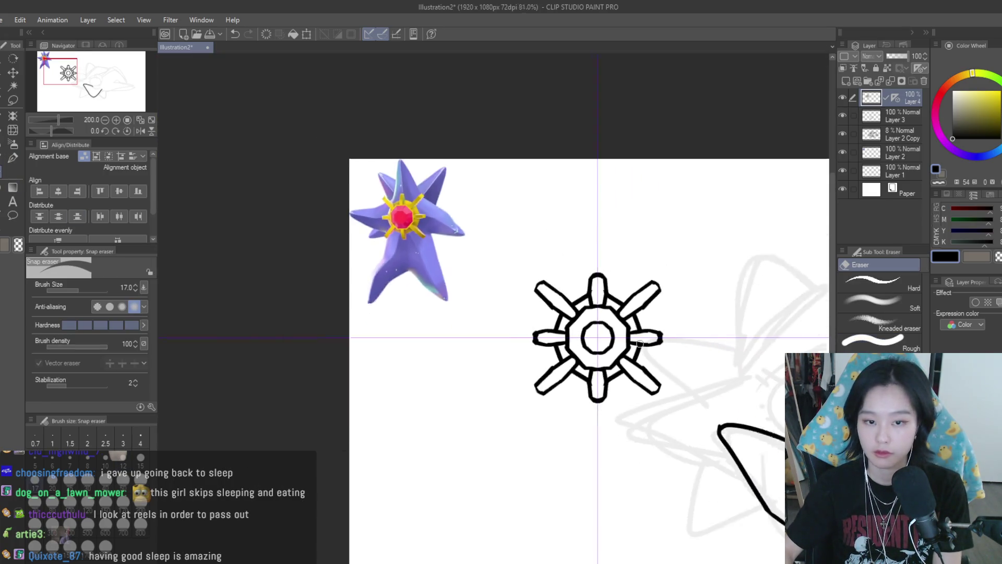
{"action": "scroll", "coordinate": [677, 358], "scroll_direction": "up", "scroll_amount": 1}
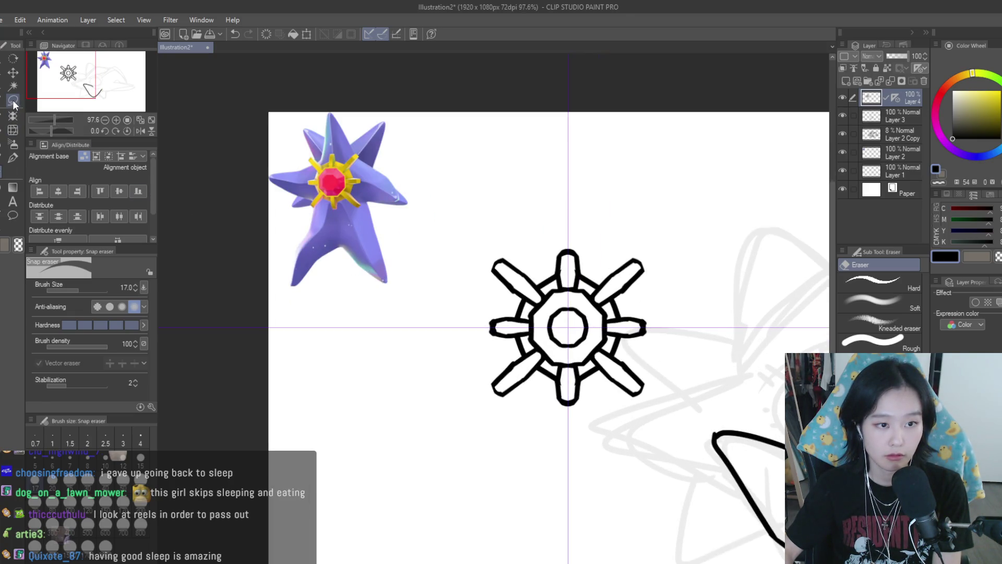
{"action": "left_click", "coordinate": [13, 157]}
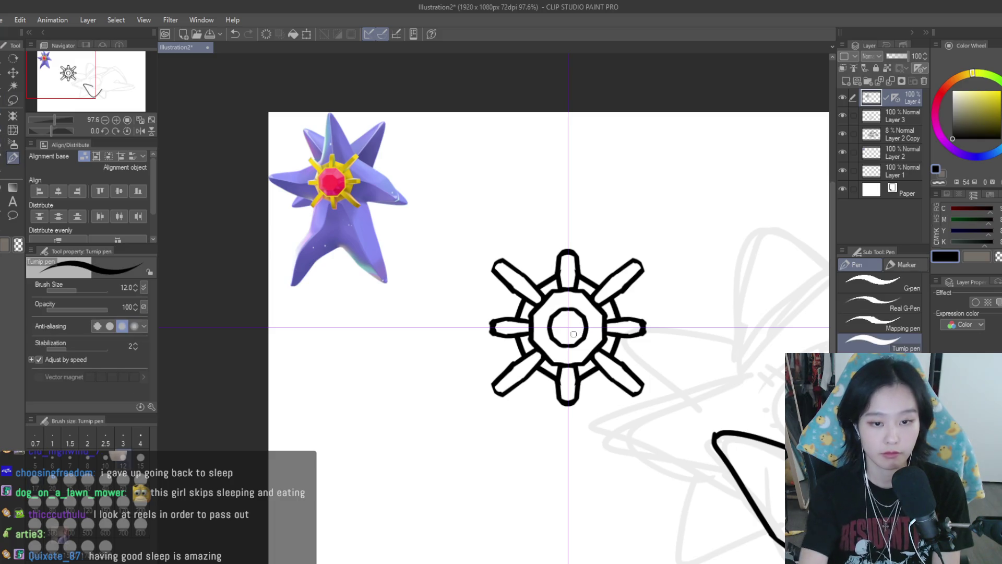
{"action": "scroll", "coordinate": [639, 303], "scroll_direction": "up", "scroll_amount": 5}
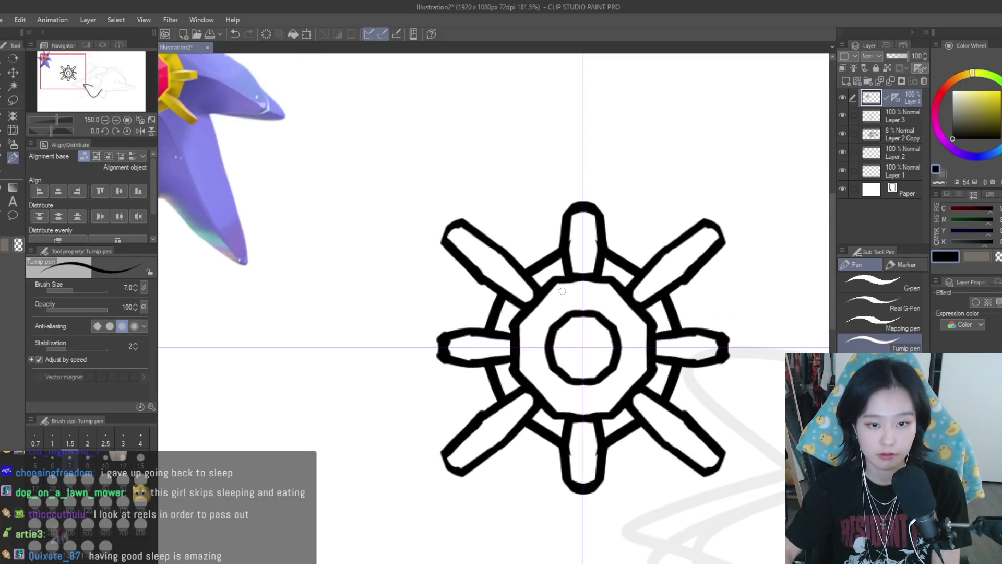
- Draw slanted facet lines between the inner and outer octagons
{"action": "mouse_move", "coordinate": [561, 284]}
{"action": "left_mouse_down"}
{"action": "mouse_move", "coordinate": [576, 316]}
{"action": "mouse_move", "coordinate": [516, 333]}
{"action": "left_mouse_up"}
{"action": "scroll", "coordinate": [601, 357], "scroll_direction": "down", "scroll_amount": 3}
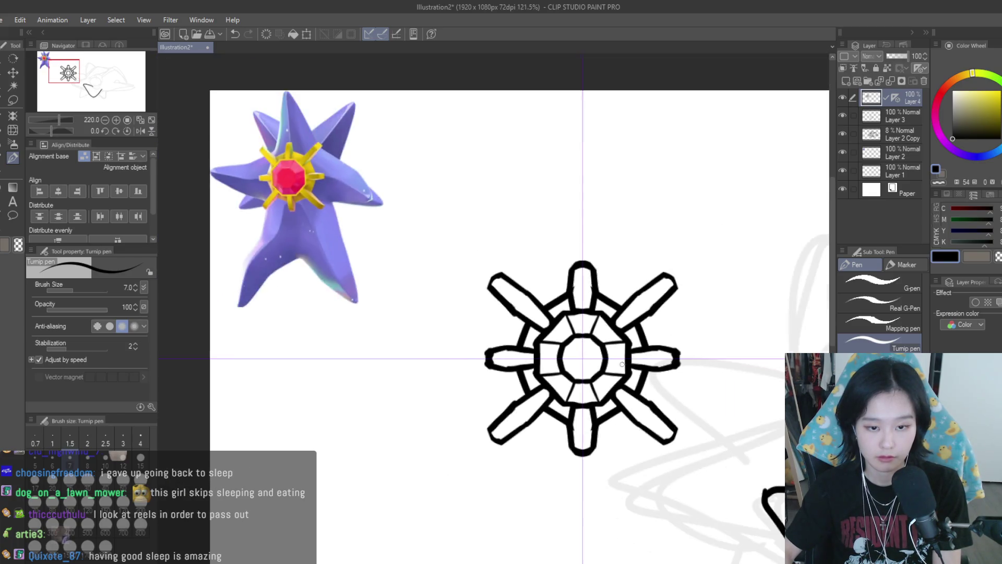
{"action": "scroll", "coordinate": [410, 205], "scroll_direction": "up", "scroll_amount": 5}
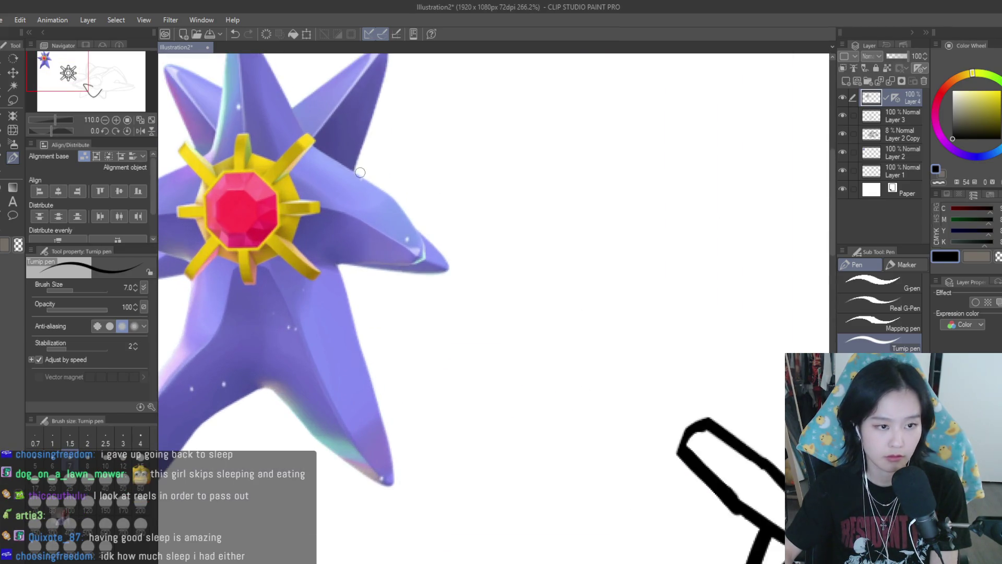
{"action": "scroll", "coordinate": [393, 202], "scroll_direction": "down", "scroll_amount": 2}
{"action": "scroll", "coordinate": [394, 202], "scroll_direction": "down", "scroll_amount": 1}
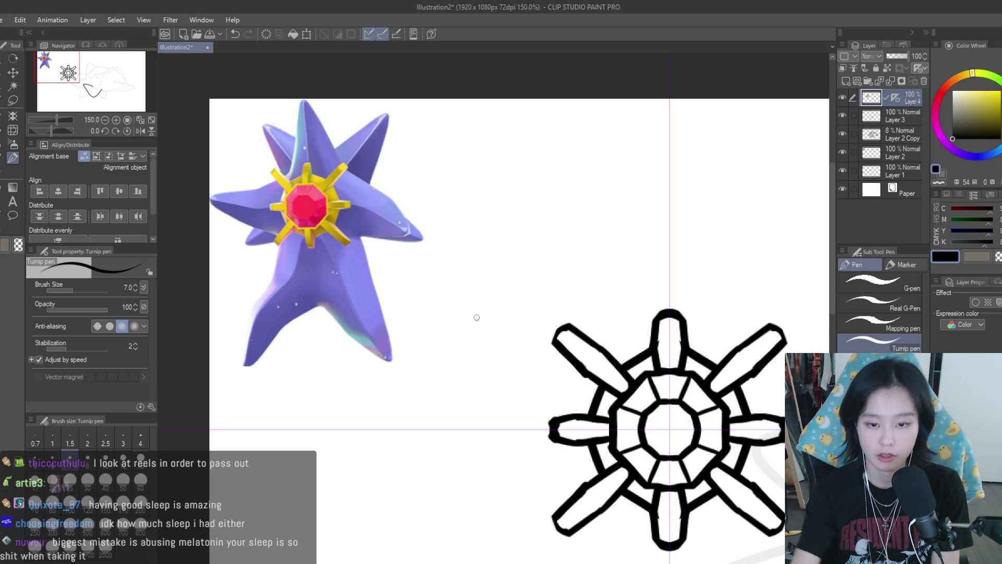
{"action": "scroll", "coordinate": [453, 246], "scroll_direction": "down", "scroll_amount": 4}
{"action": "scroll", "coordinate": [561, 280], "scroll_direction": "up", "scroll_amount": 4}
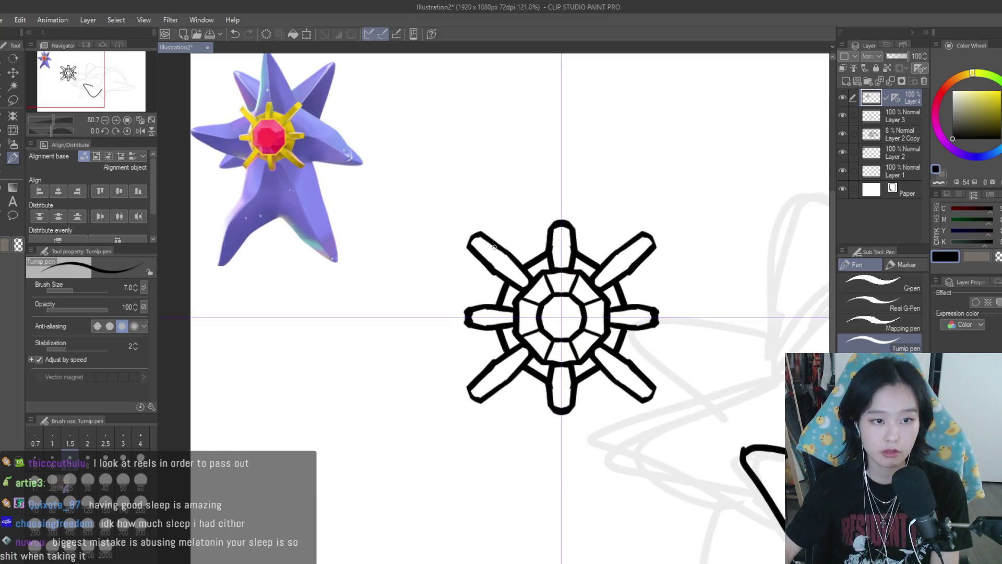
{"action": "scroll", "coordinate": [539, 263], "scroll_direction": "down", "scroll_amount": 3}
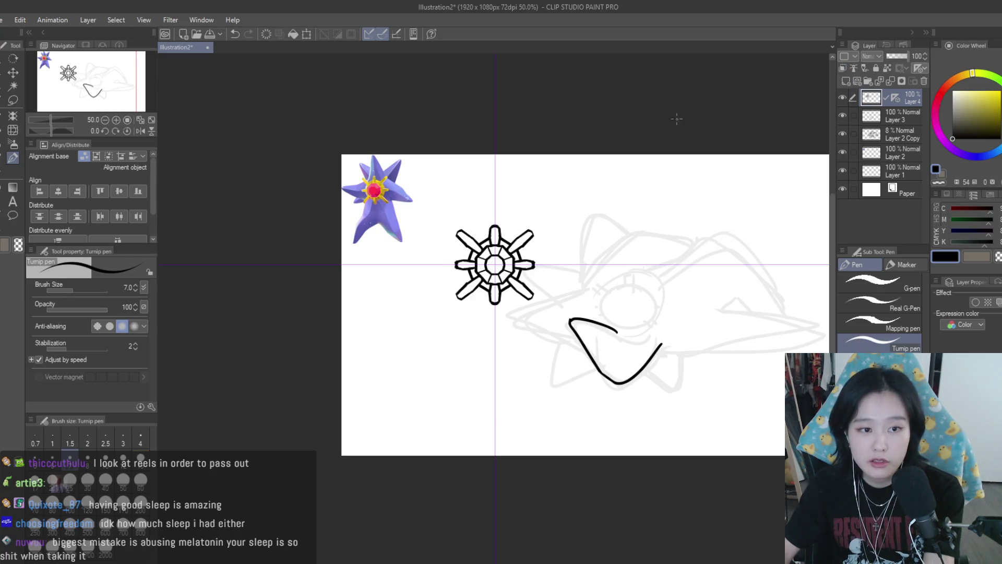
{"action": "scroll", "coordinate": [479, 252], "scroll_direction": "up", "scroll_amount": 2}
- Erase the upper-right and right arm tips and outlines thinner
{"action": "key", "text": "e"}
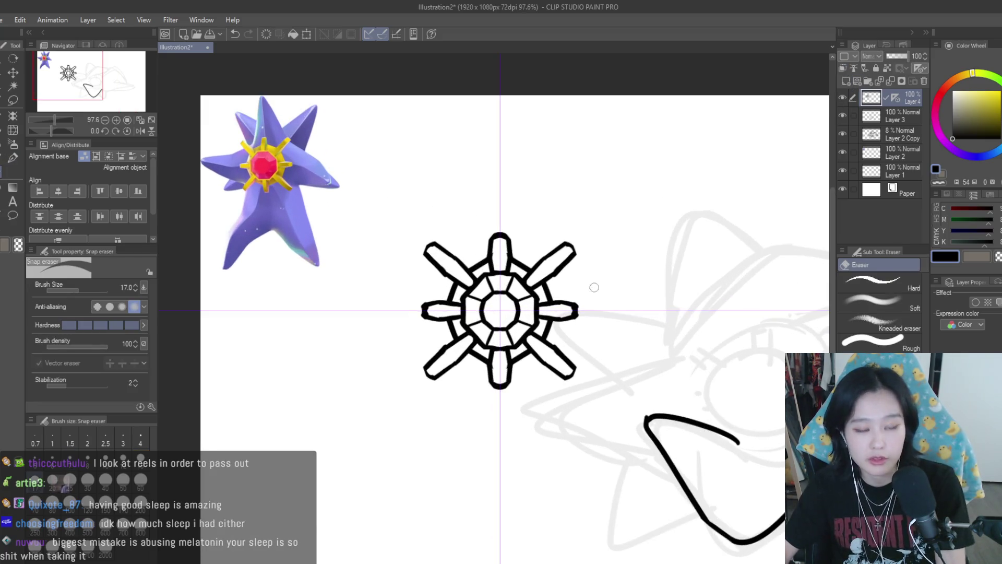
{"action": "scroll", "coordinate": [571, 267], "scroll_direction": "up", "scroll_amount": 2}
{"action": "left_click_drag", "start_coordinate": [544, 224], "coordinate": [451, 233]}
{"action": "key", "text": "ctrl+z"}
{"action": "key", "text": "ctrl+y"}
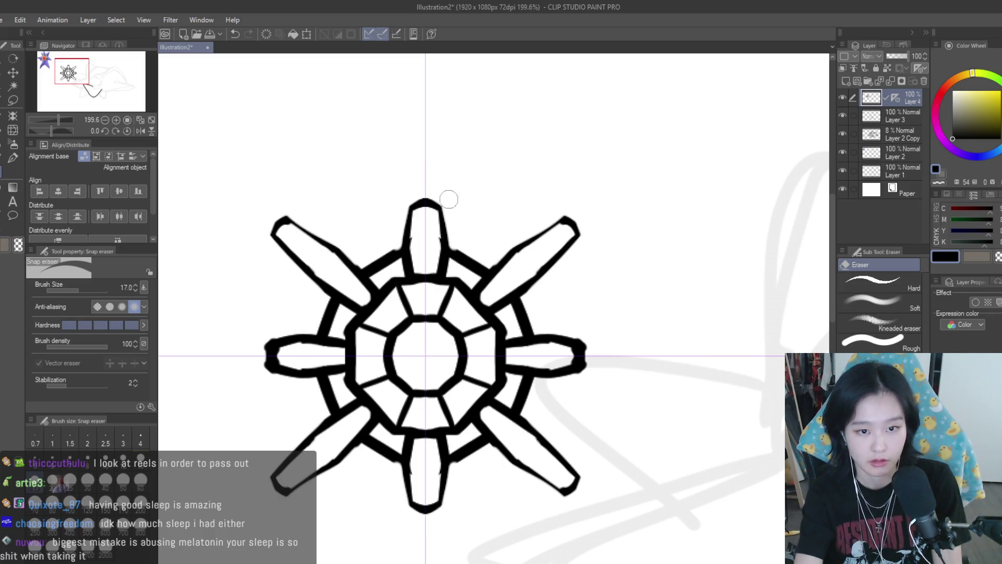
{"action": "left_click_drag", "start_coordinate": [602, 349], "coordinate": [527, 334]}
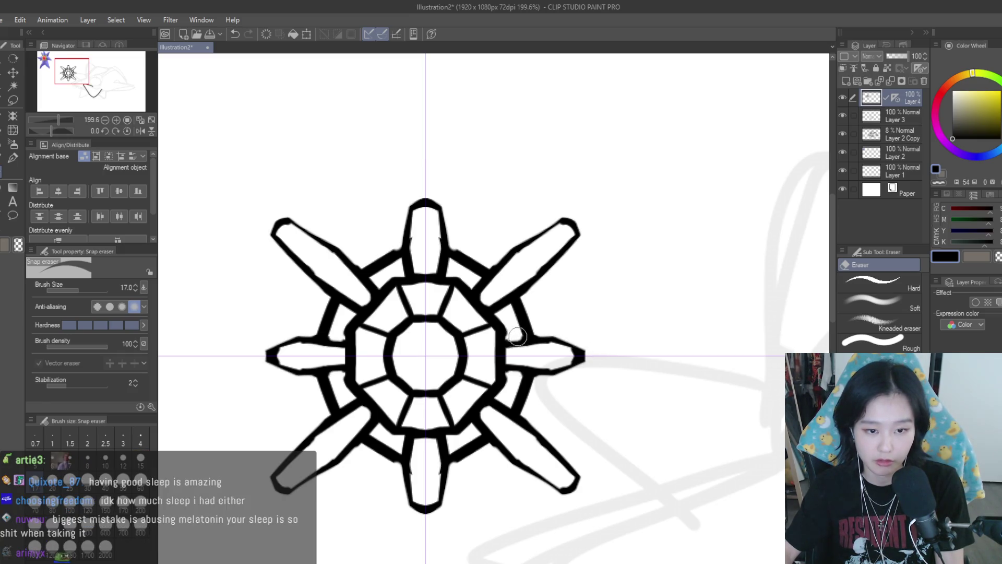
{"action": "scroll", "coordinate": [589, 336], "scroll_direction": "down", "scroll_amount": 4}
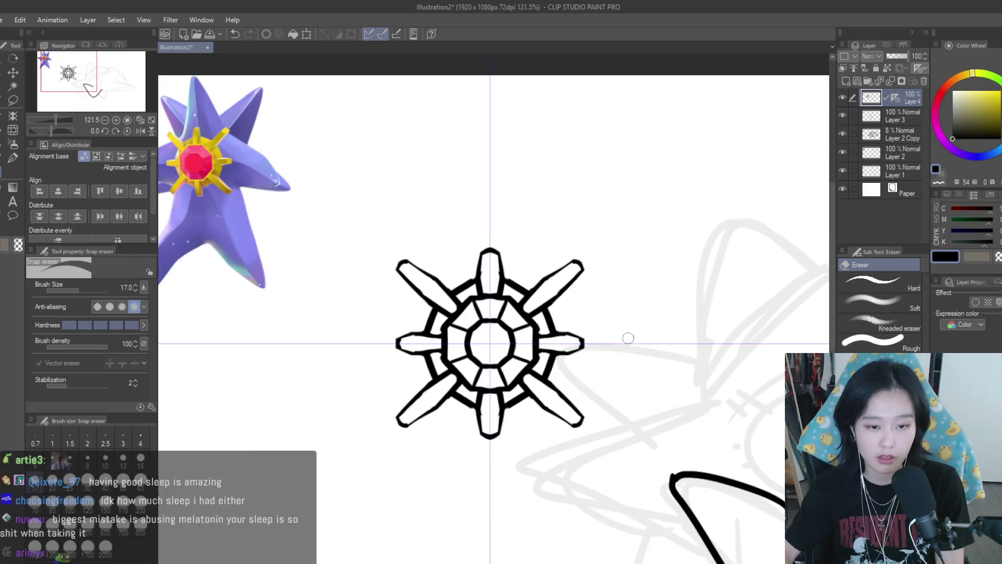
{"action": "left_click", "coordinate": [13, 158]}
{"action": "scroll", "coordinate": [522, 334], "scroll_direction": "up", "scroll_amount": 5}
{"action": "scroll", "coordinate": [473, 283], "scroll_direction": "down", "scroll_amount": 6}
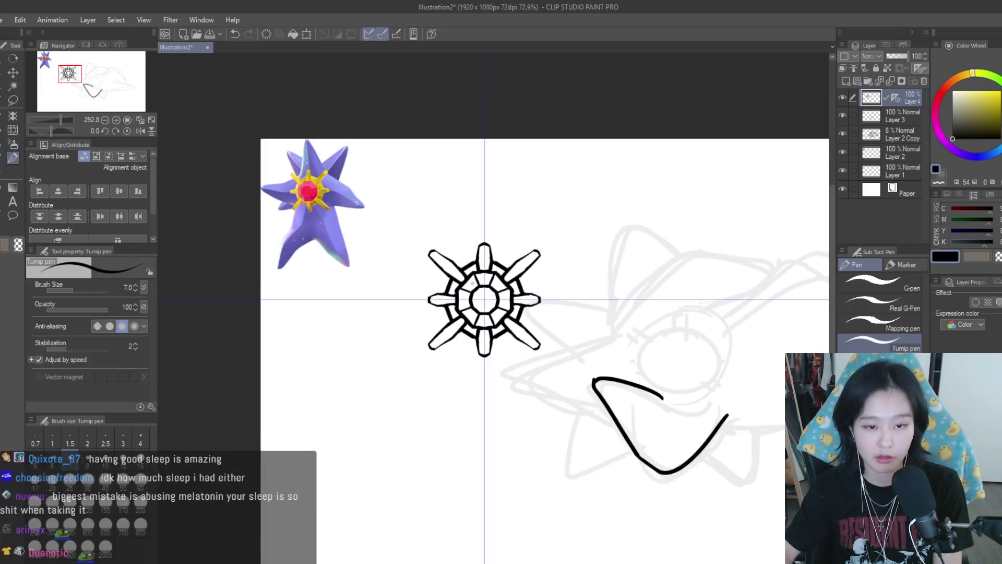
{"action": "scroll", "coordinate": [472, 283], "scroll_direction": "down", "scroll_amount": 2}
{"action": "left_click", "coordinate": [13, 72]}
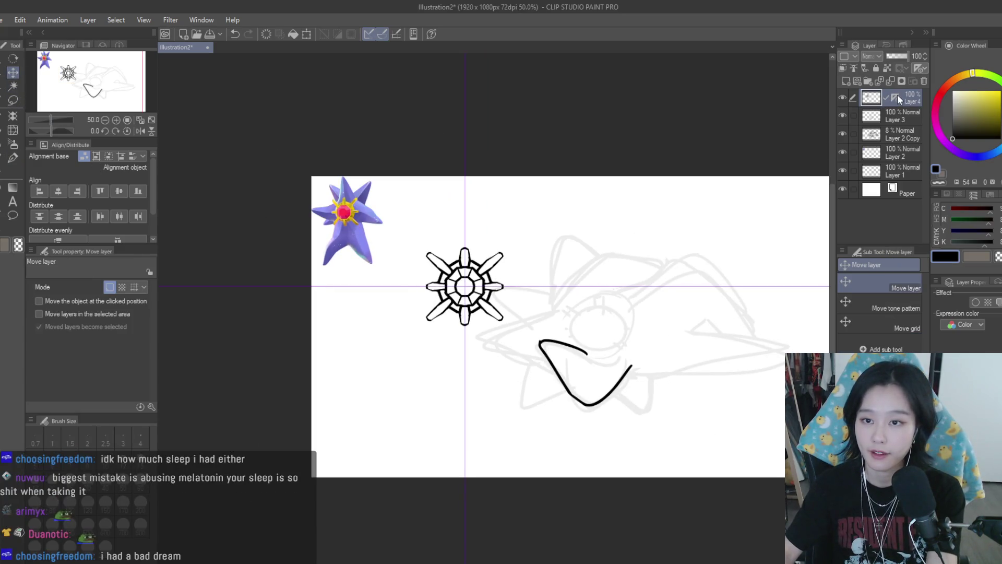
- Drag the symbol onto the body sketch and scale it slightly narrower
{"action": "left_click_drag", "start_coordinate": [518, 231], "coordinate": [656, 275]}
{"action": "scroll", "coordinate": [656, 275], "scroll_direction": "up", "scroll_amount": 1}
{"action": "key", "text": "ctrl+t"}
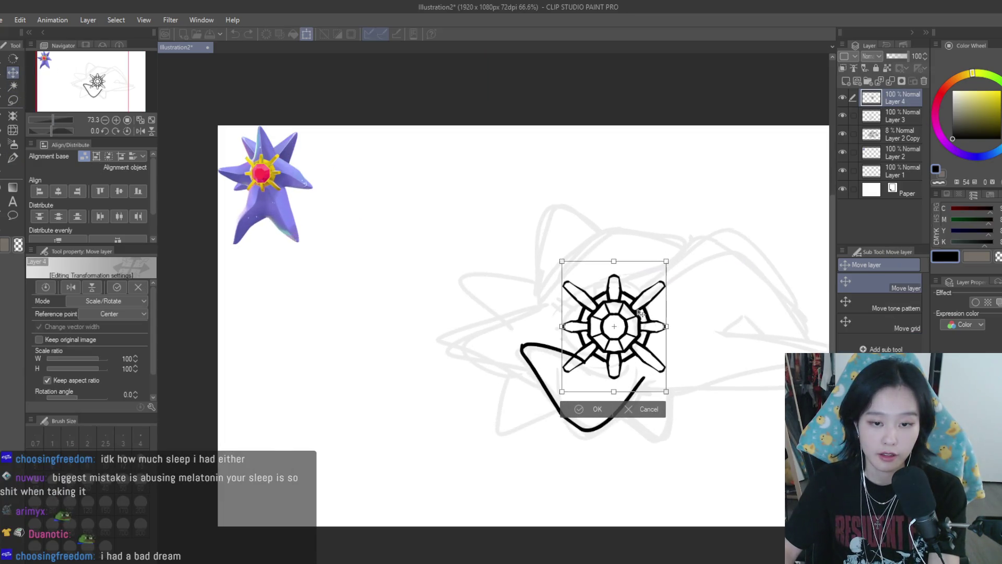
{"action": "scroll", "coordinate": [657, 276], "scroll_direction": "up", "scroll_amount": 1}
{"action": "left_click_drag", "start_coordinate": [669, 260], "coordinate": [647, 265]}
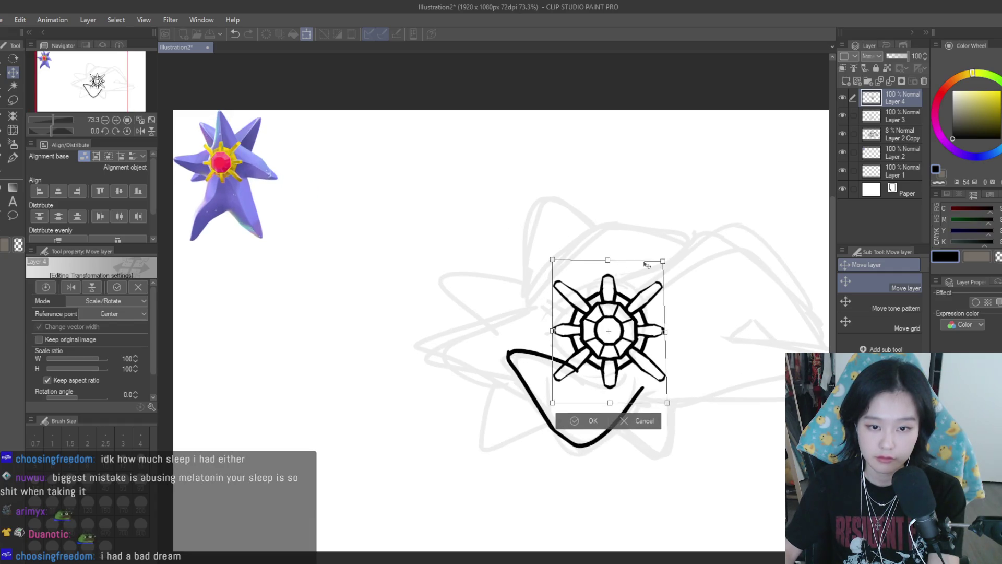
{"action": "key", "text": "Return"}
- Nudge the symbol a little left to centre it above the black curved outline
{"action": "mouse_move", "coordinate": [656, 329]}
{"action": "left_mouse_down"}
{"action": "mouse_move", "coordinate": [625, 333]}
{"action": "mouse_move", "coordinate": [640, 332]}
{"action": "left_mouse_up"}
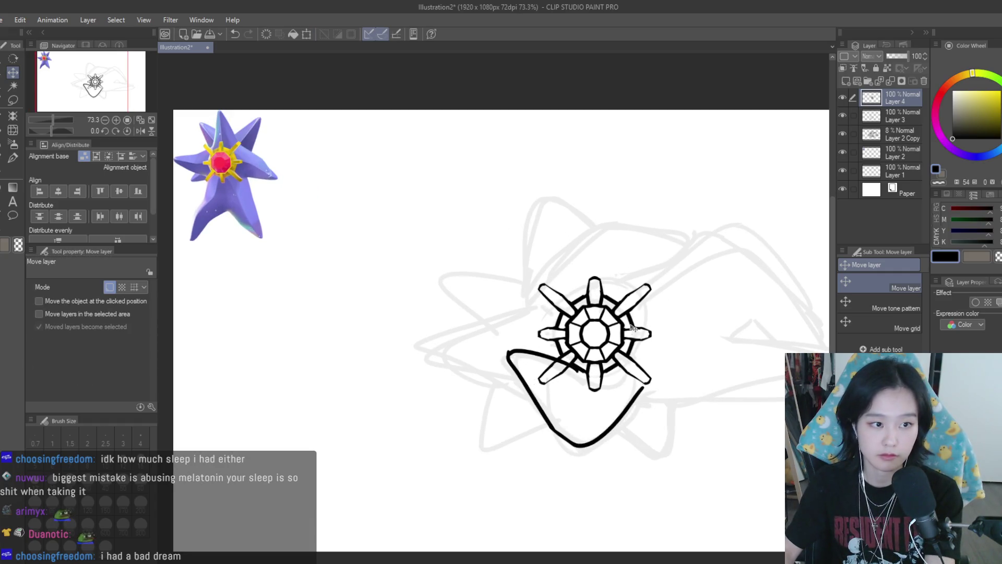
{"action": "scroll", "coordinate": [648, 335], "scroll_direction": "down", "scroll_amount": 1}
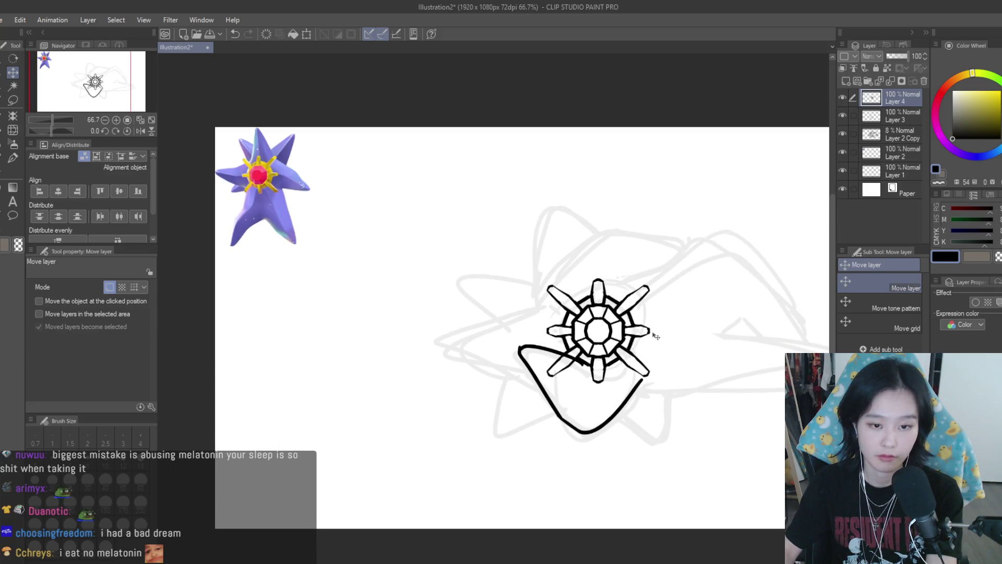
{"action": "scroll", "coordinate": [657, 333], "scroll_direction": "down", "scroll_amount": 1}
{"action": "scroll", "coordinate": [649, 347], "scroll_direction": "up", "scroll_amount": 1}
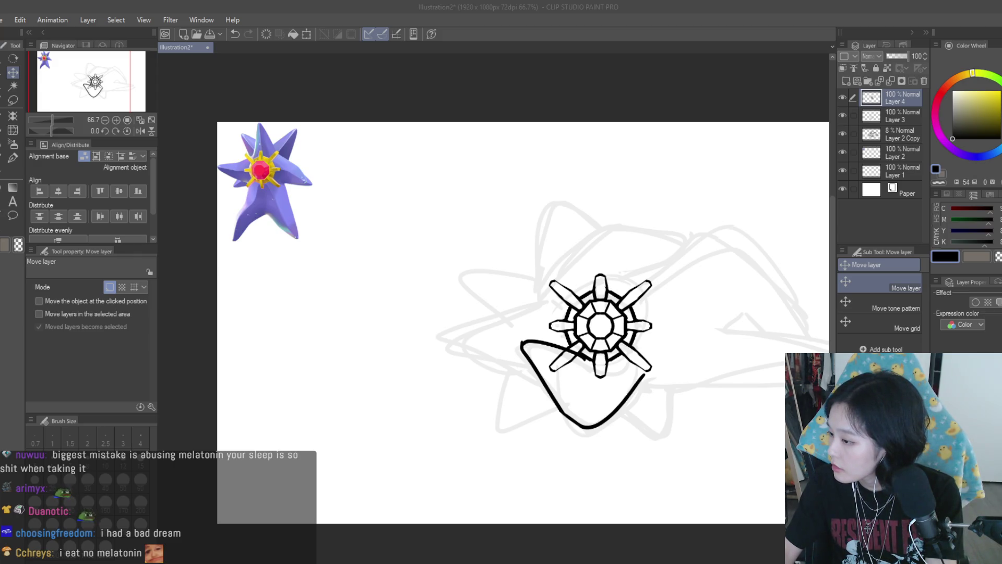
{"action": "scroll", "coordinate": [595, 170], "scroll_direction": "up", "scroll_amount": 1}
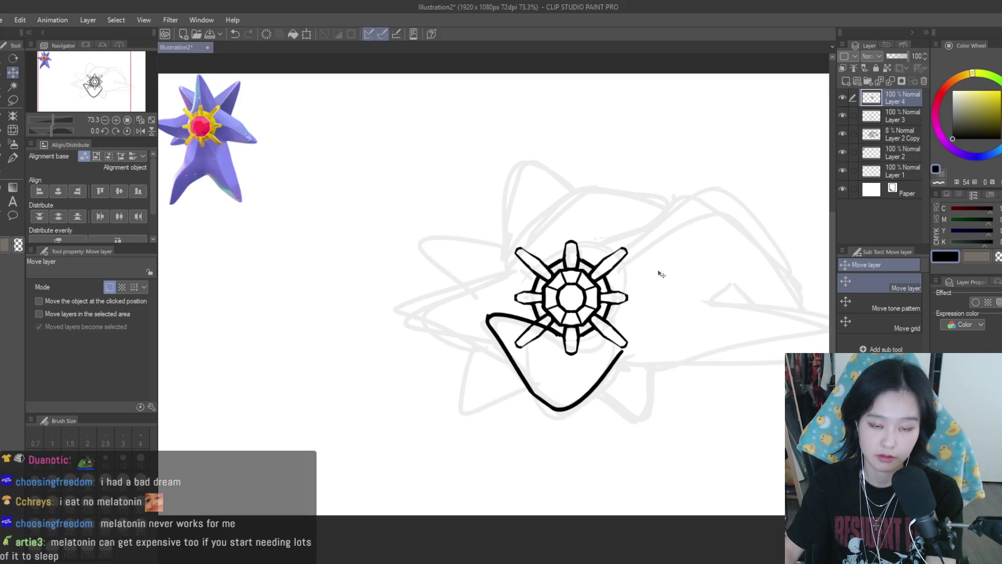
{"action": "left_click_drag", "start_coordinate": [661, 273], "coordinate": [659, 274]}
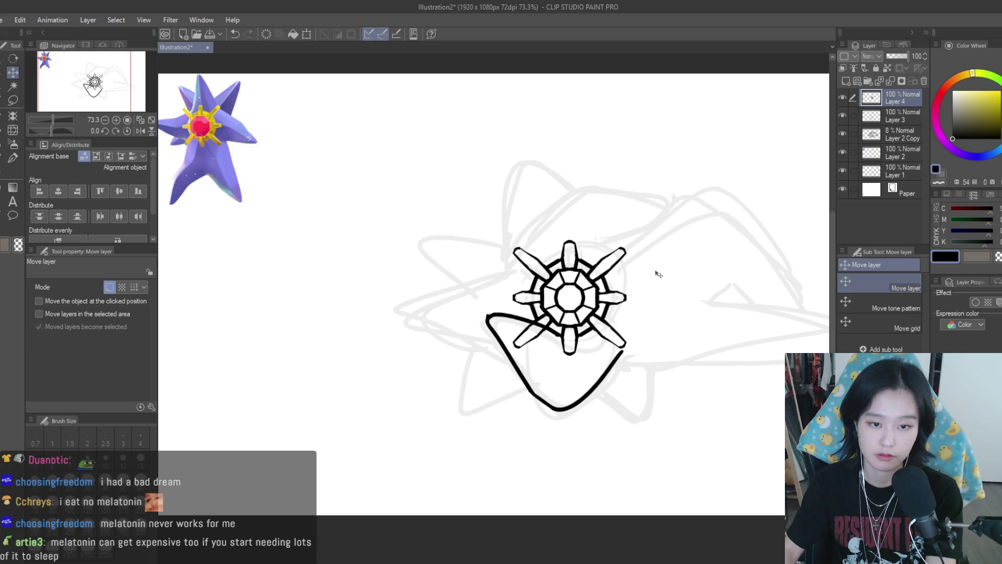
- Erase the arm where it crosses the outline, then mirror the view to check the drawing
{"action": "key", "text": "e"}
{"action": "scroll", "coordinate": [563, 346], "scroll_direction": "up", "scroll_amount": 3}
{"action": "mouse_move", "coordinate": [469, 291]}
{"action": "left_mouse_down"}
{"action": "mouse_move", "coordinate": [489, 298]}
{"action": "mouse_move", "coordinate": [543, 358]}
{"action": "mouse_move", "coordinate": [447, 331]}
{"action": "mouse_move", "coordinate": [441, 351]}
{"action": "left_mouse_up"}
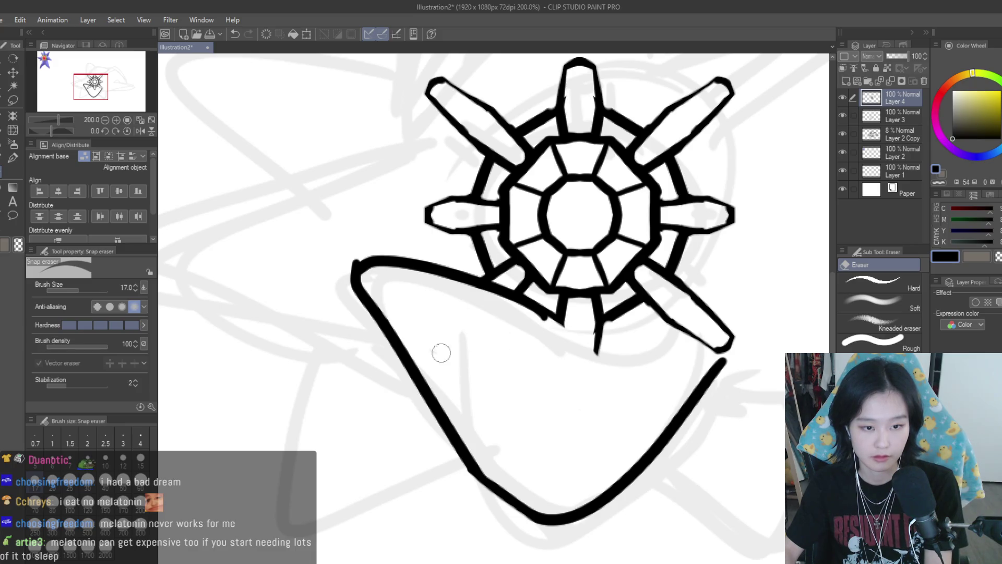
{"action": "scroll", "coordinate": [508, 358], "scroll_direction": "down", "scroll_amount": 5}
{"action": "scroll", "coordinate": [583, 324], "scroll_direction": "down", "scroll_amount": 3}
{"action": "key", "text": "h"}
{"action": "key", "text": "h"}
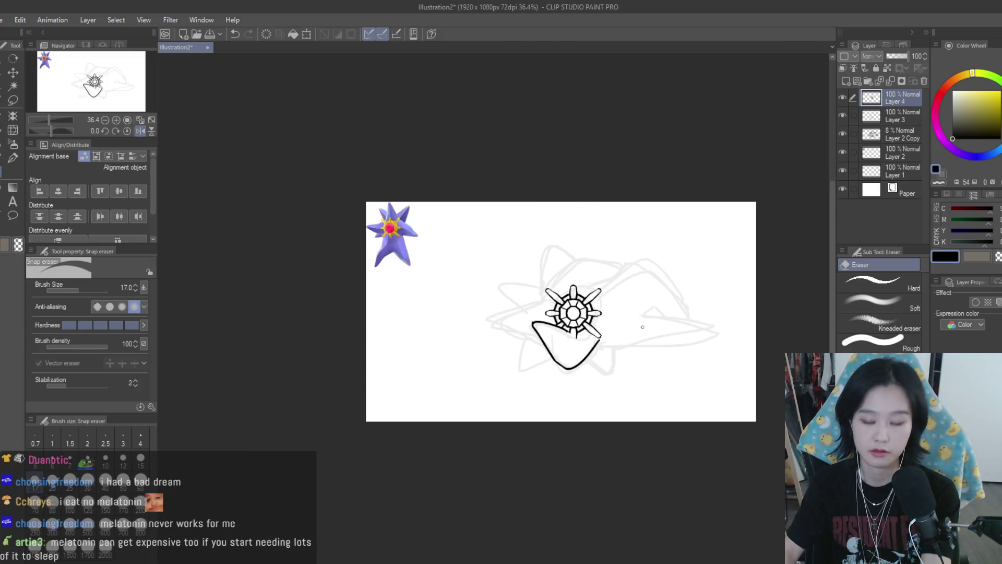
{"action": "scroll", "coordinate": [602, 344], "scroll_direction": "up", "scroll_amount": 1}
{"action": "scroll", "coordinate": [601, 344], "scroll_direction": "up", "scroll_amount": 1}
{"action": "scroll", "coordinate": [605, 342], "scroll_direction": "down", "scroll_amount": 2}
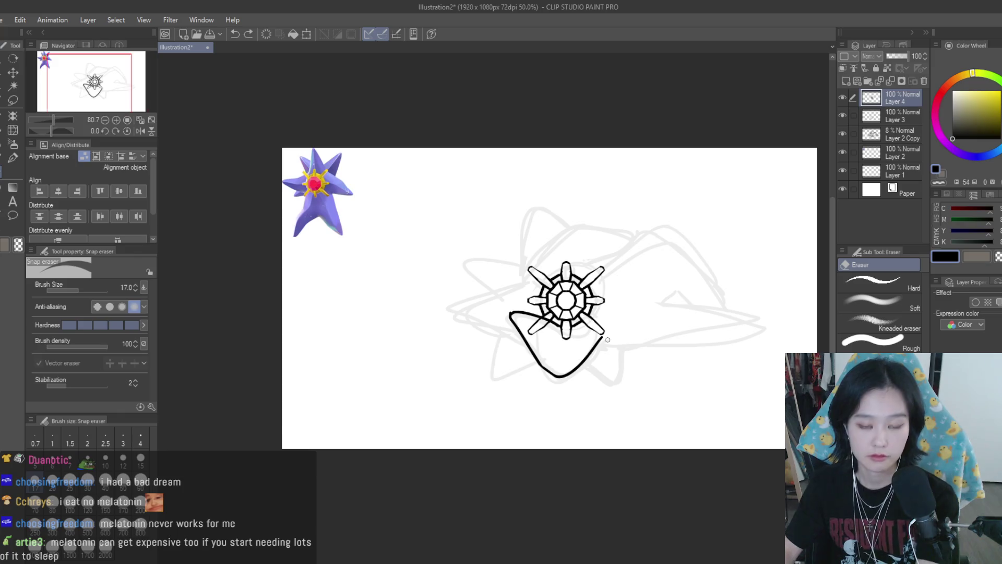
- Move Layer 3 above Layer 4 and try trial curves under the emblem at pen size 10
{"action": "left_click", "coordinate": [13, 158]}
{"action": "mouse_move", "coordinate": [882, 116]}
{"action": "left_mouse_down"}
{"action": "mouse_move", "coordinate": [917, 80]}
{"action": "mouse_move", "coordinate": [887, 97]}
{"action": "left_mouse_up"}
{"action": "scroll", "coordinate": [501, 339], "scroll_direction": "up", "scroll_amount": 3}
{"action": "mouse_move", "coordinate": [426, 313]}
{"action": "left_mouse_down"}
{"action": "mouse_move", "coordinate": [551, 349]}
{"action": "mouse_move", "coordinate": [527, 461]}
{"action": "left_mouse_up"}
{"action": "key", "text": "ctrl+z"}
{"action": "key", "text": "bracketright"}
{"action": "key", "text": "bracketright"}
{"action": "key", "text": "ctrl+z"}
{"action": "mouse_move", "coordinate": [435, 303]}
{"action": "left_mouse_down"}
{"action": "mouse_move", "coordinate": [569, 350]}
{"action": "mouse_move", "coordinate": [537, 464]}
{"action": "mouse_move", "coordinate": [420, 326]}
{"action": "mouse_move", "coordinate": [520, 441]}
{"action": "left_mouse_up"}
{"action": "key", "text": "ctrl+z"}
- Redraw the downward stroke from the curve's start and a curve rising toward the emblem's right
{"action": "key", "text": "ctrl+z"}
{"action": "key", "text": "ctrl+z"}
{"action": "left_click_drag", "start_coordinate": [439, 302], "coordinate": [674, 351]}
{"action": "key", "text": "ctrl+z"}
{"action": "left_click_drag", "start_coordinate": [439, 301], "coordinate": [524, 443]}
{"action": "key", "text": "ctrl+z"}
{"action": "mouse_move", "coordinate": [425, 313]}
{"action": "left_mouse_down"}
{"action": "mouse_move", "coordinate": [493, 418]}
{"action": "mouse_move", "coordinate": [522, 437]}
{"action": "left_mouse_up"}
{"action": "mouse_move", "coordinate": [678, 373]}
{"action": "left_mouse_down"}
{"action": "mouse_move", "coordinate": [530, 449]}
{"action": "mouse_move", "coordinate": [539, 439]}
{"action": "mouse_move", "coordinate": [572, 454]}
{"action": "mouse_move", "coordinate": [617, 437]}
{"action": "left_mouse_up"}
{"action": "key", "text": "ctrl+z"}
{"action": "key", "text": "ctrl+z"}
- Erase the bottom loop curve under the emblem with the Snap eraser
{"action": "key", "text": "e"}
{"action": "scroll", "coordinate": [617, 437], "scroll_direction": "down", "scroll_amount": 3}
{"action": "scroll", "coordinate": [617, 438], "scroll_direction": "down", "scroll_amount": 2}
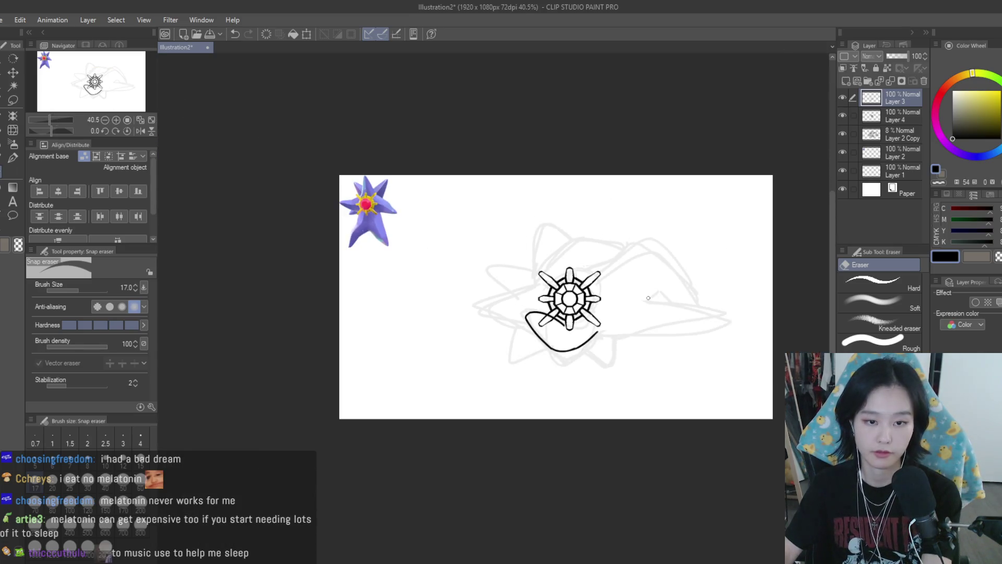
{"action": "scroll", "coordinate": [571, 235], "scroll_direction": "up", "scroll_amount": 1}
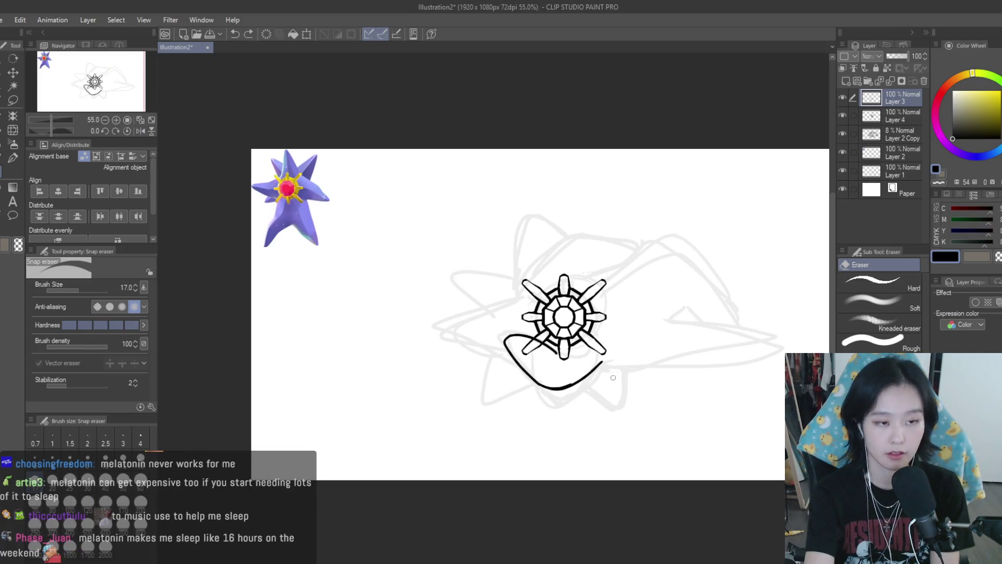
{"action": "left_click_drag", "start_coordinate": [629, 394], "coordinate": [580, 381]}
{"action": "key", "text": "p"}
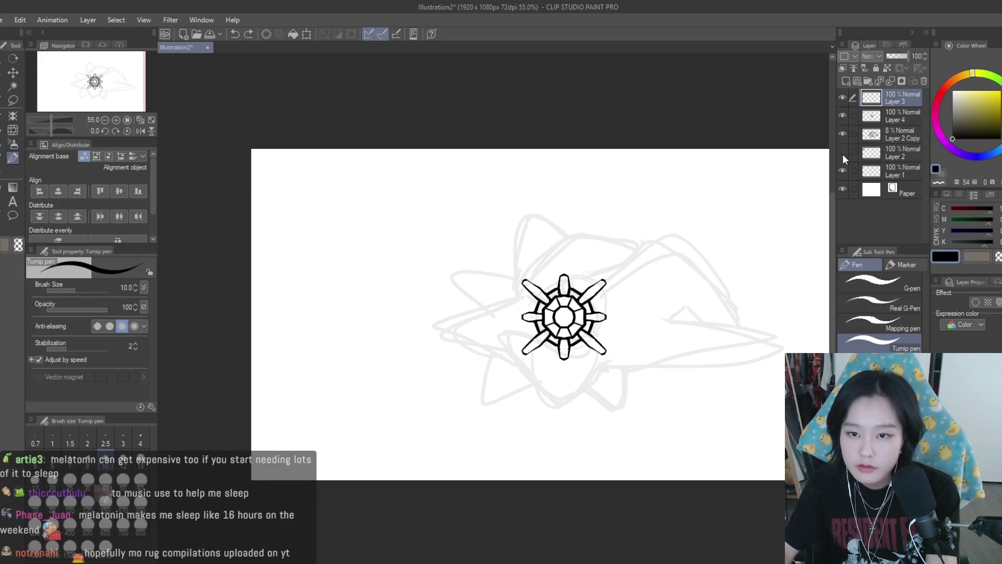
- Duplicate the Layer 2 reference image, rotate it a quarter turn, flip it both ways, and place it below the original
{"action": "key", "text": "k"}
{"action": "left_click", "coordinate": [881, 152]}
{"action": "key", "text": "ctrl+c"}
{"action": "key", "text": "ctrl+v"}
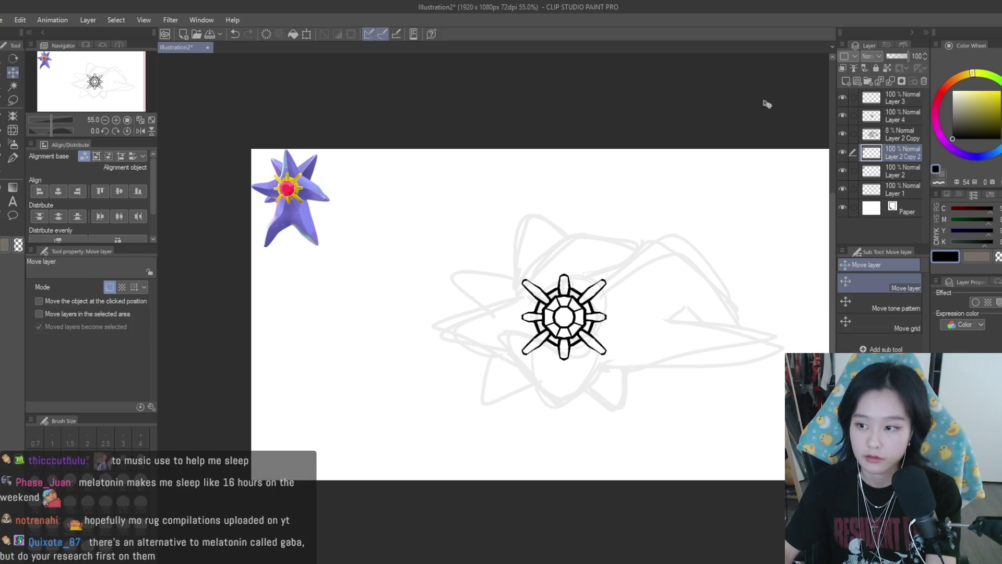
{"action": "scroll", "coordinate": [448, 242], "scroll_direction": "up", "scroll_amount": 1}
{"action": "key", "text": "ctrl+t"}
{"action": "mouse_move", "coordinate": [491, 235]}
{"action": "left_mouse_down"}
{"action": "mouse_move", "coordinate": [405, 89]}
{"action": "mouse_move", "coordinate": [313, 63]}
{"action": "left_mouse_up"}
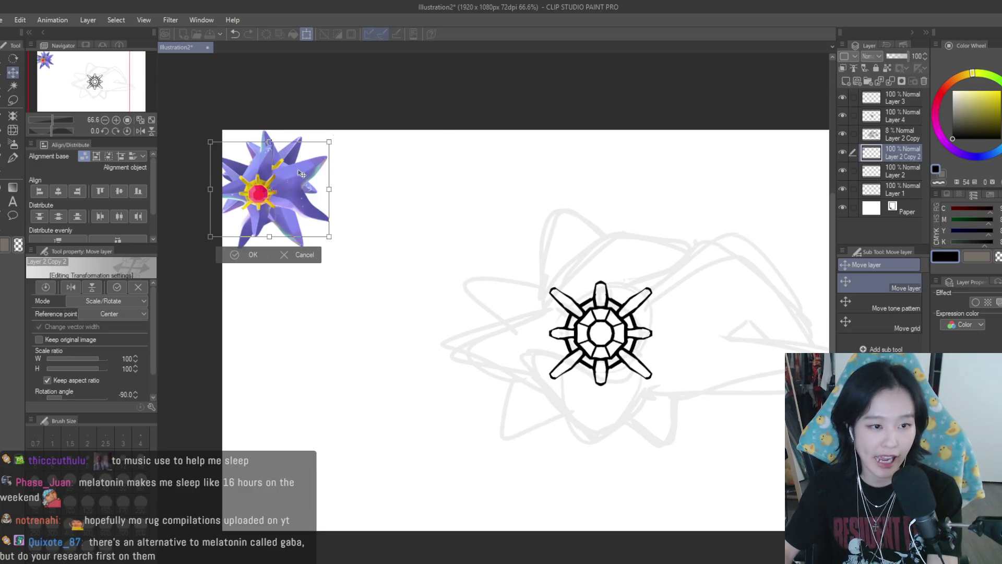
{"action": "left_click_drag", "start_coordinate": [221, 172], "coordinate": [261, 303]}
{"action": "key", "text": "h"}
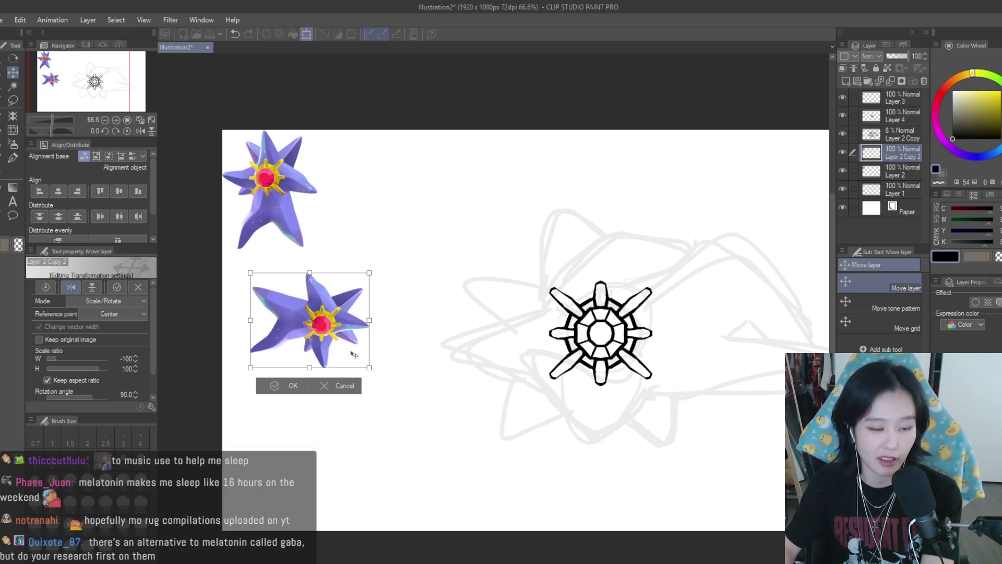
{"action": "key", "text": "v"}
{"action": "key", "text": "Return"}
{"action": "scroll", "coordinate": [522, 313], "scroll_direction": "down", "scroll_amount": 1}
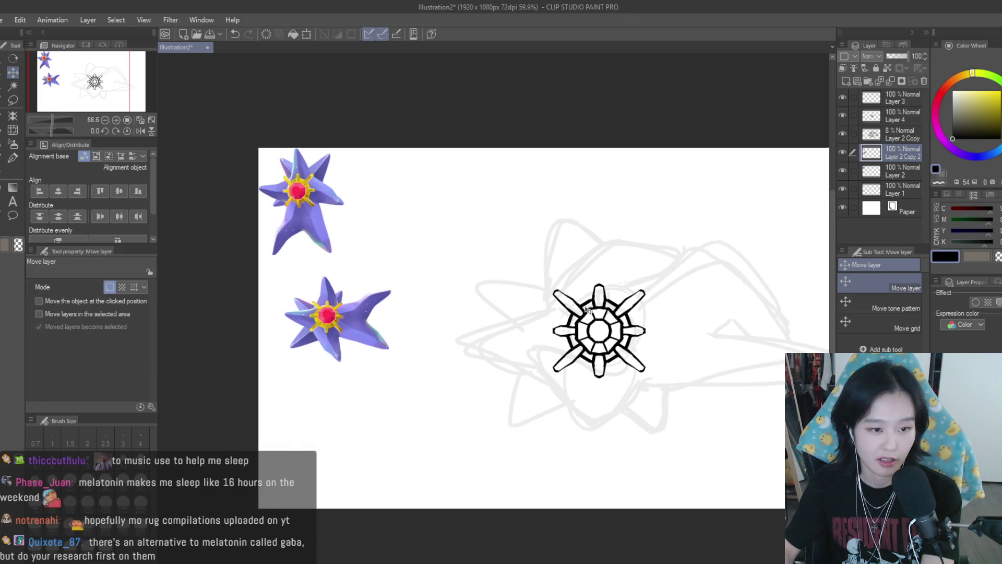
{"action": "left_click", "coordinate": [13, 157]}
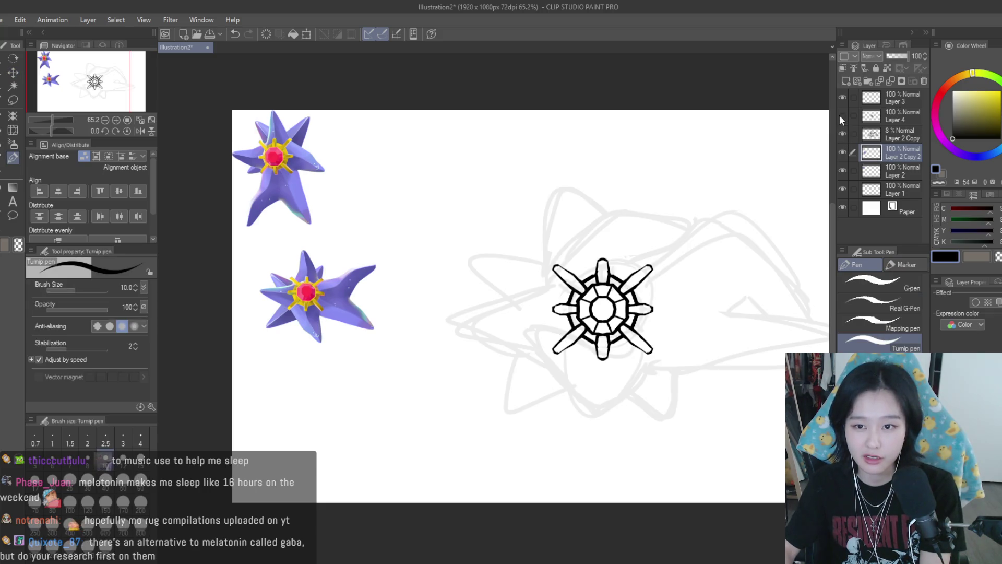
- On Layer 3, draw a curve from left of the emblem down toward the lower spokes and thicken it
{"action": "left_click", "coordinate": [844, 99]}
{"action": "scroll", "coordinate": [576, 343], "scroll_direction": "up", "scroll_amount": 1}
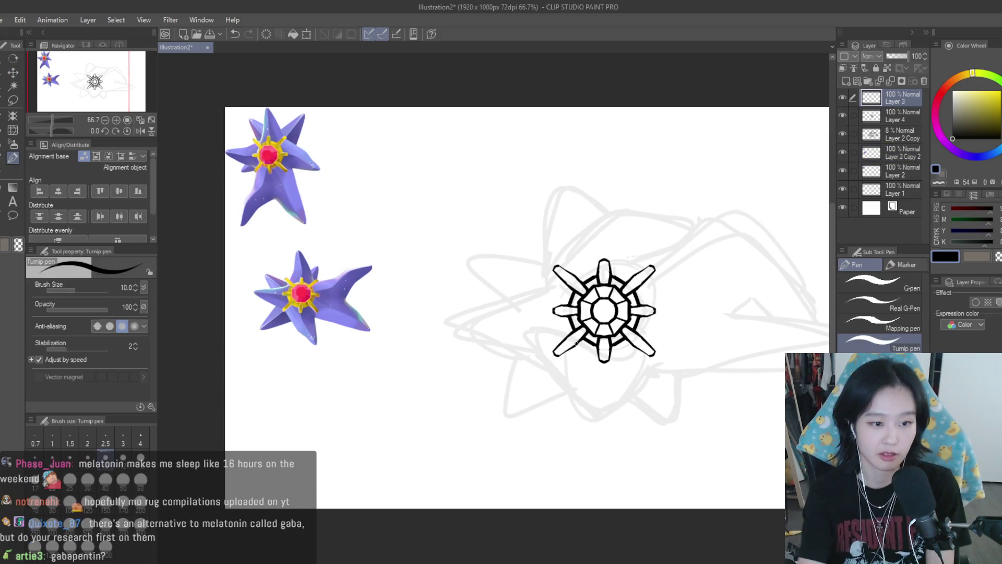
{"action": "mouse_move", "coordinate": [590, 347]}
{"action": "left_mouse_down"}
{"action": "mouse_move", "coordinate": [540, 329]}
{"action": "mouse_move", "coordinate": [575, 390]}
{"action": "left_mouse_up"}
{"action": "key", "text": "ctrl+z"}
{"action": "key", "text": "ctrl+z"}
{"action": "key", "text": "ctrl+z"}
{"action": "key", "text": "ctrl+z"}
{"action": "key", "text": "ctrl+z"}
{"action": "mouse_move", "coordinate": [564, 329]}
{"action": "left_mouse_down"}
{"action": "mouse_move", "coordinate": [546, 352]}
{"action": "mouse_move", "coordinate": [647, 384]}
{"action": "left_mouse_up"}
{"action": "key", "text": "ctrl+z"}
{"action": "mouse_move", "coordinate": [564, 329]}
{"action": "left_mouse_down"}
{"action": "mouse_move", "coordinate": [590, 391]}
{"action": "mouse_move", "coordinate": [642, 368]}
{"action": "left_mouse_up"}
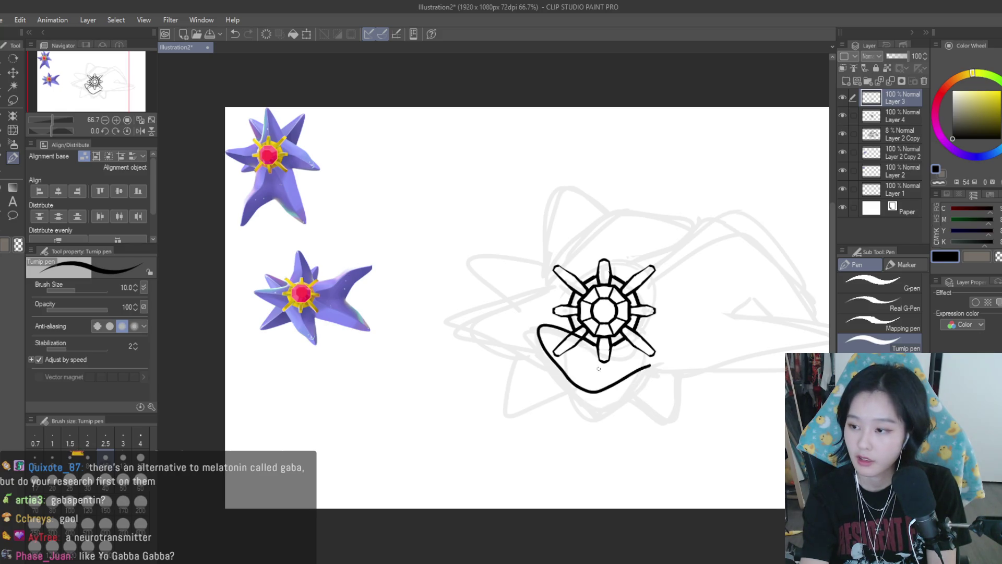
{"action": "left_click_drag", "start_coordinate": [550, 362], "coordinate": [633, 377]}
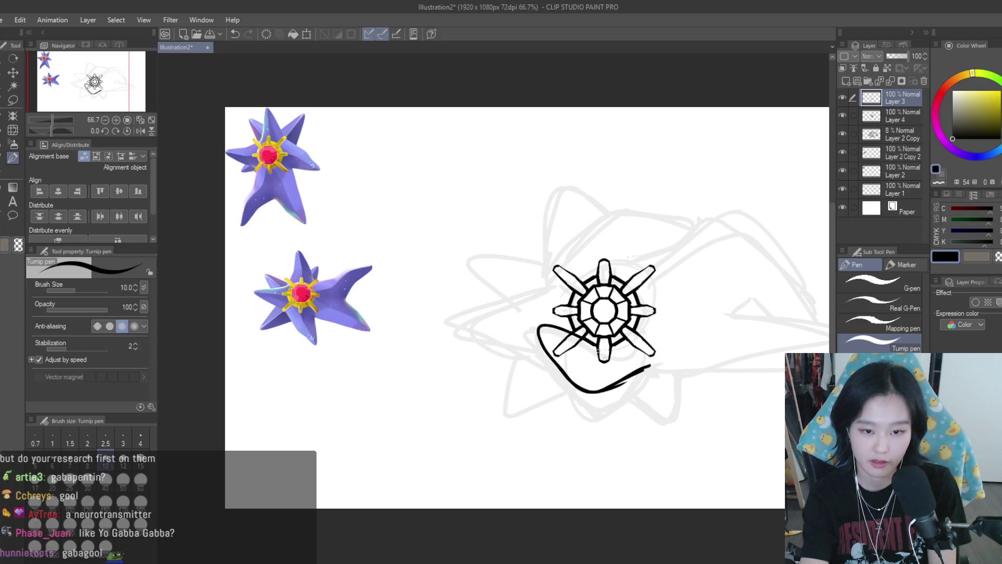
- Try darkening the lower curve's right end, then undo the tapered stroke
{"action": "key", "text": "e"}
{"action": "scroll", "coordinate": [603, 365], "scroll_direction": "up", "scroll_amount": 3}
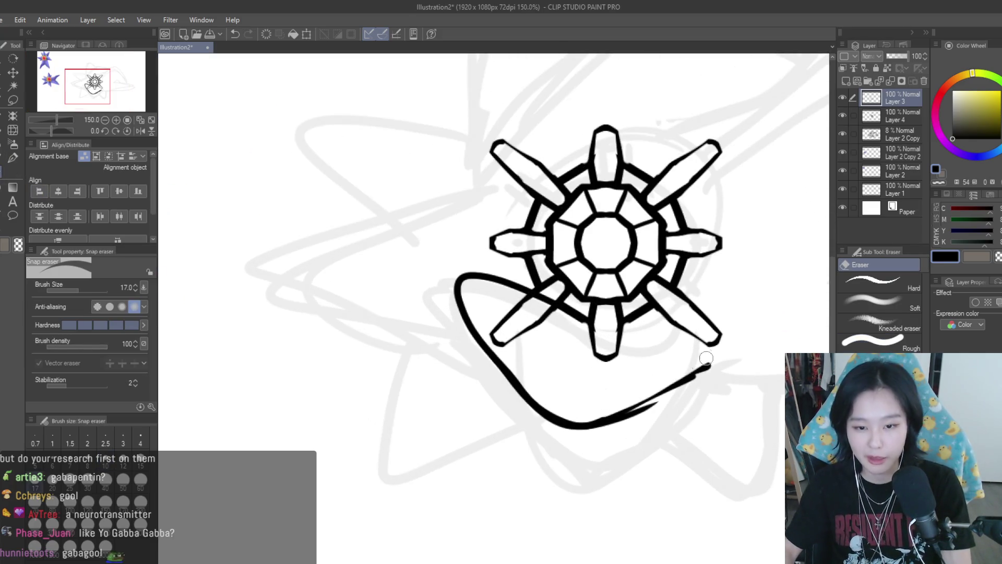
{"action": "key", "text": "p"}
{"action": "scroll", "coordinate": [630, 432], "scroll_direction": "down", "scroll_amount": 3}
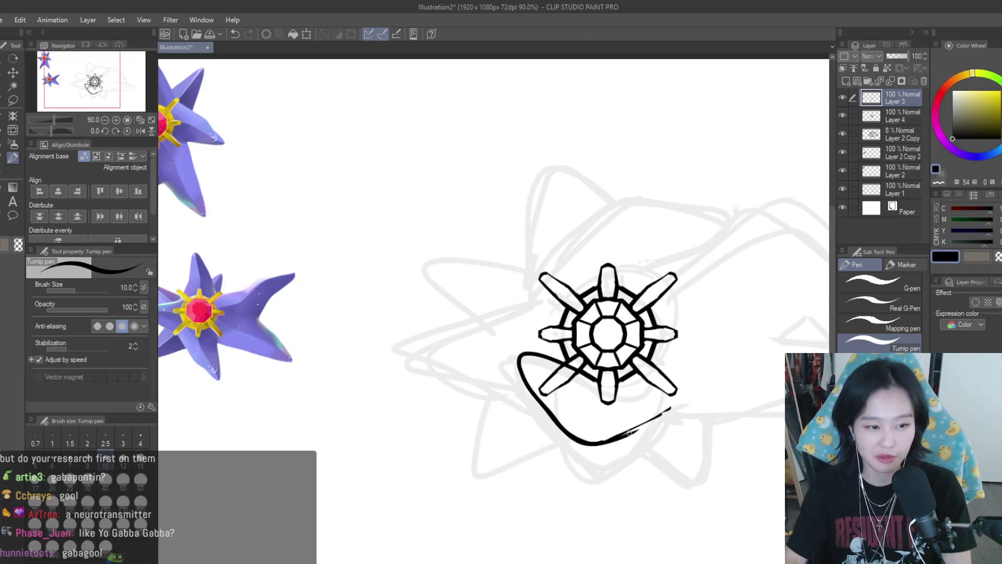
{"action": "key", "text": "ctrl+z"}
{"action": "mouse_move", "coordinate": [670, 408]}
{"action": "left_mouse_down"}
{"action": "mouse_move", "coordinate": [629, 430]}
{"action": "mouse_move", "coordinate": [514, 340]}
{"action": "left_mouse_up"}
{"action": "scroll", "coordinate": [630, 428], "scroll_direction": "up", "scroll_amount": 3}
{"action": "scroll", "coordinate": [588, 336], "scroll_direction": "down", "scroll_amount": 3}
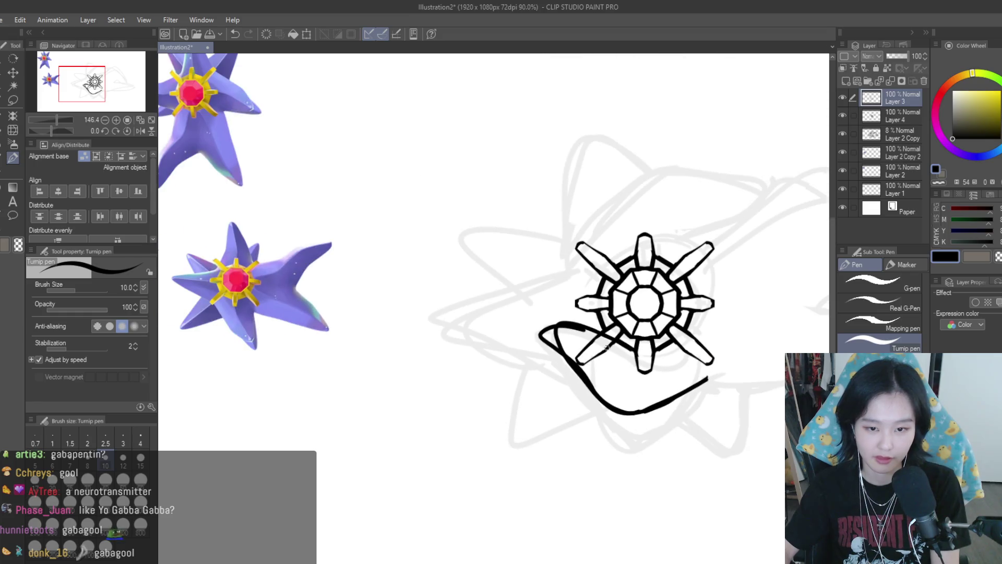
{"action": "key", "text": "ctrl+z"}
- Nudge the curved stroke slightly up-left with Move layer and zoom in on the emblem
{"action": "left_click", "coordinate": [15, 73]}
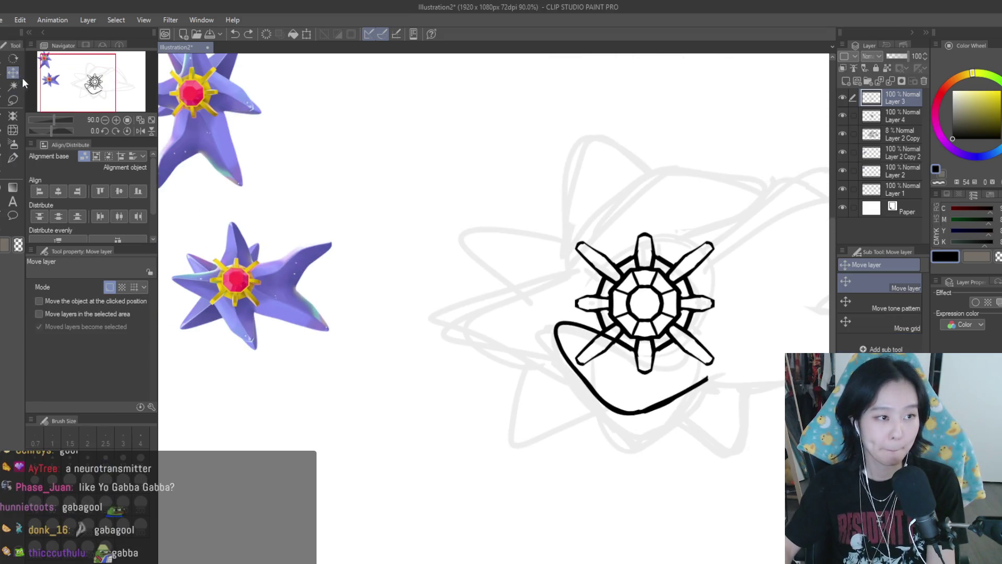
{"action": "left_click_drag", "start_coordinate": [608, 384], "coordinate": [605, 382]}
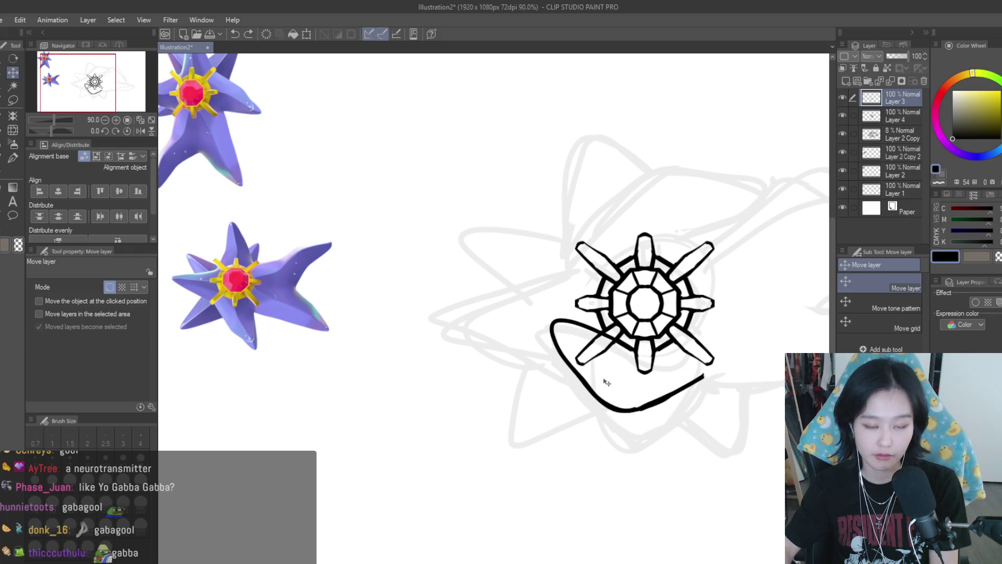
{"action": "key", "text": "ctrl+plus"}
{"action": "key", "text": "p"}
{"action": "key", "text": "ctrl+plus"}
- Erase the curve's upper-left tail and rework the loop's pointed upper-left tip near the lower spoke
{"action": "key", "text": "e"}
{"action": "scroll", "coordinate": [605, 339], "scroll_direction": "up", "scroll_amount": 2}
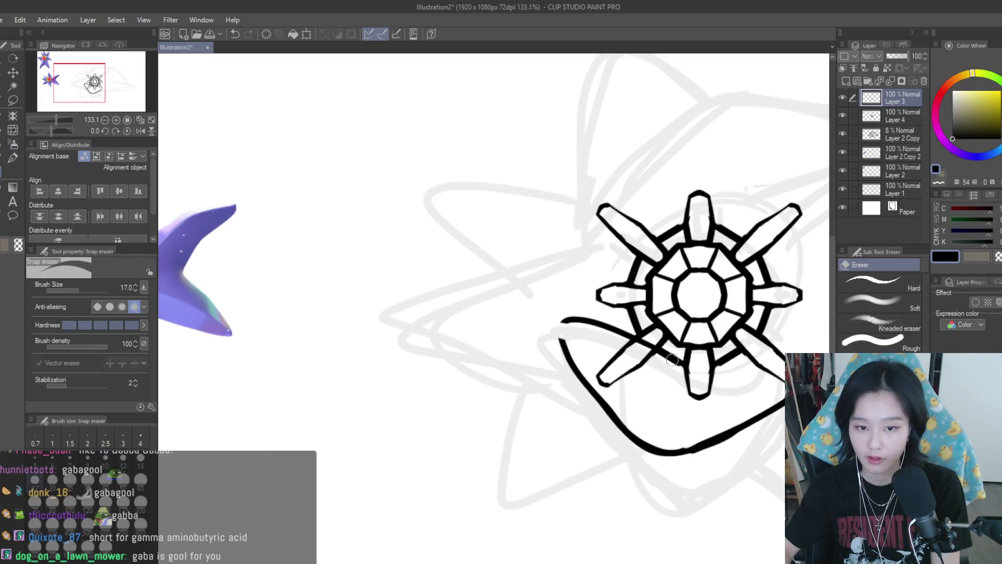
{"action": "left_click_drag", "start_coordinate": [626, 338], "coordinate": [567, 319]}
{"action": "key", "text": "p"}
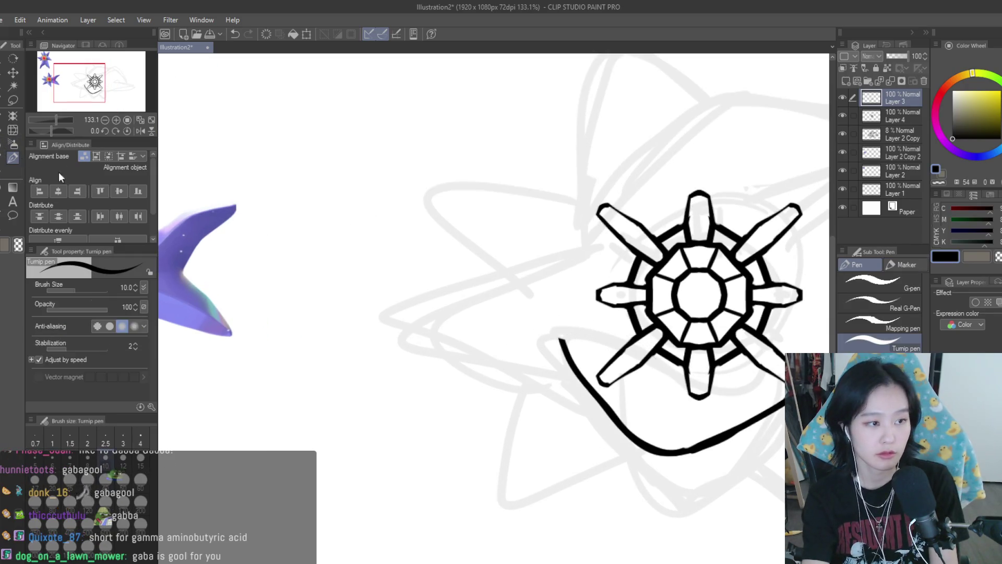
{"action": "key", "text": "ctrl+z"}
{"action": "mouse_move", "coordinate": [630, 343]}
{"action": "left_mouse_down"}
{"action": "mouse_move", "coordinate": [543, 319]}
{"action": "mouse_move", "coordinate": [566, 366]}
{"action": "left_mouse_up"}
{"action": "key", "text": "ctrl+z"}
{"action": "left_click_drag", "start_coordinate": [546, 321], "coordinate": [570, 367]}
{"action": "key", "text": "ctrl+z"}
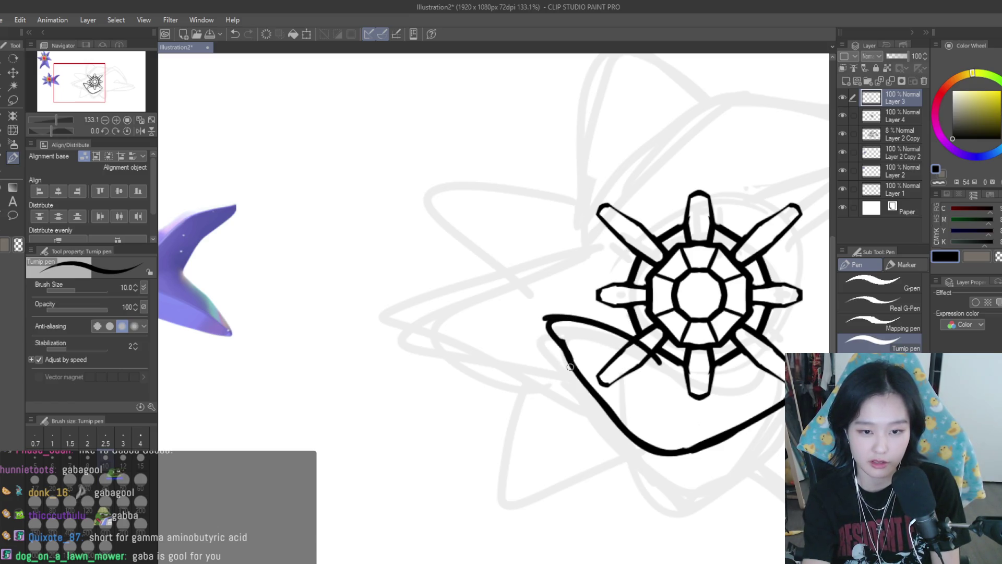
- Trim the stroke where it overlaps the lower spokes with the Snap eraser
{"action": "left_click", "coordinate": [7, 175]}
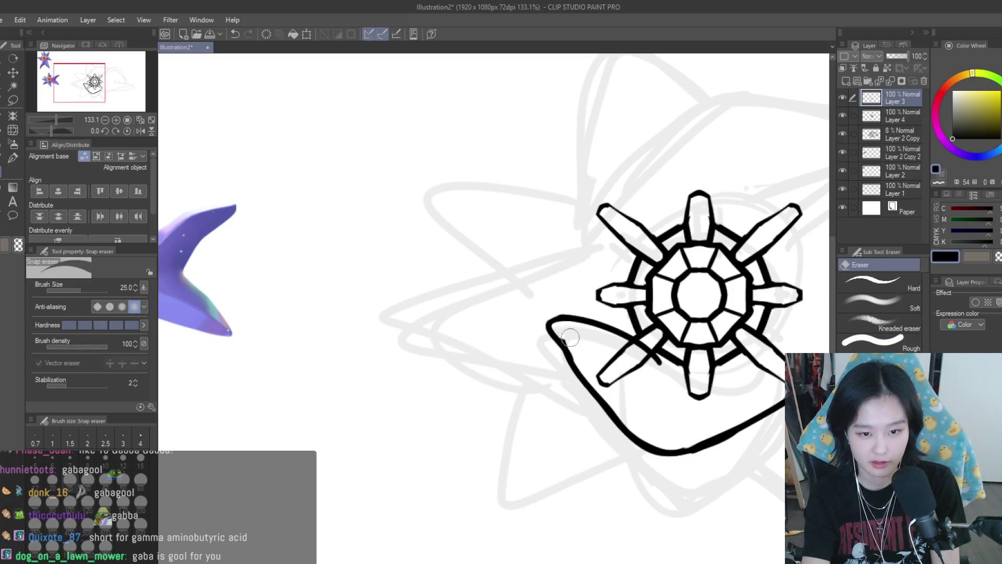
{"action": "scroll", "coordinate": [632, 365], "scroll_direction": "down", "scroll_amount": 3}
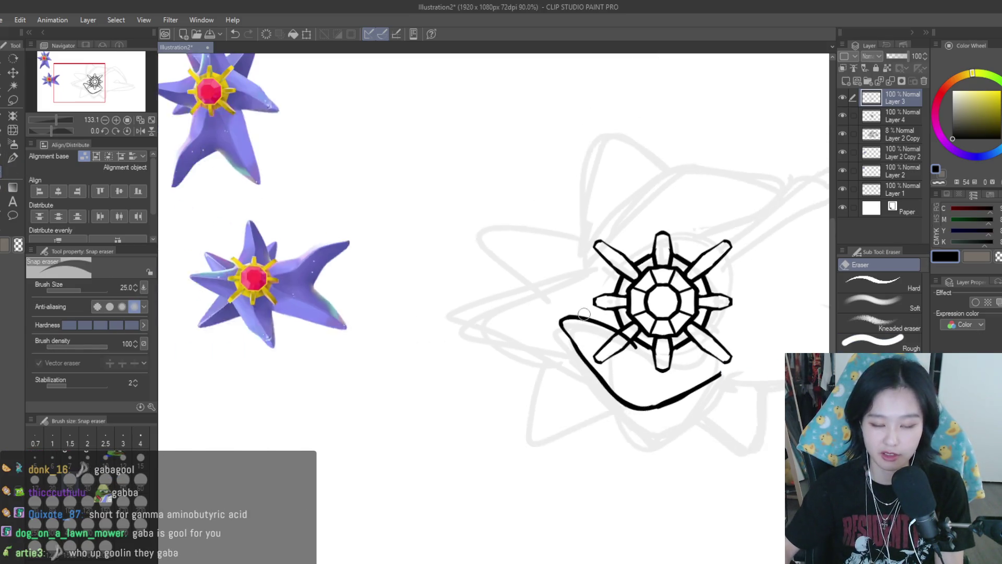
{"action": "scroll", "coordinate": [616, 342], "scroll_direction": "up", "scroll_amount": 2}
{"action": "left_click_drag", "start_coordinate": [616, 342], "coordinate": [661, 365]}
{"action": "scroll", "coordinate": [627, 324], "scroll_direction": "down", "scroll_amount": 4}
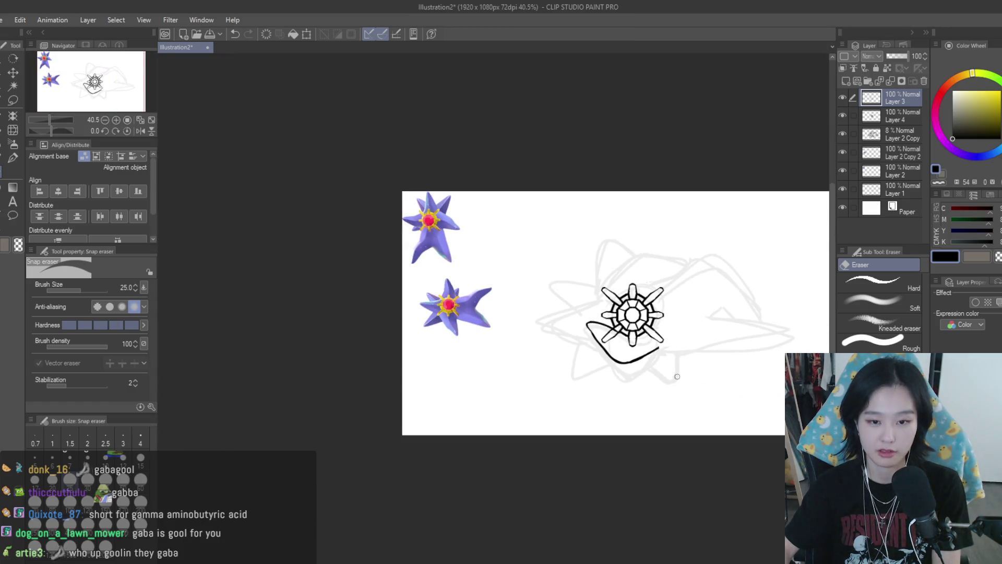
{"action": "left_click", "coordinate": [12, 158]}
{"action": "scroll", "coordinate": [564, 281], "scroll_direction": "up", "scroll_amount": 2}
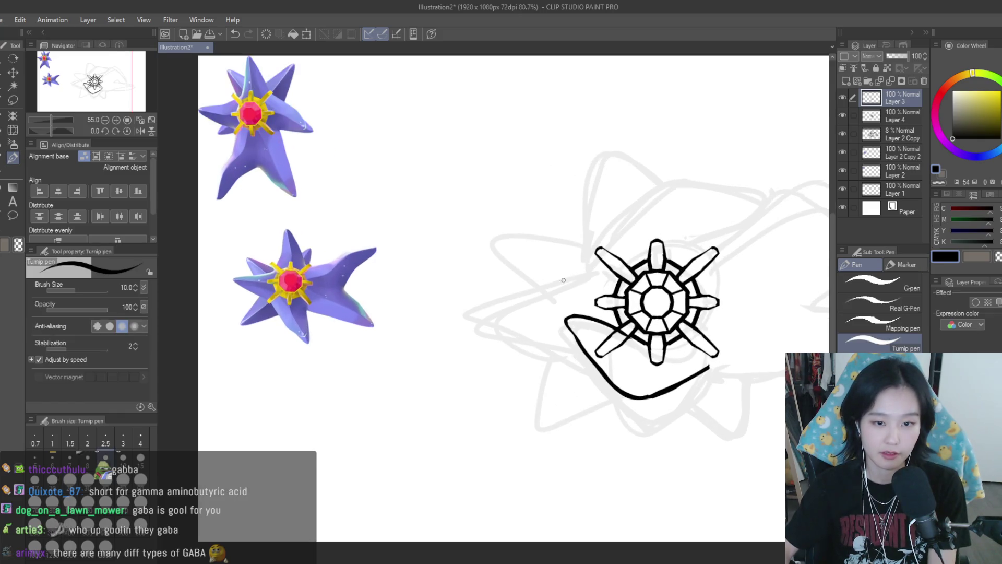
- Try drawing the upper arm edge left of the emblem, undoing both attempts
{"action": "mouse_move", "coordinate": [596, 274]}
{"action": "left_mouse_down"}
{"action": "mouse_move", "coordinate": [465, 286]}
{"action": "mouse_move", "coordinate": [580, 349]}
{"action": "left_mouse_up"}
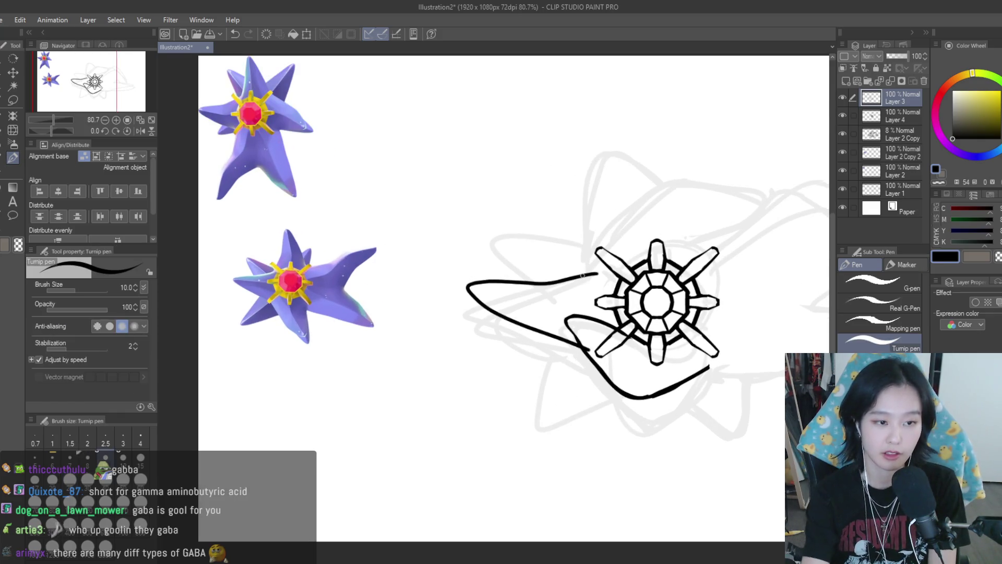
{"action": "key", "text": "ctrl+z"}
{"action": "mouse_move", "coordinate": [594, 270]}
{"action": "left_mouse_down"}
{"action": "mouse_move", "coordinate": [488, 294]}
{"action": "mouse_move", "coordinate": [514, 287]}
{"action": "mouse_move", "coordinate": [548, 345]}
{"action": "mouse_move", "coordinate": [584, 353]}
{"action": "left_mouse_up"}
{"action": "key", "text": "ctrl+z"}
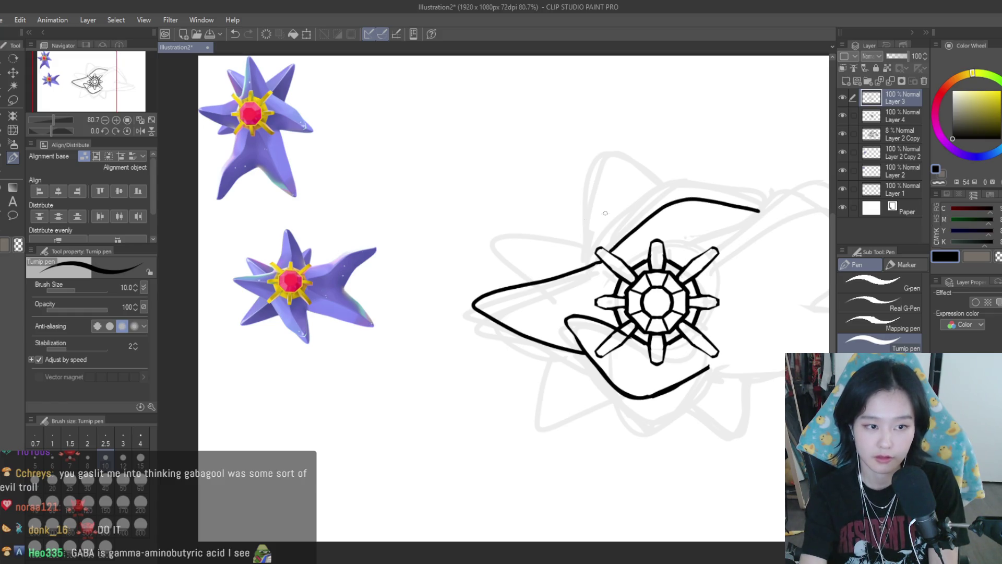
{"action": "scroll", "coordinate": [605, 213], "scroll_direction": "down", "scroll_amount": 3}
{"action": "scroll", "coordinate": [354, 260], "scroll_direction": "up", "scroll_amount": 2}
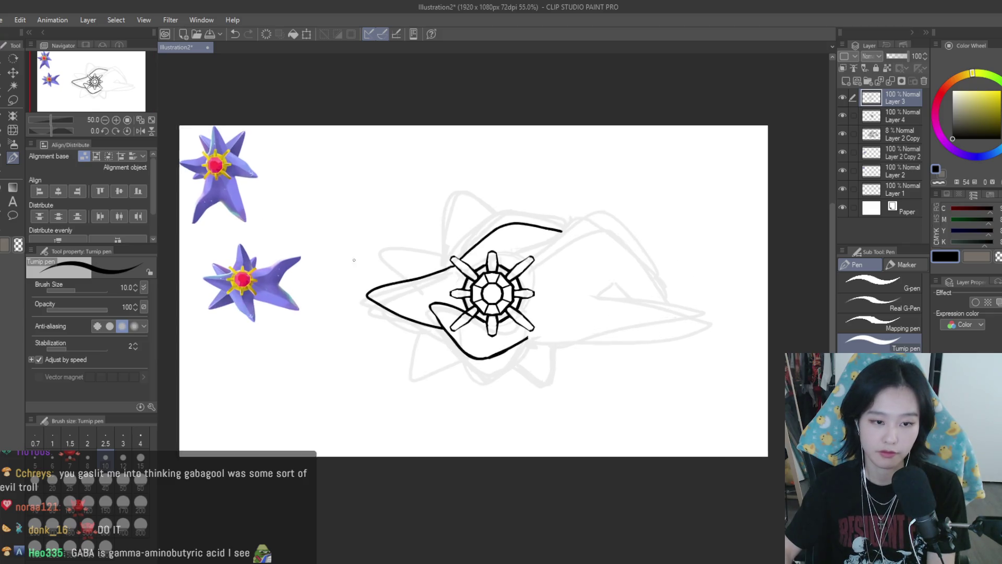
{"action": "scroll", "coordinate": [354, 259], "scroll_direction": "up", "scroll_amount": 2}
- Lasso the area left of the arm, narrow it horizontally, commit the transform, and return to the Turnip pen
{"action": "key", "text": "m"}
{"action": "scroll", "coordinate": [366, 259], "scroll_direction": "up", "scroll_amount": 2}
{"action": "mouse_move", "coordinate": [385, 226]}
{"action": "left_mouse_down"}
{"action": "mouse_move", "coordinate": [385, 421]}
{"action": "mouse_move", "coordinate": [434, 253]}
{"action": "left_mouse_up"}
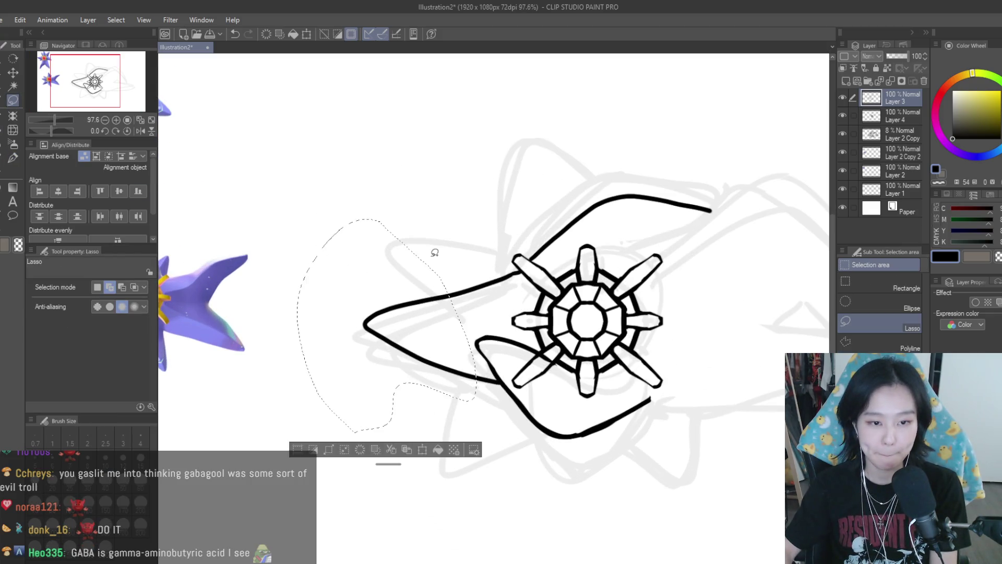
{"action": "key", "text": "ctrl+t"}
{"action": "scroll", "coordinate": [397, 324], "scroll_direction": "down", "scroll_amount": 1}
{"action": "left_click_drag", "start_coordinate": [396, 324], "coordinate": [416, 324]}
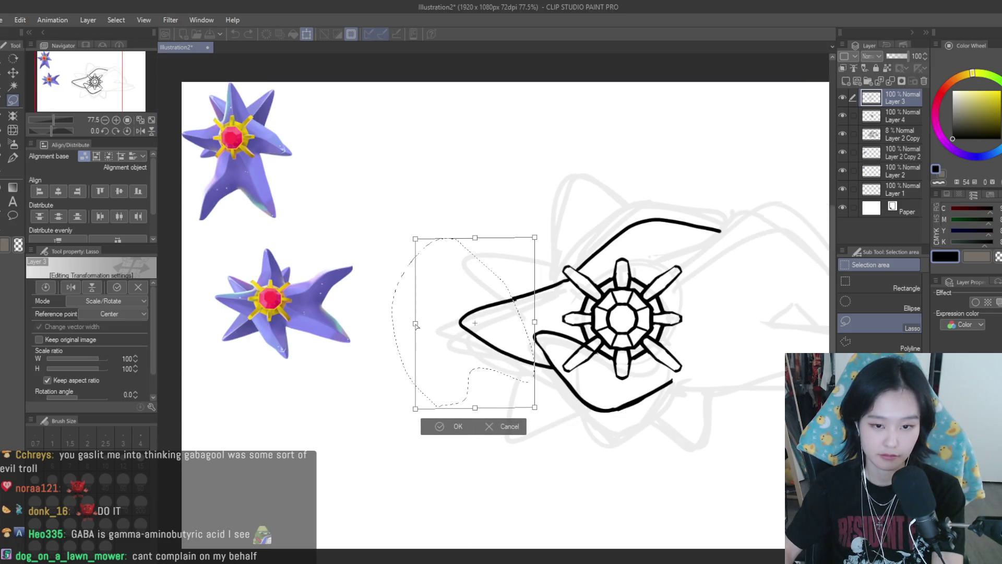
{"action": "key", "text": "Return"}
{"action": "scroll", "coordinate": [457, 269], "scroll_direction": "down", "scroll_amount": 2}
{"action": "scroll", "coordinate": [522, 276], "scroll_direction": "up", "scroll_amount": 1}
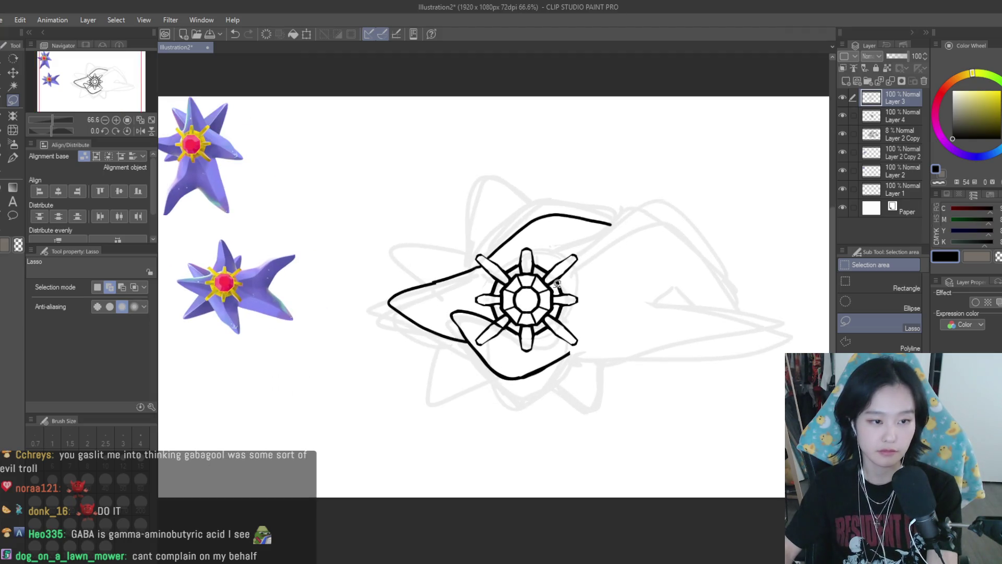
{"action": "key", "text": "p"}
{"action": "scroll", "coordinate": [574, 292], "scroll_direction": "down", "scroll_amount": 2}
- Ink the body outline arcing right from the jewel core to the pointed tip
{"action": "scroll", "coordinate": [608, 300], "scroll_direction": "up", "scroll_amount": 1}
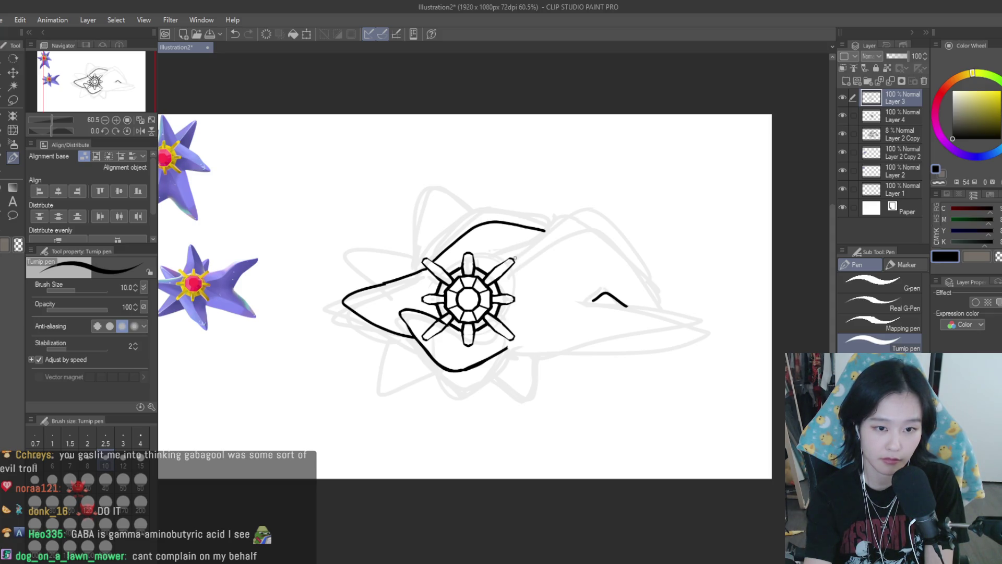
{"action": "key", "text": "ctrl+z"}
{"action": "key", "text": "ctrl+z"}
{"action": "left_click_drag", "start_coordinate": [514, 257], "coordinate": [568, 228]}
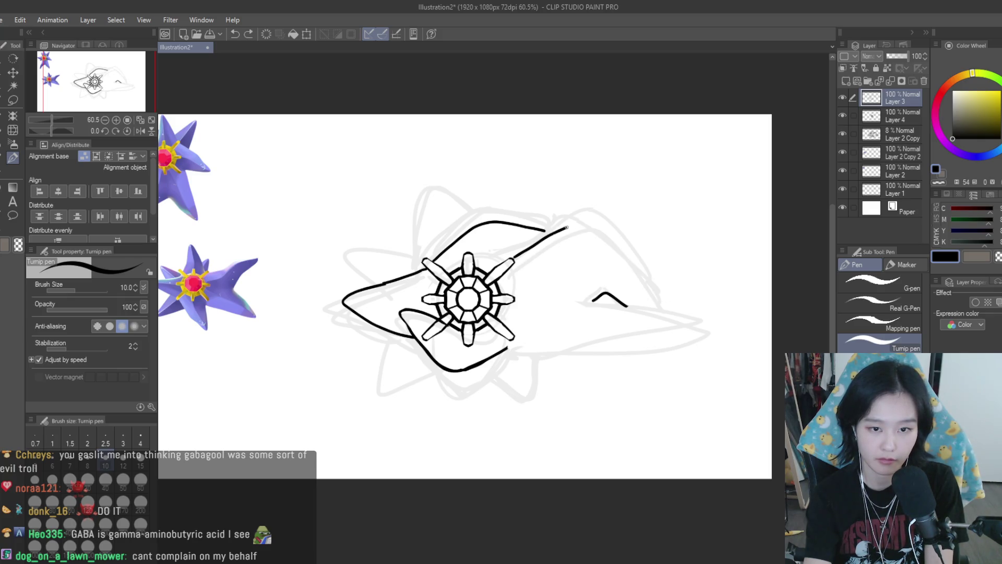
{"action": "key", "text": "ctrl+z"}
{"action": "mouse_move", "coordinate": [512, 258]}
{"action": "left_mouse_down"}
{"action": "mouse_move", "coordinate": [523, 251]}
{"action": "mouse_move", "coordinate": [638, 285]}
{"action": "left_mouse_up"}
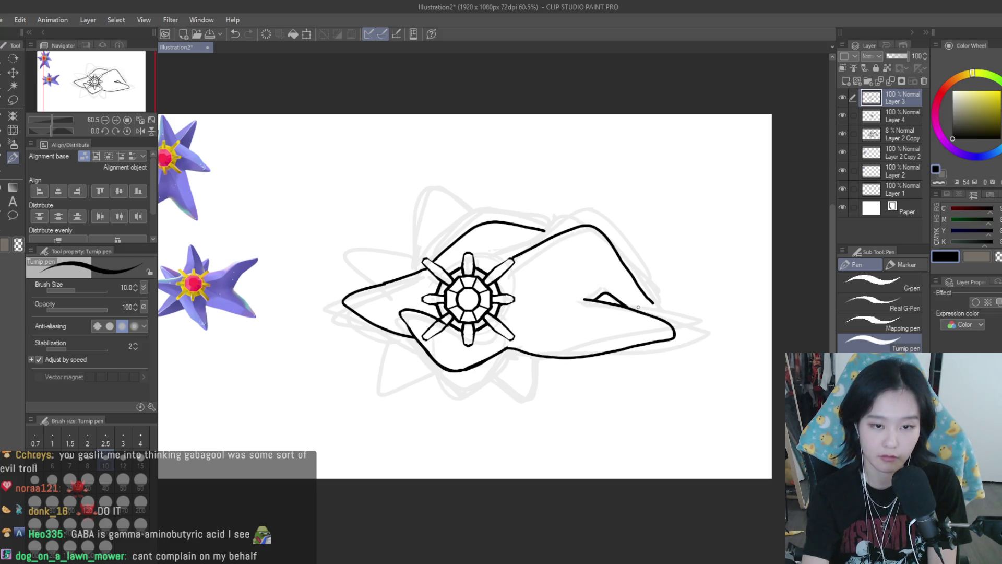
{"action": "scroll", "coordinate": [638, 307], "scroll_direction": "down", "scroll_amount": 3}
{"action": "key", "text": "h"}
{"action": "key", "text": "h"}
{"action": "scroll", "coordinate": [643, 316], "scroll_direction": "up", "scroll_amount": 2}
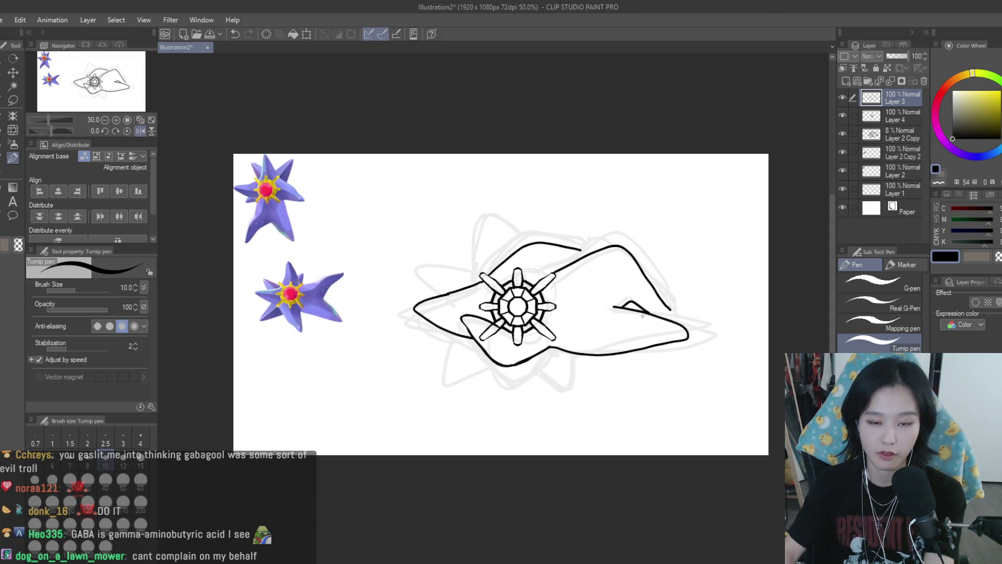
{"action": "scroll", "coordinate": [657, 346], "scroll_direction": "up", "scroll_amount": 2}
{"action": "key", "text": "e"}
{"action": "scroll", "coordinate": [679, 334], "scroll_direction": "up", "scroll_amount": 2}
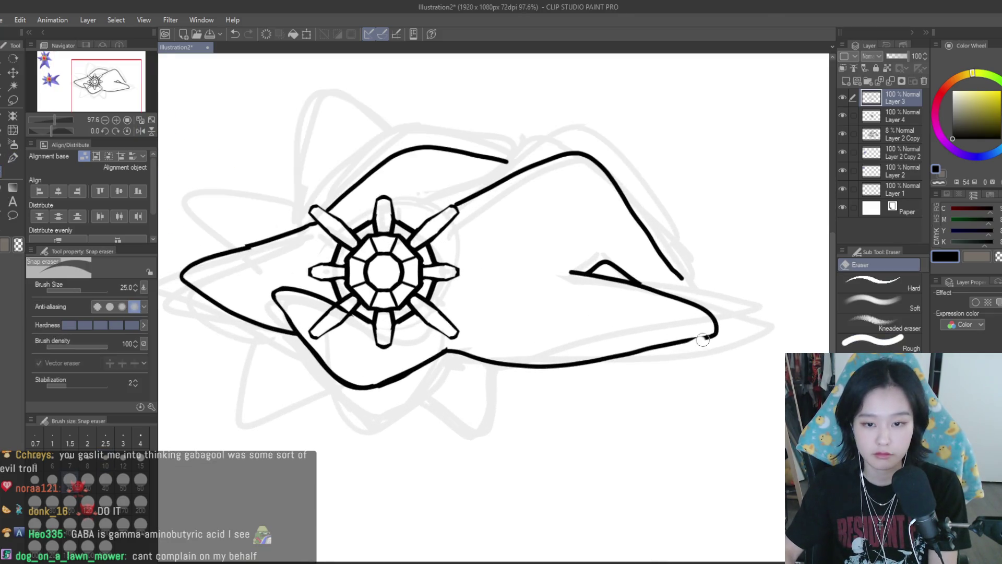
- Try a vertical stroke and a thicker lower line near the tip, then undo both
{"action": "left_click", "coordinate": [13, 157]}
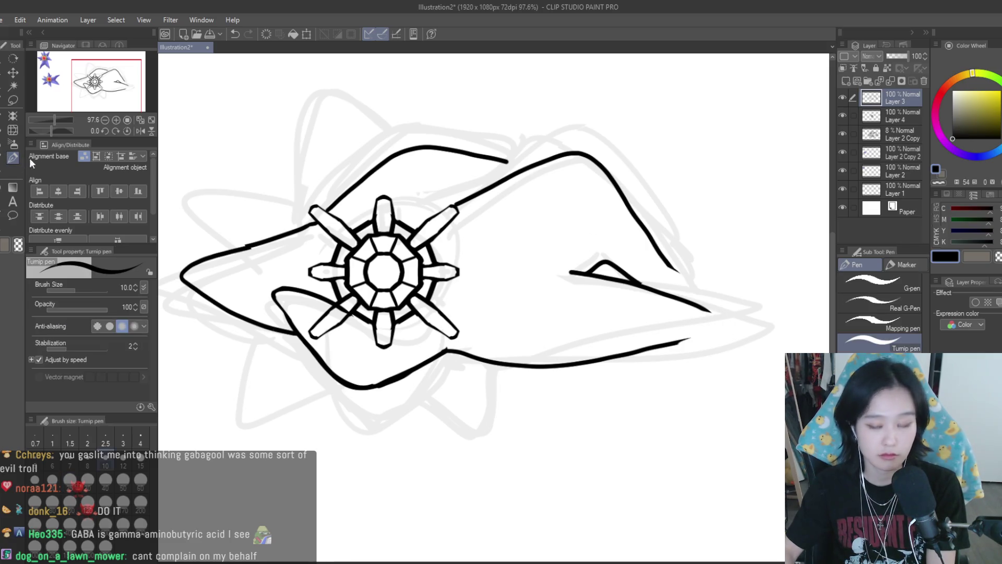
{"action": "scroll", "coordinate": [686, 233], "scroll_direction": "up", "scroll_amount": 3}
{"action": "left_click_drag", "start_coordinate": [608, 219], "coordinate": [632, 320]}
{"action": "scroll", "coordinate": [632, 320], "scroll_direction": "down", "scroll_amount": 4}
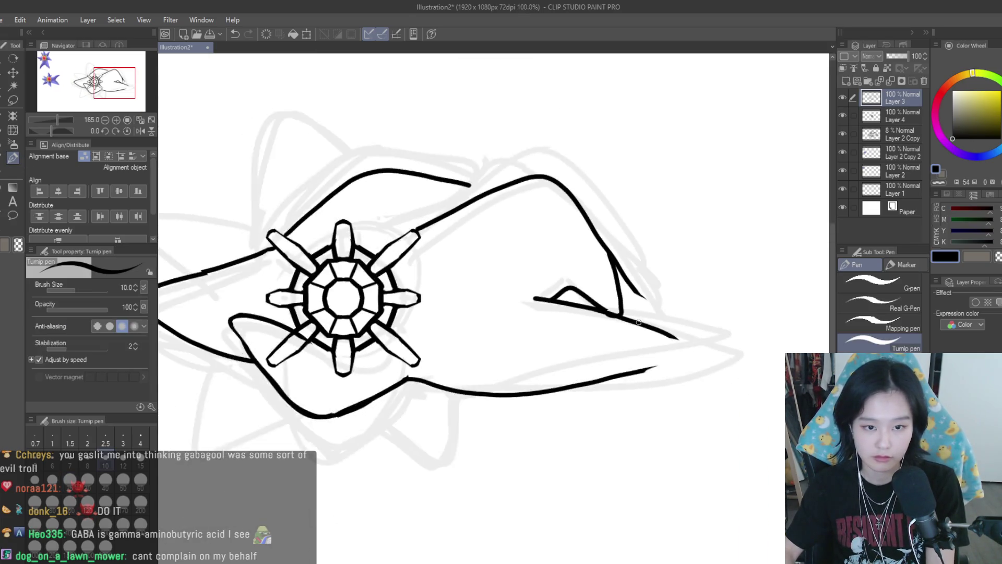
{"action": "scroll", "coordinate": [574, 293], "scroll_direction": "up", "scroll_amount": 3}
{"action": "key", "text": "ctrl+z"}
{"action": "mouse_move", "coordinate": [584, 296]}
{"action": "left_mouse_down"}
{"action": "mouse_move", "coordinate": [687, 341]}
{"action": "mouse_move", "coordinate": [637, 380]}
{"action": "left_mouse_up"}
{"action": "key", "text": "ctrl+z"}
{"action": "key", "text": "ctrl+z"}
{"action": "key", "text": "ctrl+minus"}
{"action": "key", "text": "ctrl+minus"}
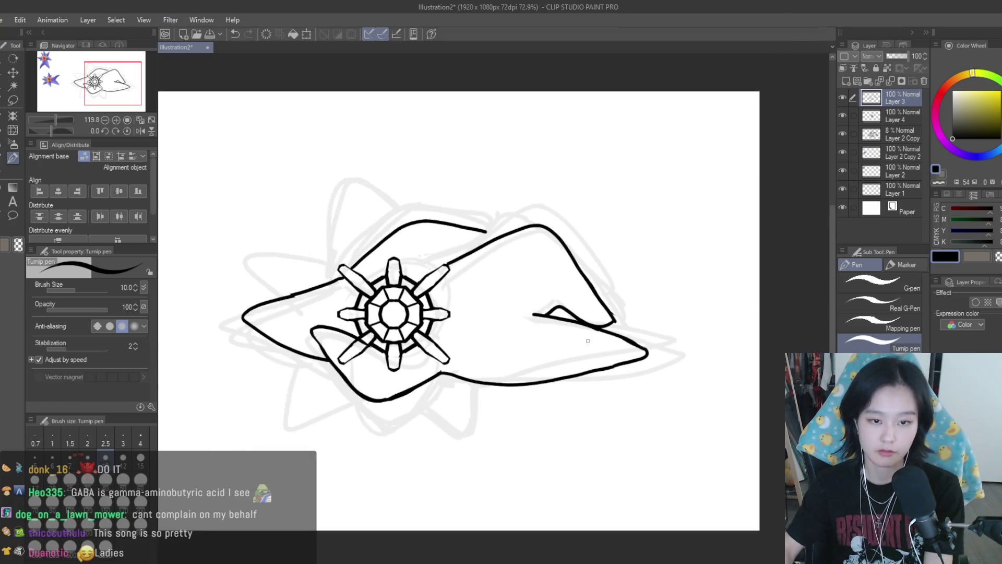
{"action": "key", "text": "h"}
{"action": "key", "text": "h"}
{"action": "key", "text": "ctrl+plus"}
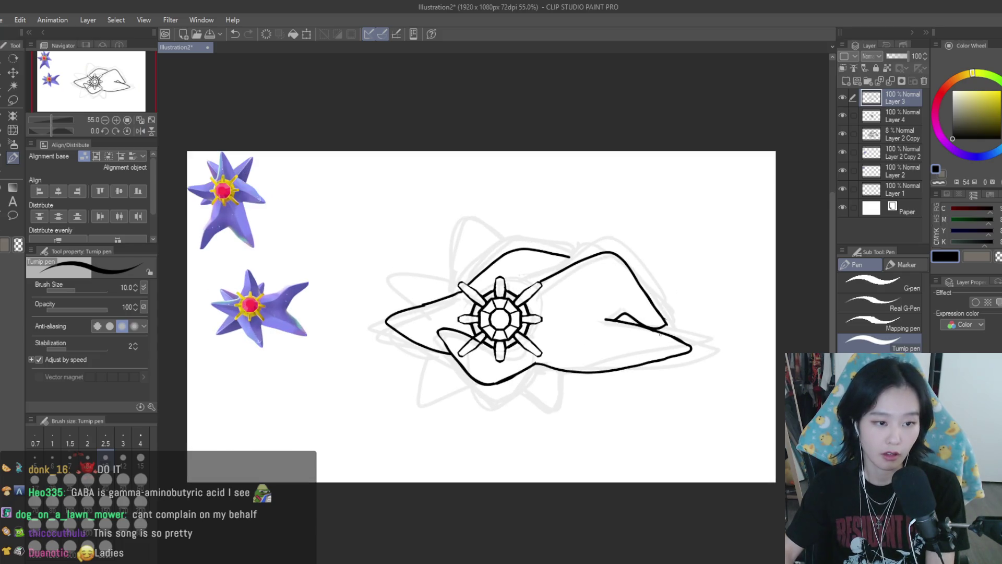
- Extend the thin inner crease line out to the tip
{"action": "scroll", "coordinate": [553, 326], "scroll_direction": "up", "scroll_amount": 1}
{"action": "left_click_drag", "start_coordinate": [620, 344], "coordinate": [715, 355]}
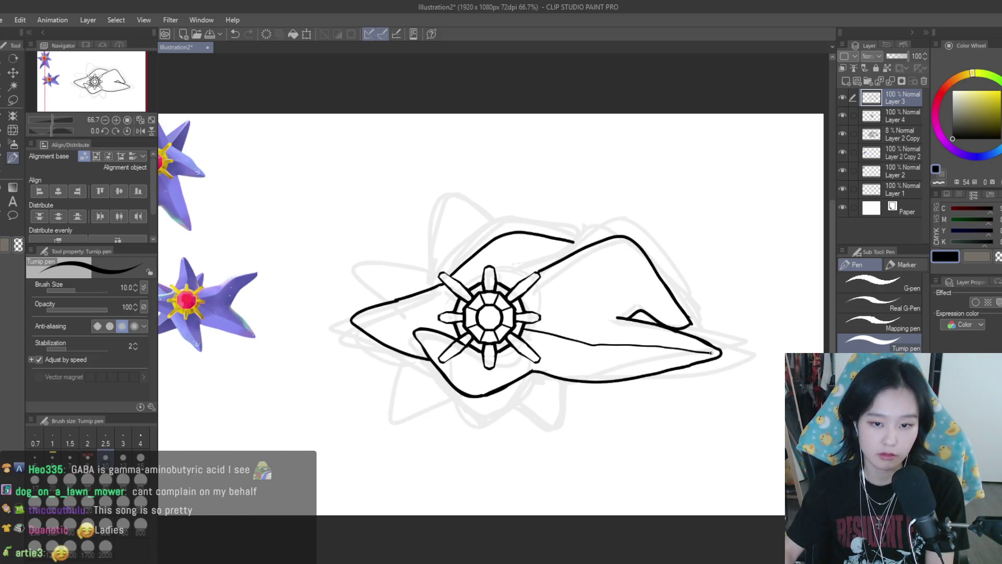
{"action": "scroll", "coordinate": [635, 256], "scroll_direction": "down", "scroll_amount": 1}
{"action": "scroll", "coordinate": [635, 256], "scroll_direction": "up", "scroll_amount": 2}
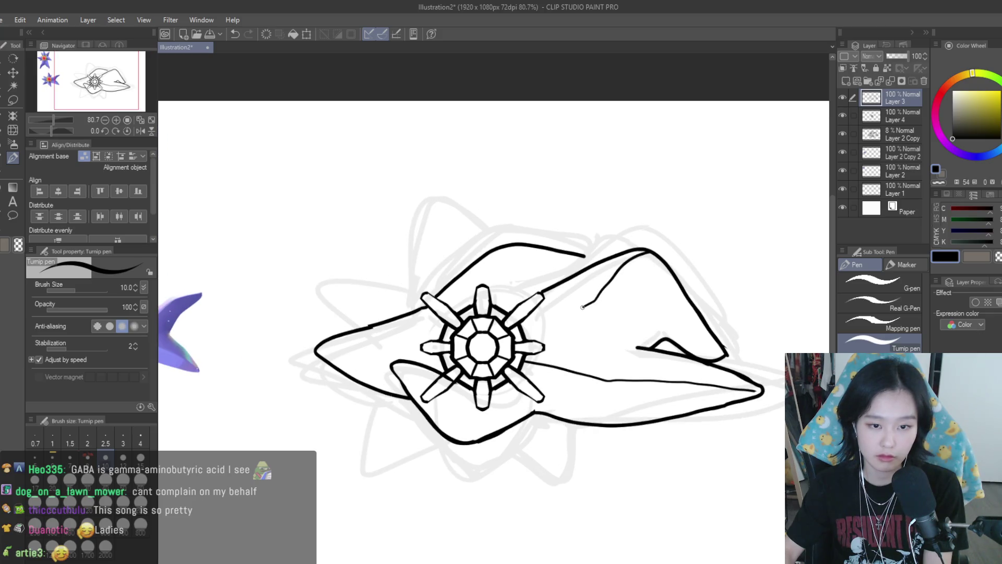
{"action": "scroll", "coordinate": [540, 326], "scroll_direction": "down", "scroll_amount": 1}
{"action": "scroll", "coordinate": [574, 326], "scroll_direction": "up", "scroll_amount": 2}
{"action": "scroll", "coordinate": [612, 327], "scroll_direction": "down", "scroll_amount": 3}
{"action": "scroll", "coordinate": [613, 327], "scroll_direction": "up", "scroll_amount": 2}
{"action": "scroll", "coordinate": [679, 340], "scroll_direction": "down", "scroll_amount": 3}
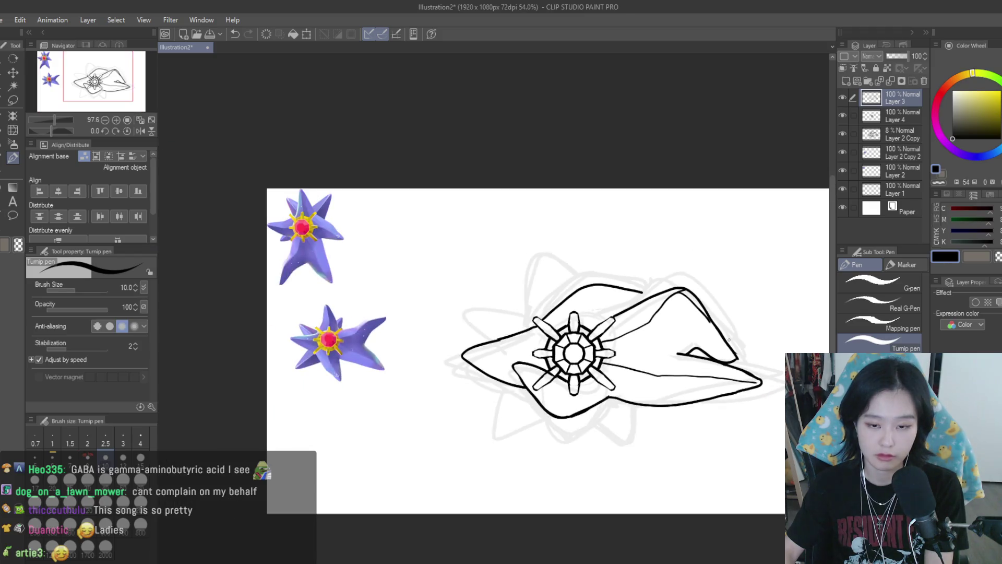
{"action": "scroll", "coordinate": [752, 356], "scroll_direction": "up", "scroll_amount": 1}
{"action": "scroll", "coordinate": [666, 329], "scroll_direction": "down", "scroll_amount": 4}
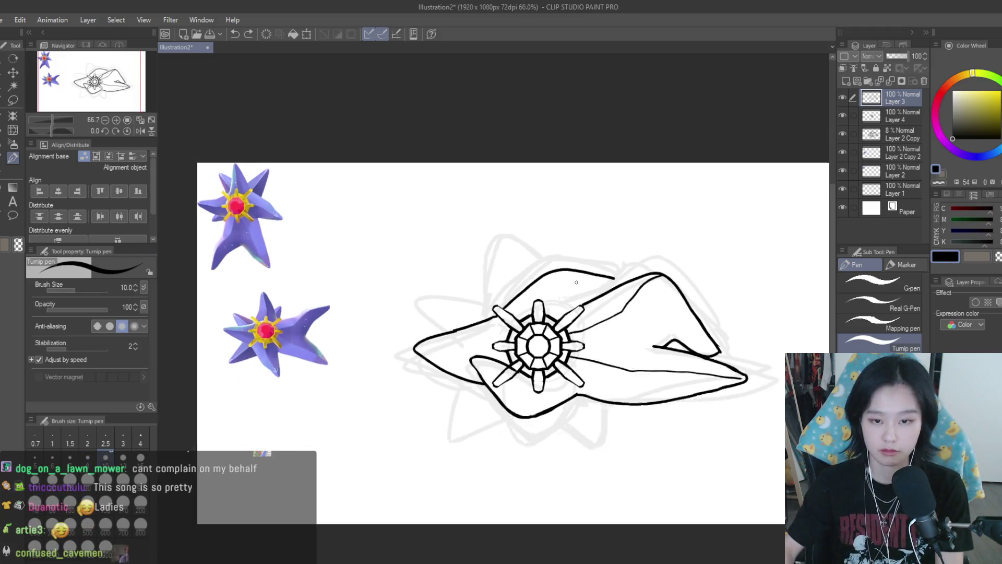
{"action": "scroll", "coordinate": [666, 329], "scroll_direction": "up", "scroll_amount": 3}
- Erase the crease line's upper end and retry redrawing it, undoing each attempt
{"action": "key", "text": "h"}
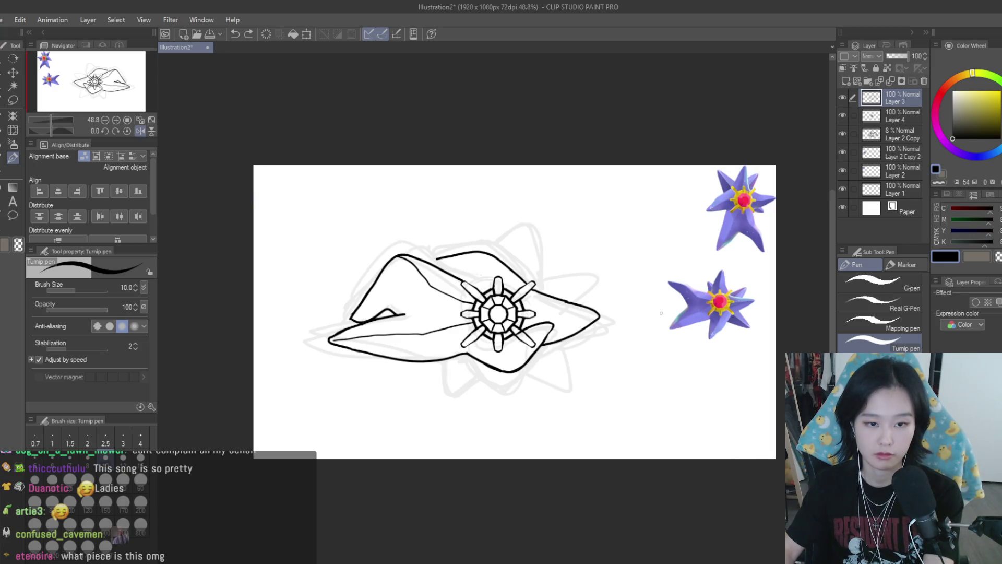
{"action": "key", "text": "h"}
{"action": "scroll", "coordinate": [587, 301], "scroll_direction": "up", "scroll_amount": 2}
{"action": "key", "text": "e"}
{"action": "scroll", "coordinate": [568, 222], "scroll_direction": "up", "scroll_amount": 3}
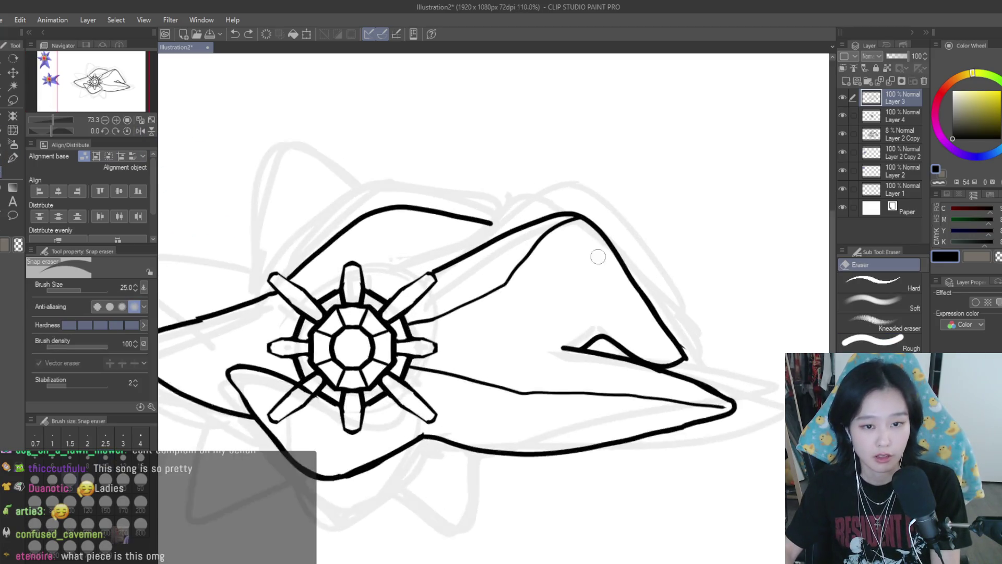
{"action": "mouse_move", "coordinate": [543, 223]}
{"action": "left_mouse_down"}
{"action": "mouse_move", "coordinate": [524, 244]}
{"action": "mouse_move", "coordinate": [578, 216]}
{"action": "left_mouse_up"}
{"action": "left_click", "coordinate": [13, 158]}
{"action": "key", "text": "ctrl+z"}
{"action": "left_click_drag", "start_coordinate": [521, 247], "coordinate": [578, 216]}
{"action": "key", "text": "ctrl+z"}
{"action": "mouse_move", "coordinate": [519, 247]}
{"action": "left_mouse_down"}
{"action": "mouse_move", "coordinate": [592, 219]}
{"action": "mouse_move", "coordinate": [563, 221]}
{"action": "mouse_move", "coordinate": [731, 406]}
{"action": "left_mouse_up"}
{"action": "key", "text": "ctrl+z"}
- Discard a stroke near the core and add a short line along the upper outline
{"action": "scroll", "coordinate": [550, 257], "scroll_direction": "down", "scroll_amount": 5}
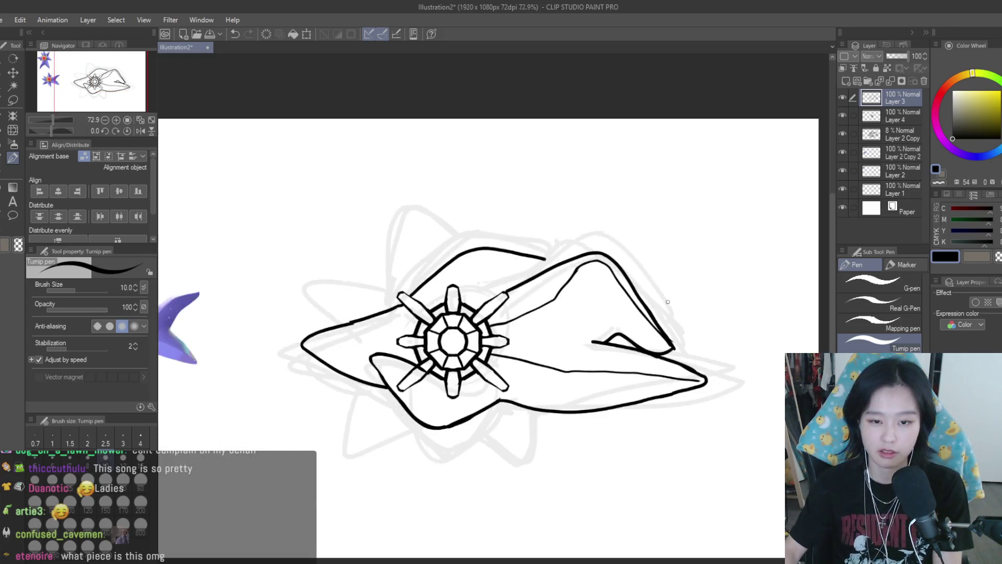
{"action": "key", "text": "h"}
{"action": "key", "text": "h"}
{"action": "scroll", "coordinate": [668, 321], "scroll_direction": "down", "scroll_amount": 1}
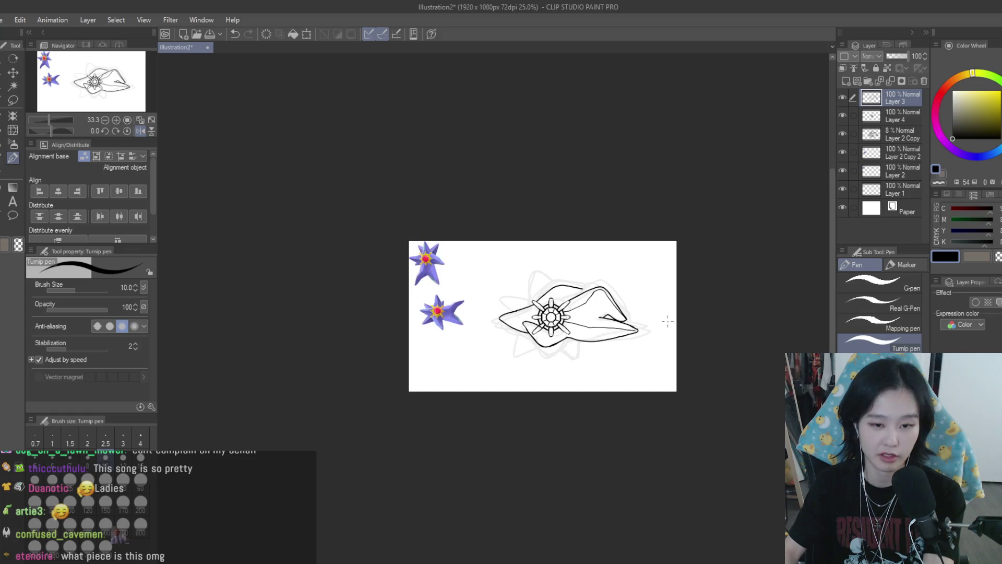
{"action": "scroll", "coordinate": [600, 316], "scroll_direction": "up", "scroll_amount": 5}
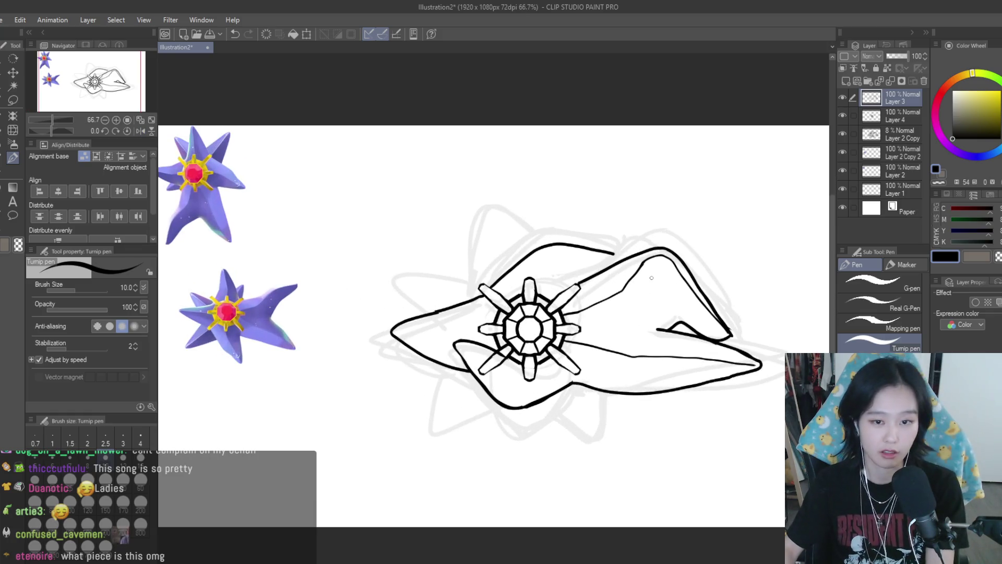
{"action": "scroll", "coordinate": [698, 312], "scroll_direction": "down", "scroll_amount": 3}
{"action": "scroll", "coordinate": [699, 311], "scroll_direction": "up", "scroll_amount": 5}
{"action": "mouse_move", "coordinate": [663, 276]}
{"action": "left_mouse_down"}
{"action": "mouse_move", "coordinate": [674, 295]}
{"action": "mouse_move", "coordinate": [592, 339]}
{"action": "left_mouse_up"}
{"action": "scroll", "coordinate": [634, 335], "scroll_direction": "down", "scroll_amount": 2}
{"action": "scroll", "coordinate": [634, 335], "scroll_direction": "up", "scroll_amount": 1}
{"action": "key", "text": "ctrl+z"}
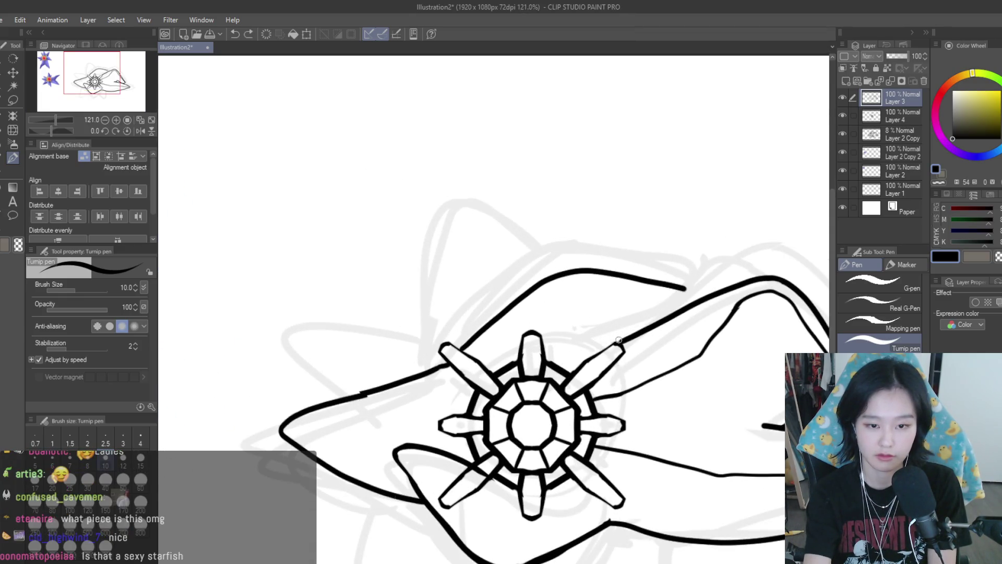
{"action": "left_click_drag", "start_coordinate": [634, 335], "coordinate": [576, 345]}
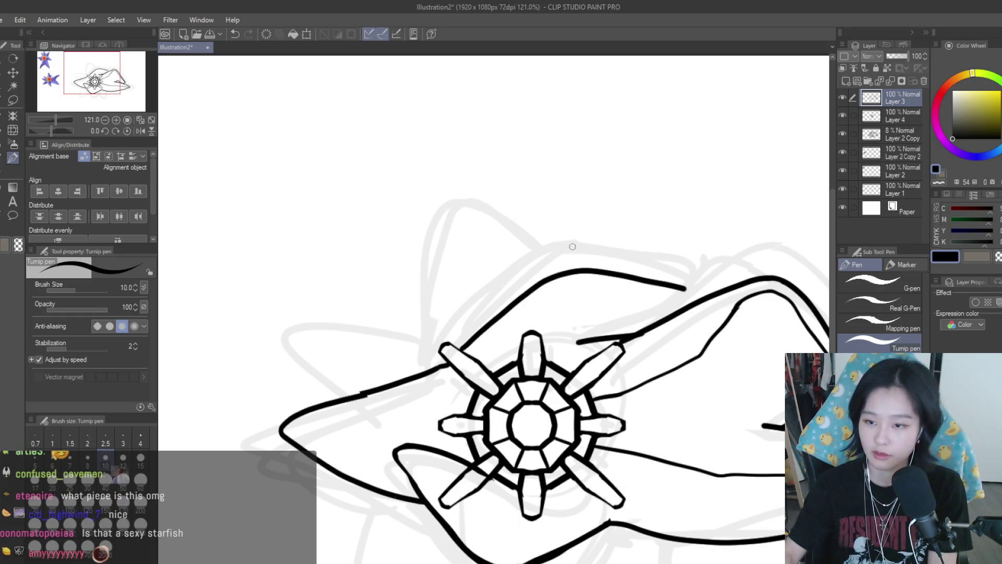
{"action": "scroll", "coordinate": [577, 344], "scroll_direction": "down", "scroll_amount": 4}
{"action": "key", "text": "h"}
{"action": "key", "text": "h"}
{"action": "scroll", "coordinate": [613, 244], "scroll_direction": "up", "scroll_amount": 3}
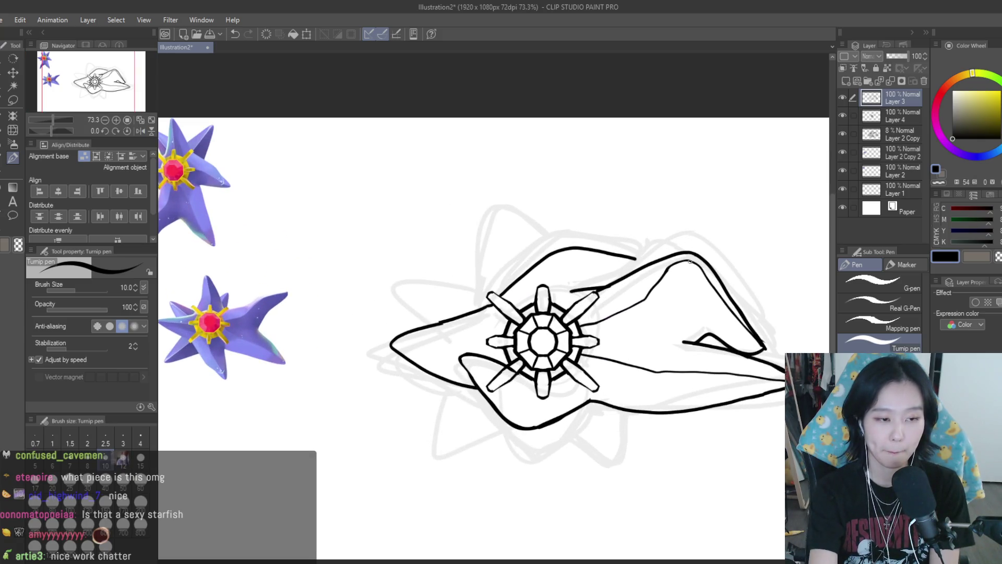
- Lasso the upper stroke near the core, merge Layer 3 into Layer 4, and save Illustration2
{"action": "left_click", "coordinate": [13, 99]}
{"action": "scroll", "coordinate": [493, 282], "scroll_direction": "up", "scroll_amount": 2}
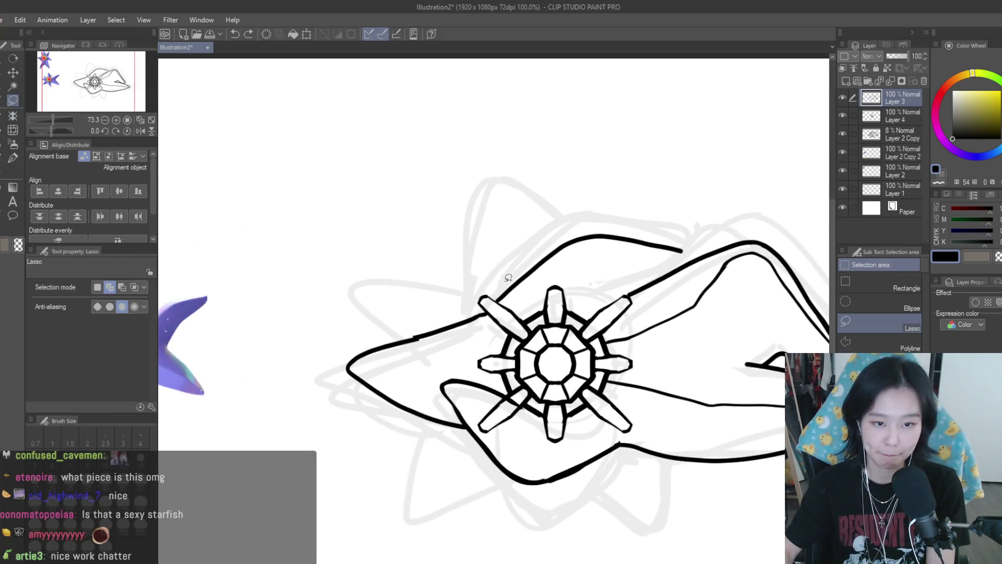
{"action": "mouse_move", "coordinate": [547, 269]}
{"action": "left_mouse_down"}
{"action": "mouse_move", "coordinate": [716, 213]}
{"action": "mouse_move", "coordinate": [490, 219]}
{"action": "left_mouse_up"}
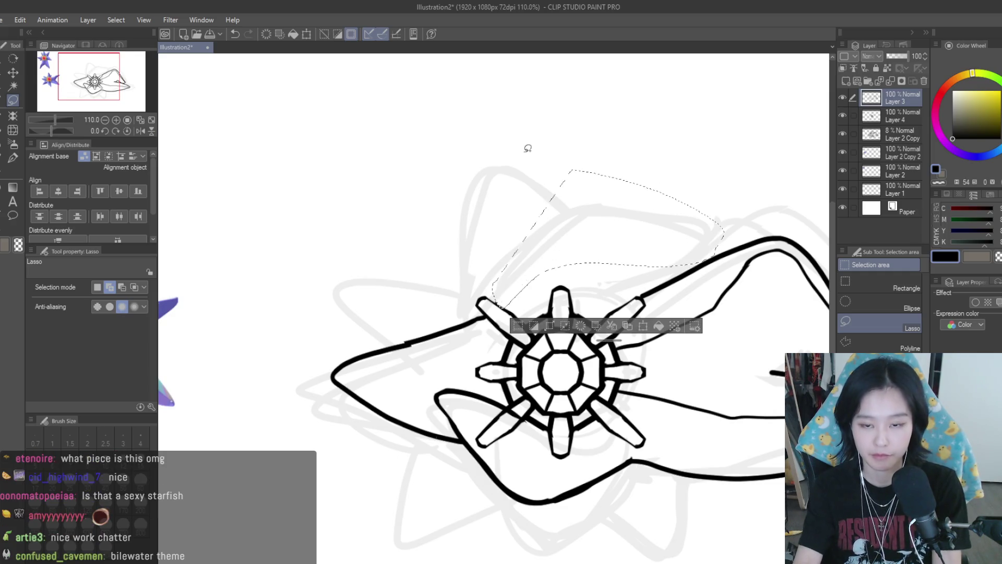
{"action": "key", "text": "ctrl+z"}
{"action": "key", "text": "ctrl+z"}
{"action": "key", "text": "ctrl+z"}
{"action": "left_click", "coordinate": [13, 157]}
{"action": "scroll", "coordinate": [626, 340], "scroll_direction": "down", "scroll_amount": 4}
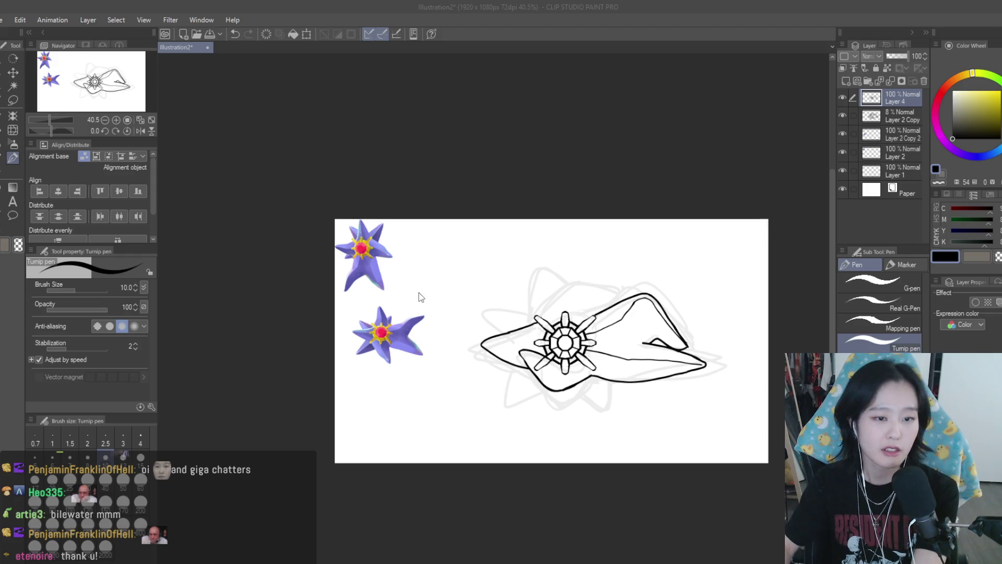
{"action": "key", "text": "ctrl+s"}
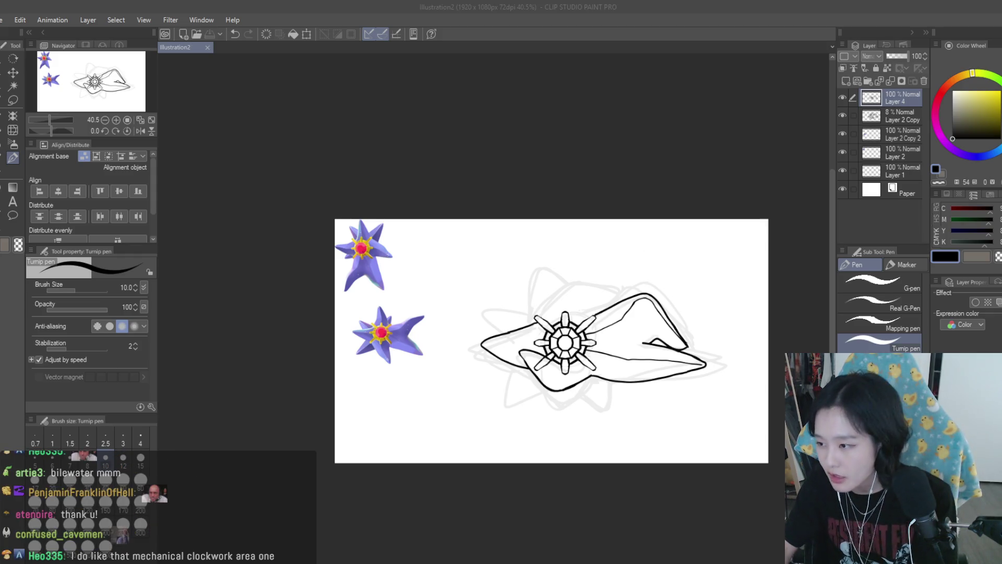
- Try several curved strokes above the core, undoing each attempt
{"action": "scroll", "coordinate": [585, 298], "scroll_direction": "up", "scroll_amount": 3}
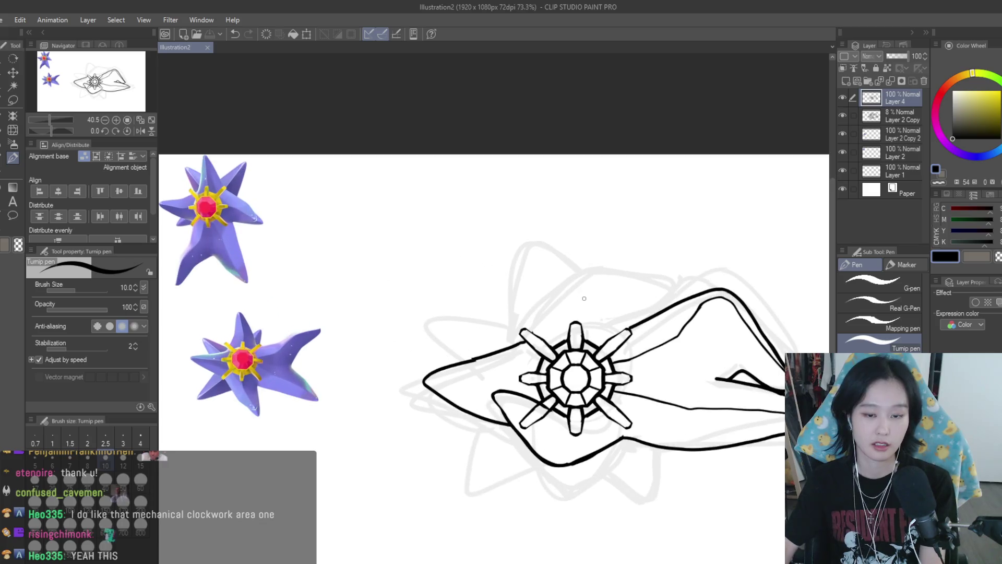
{"action": "left_click_drag", "start_coordinate": [533, 333], "coordinate": [627, 300]}
{"action": "key", "text": "ctrl+z"}
{"action": "mouse_move", "coordinate": [530, 333]}
{"action": "left_mouse_down"}
{"action": "mouse_move", "coordinate": [542, 315]}
{"action": "mouse_move", "coordinate": [658, 300]}
{"action": "left_mouse_up"}
{"action": "key", "text": "ctrl+z"}
{"action": "mouse_move", "coordinate": [529, 333]}
{"action": "left_mouse_down"}
{"action": "mouse_move", "coordinate": [654, 304]}
{"action": "mouse_move", "coordinate": [603, 326]}
{"action": "left_mouse_up"}
{"action": "key", "text": "ctrl+z"}
{"action": "key", "text": "ctrl+z"}
{"action": "left_click_drag", "start_coordinate": [657, 306], "coordinate": [603, 332]}
{"action": "key", "text": "ctrl+z"}
{"action": "key", "text": "ctrl+z"}
{"action": "key", "text": "ctrl+z"}
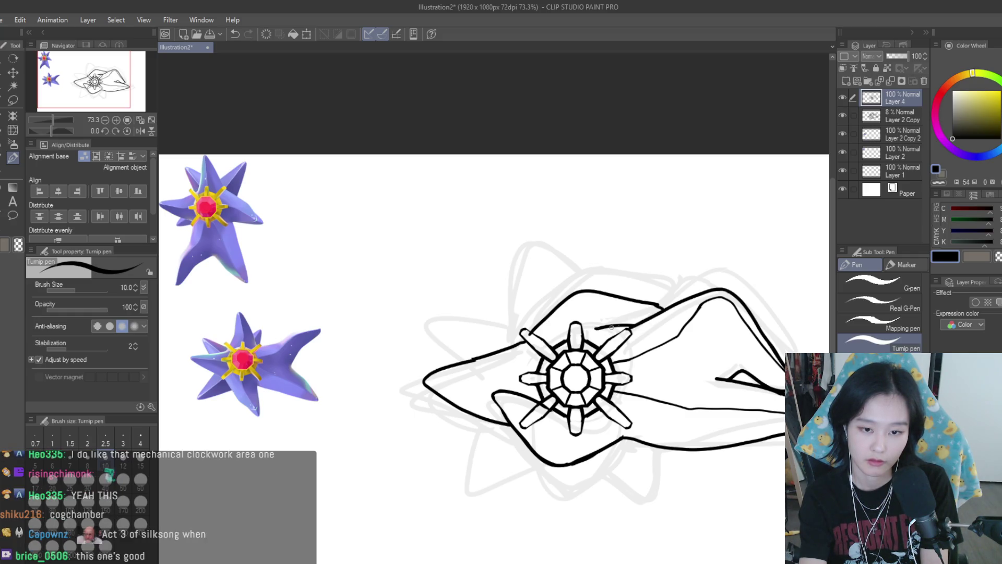
- Retry the upper arm's top-edge curve, removing the hook at its end
{"action": "scroll", "coordinate": [589, 320], "scroll_direction": "down", "scroll_amount": 3}
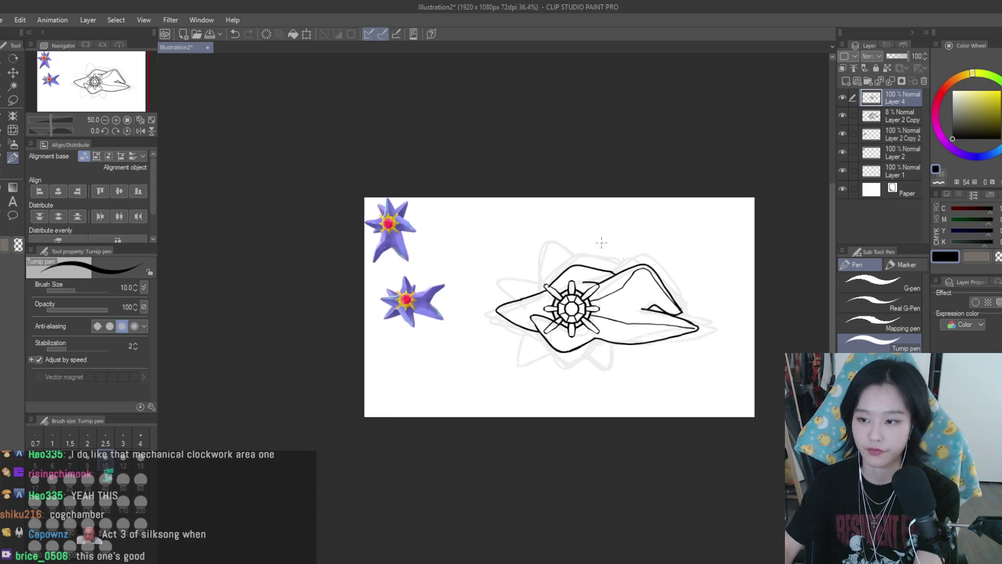
{"action": "key", "text": "h"}
{"action": "key", "text": "h"}
{"action": "scroll", "coordinate": [603, 316], "scroll_direction": "up", "scroll_amount": 3}
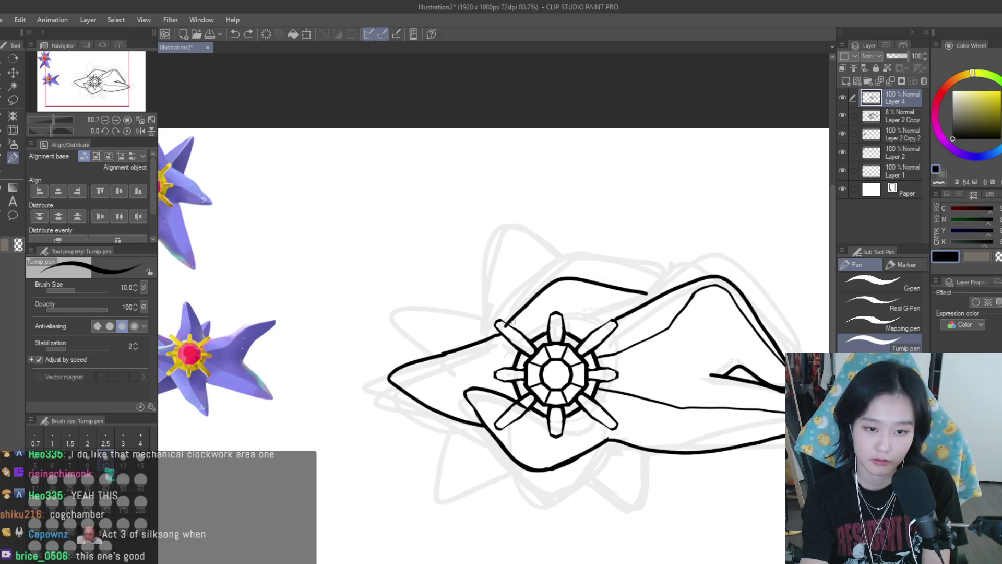
{"action": "key", "text": "ctrl+z"}
{"action": "mouse_move", "coordinate": [509, 324]}
{"action": "left_mouse_down"}
{"action": "mouse_move", "coordinate": [552, 287]}
{"action": "mouse_move", "coordinate": [648, 295]}
{"action": "mouse_move", "coordinate": [653, 310]}
{"action": "mouse_move", "coordinate": [584, 290]}
{"action": "mouse_move", "coordinate": [633, 284]}
{"action": "mouse_move", "coordinate": [614, 318]}
{"action": "left_mouse_up"}
{"action": "key", "text": "ctrl+z"}
{"action": "key", "text": "ctrl+z"}
{"action": "key", "text": "ctrl+z"}
{"action": "mouse_move", "coordinate": [510, 319]}
{"action": "left_mouse_down"}
{"action": "mouse_move", "coordinate": [579, 280]}
{"action": "mouse_move", "coordinate": [635, 286]}
{"action": "mouse_move", "coordinate": [625, 289]}
{"action": "left_mouse_up"}
{"action": "key", "text": "ctrl+z"}
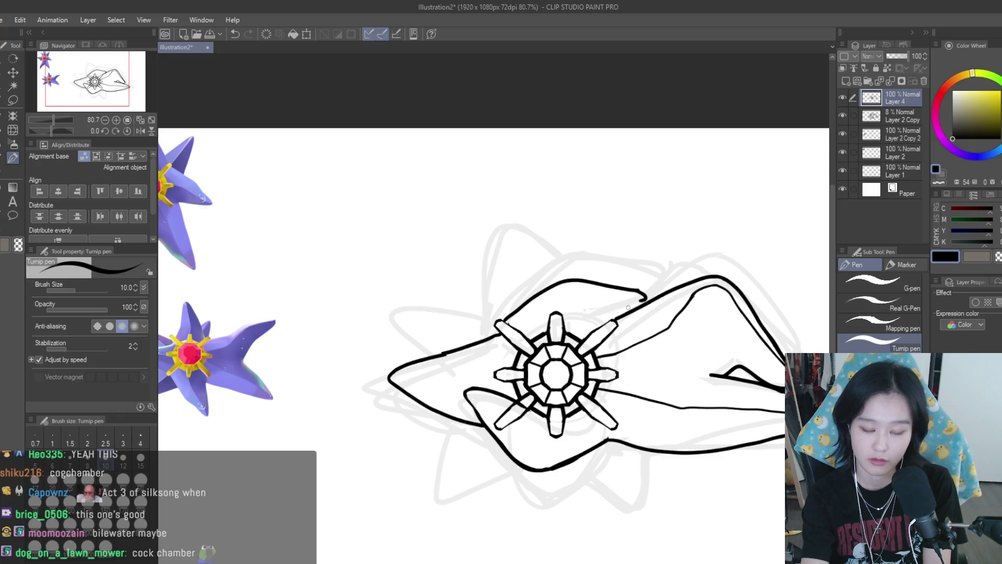
{"action": "key", "text": "ctrl+z"}
- Redraw the upper arm's top edge as one clean curve toward the upper-right arm
{"action": "key", "text": "ctrl+z"}
{"action": "left_click_drag", "start_coordinate": [504, 321], "coordinate": [572, 278]}
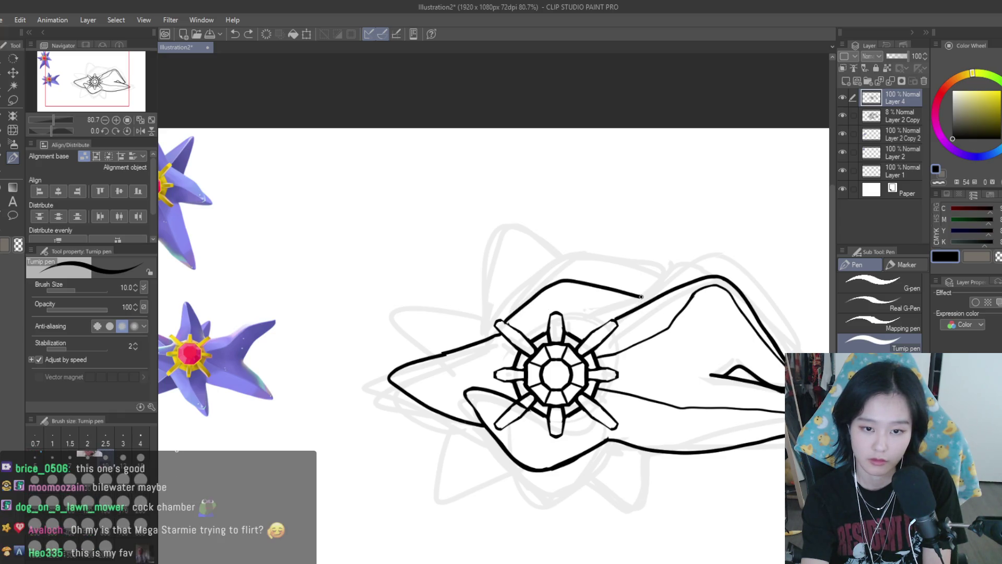
{"action": "key", "text": "ctrl+z"}
{"action": "left_click_drag", "start_coordinate": [501, 318], "coordinate": [594, 283]}
{"action": "key", "text": "ctrl+z"}
{"action": "left_click_drag", "start_coordinate": [505, 319], "coordinate": [629, 295]}
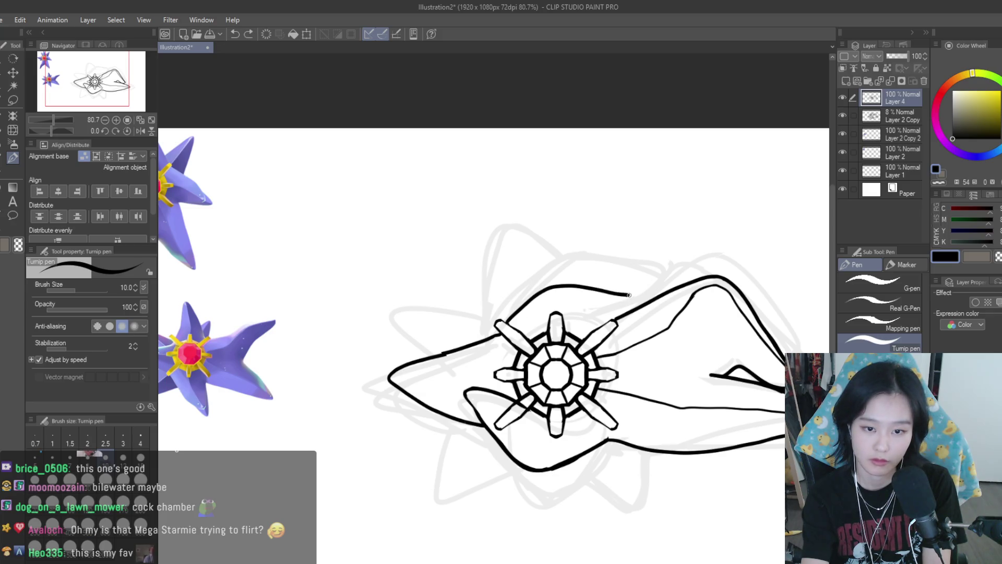
{"action": "key", "text": "ctrl+z"}
{"action": "left_click_drag", "start_coordinate": [505, 320], "coordinate": [643, 297]}
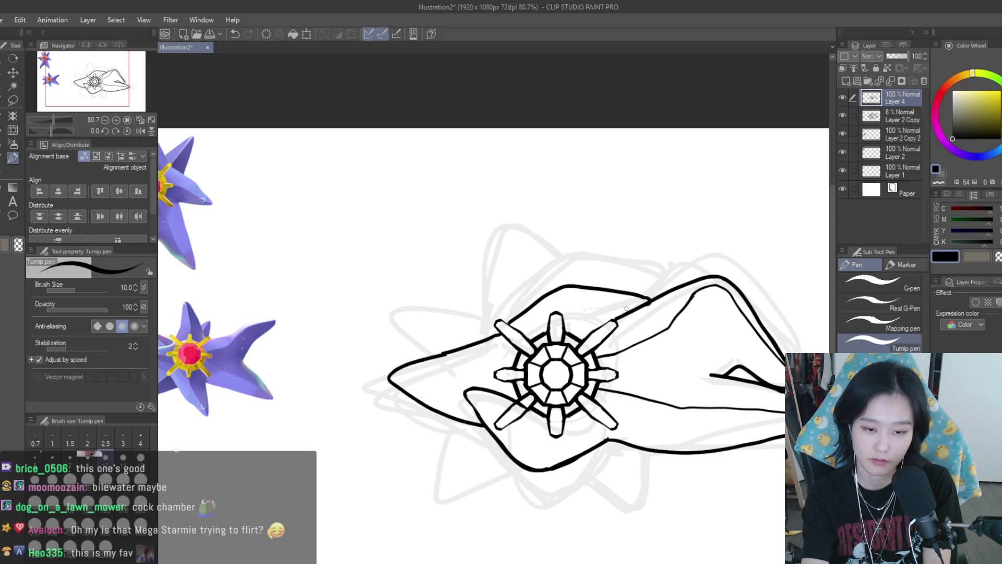
{"action": "key", "text": "ctrl+z"}
{"action": "left_click_drag", "start_coordinate": [506, 321], "coordinate": [637, 299]}
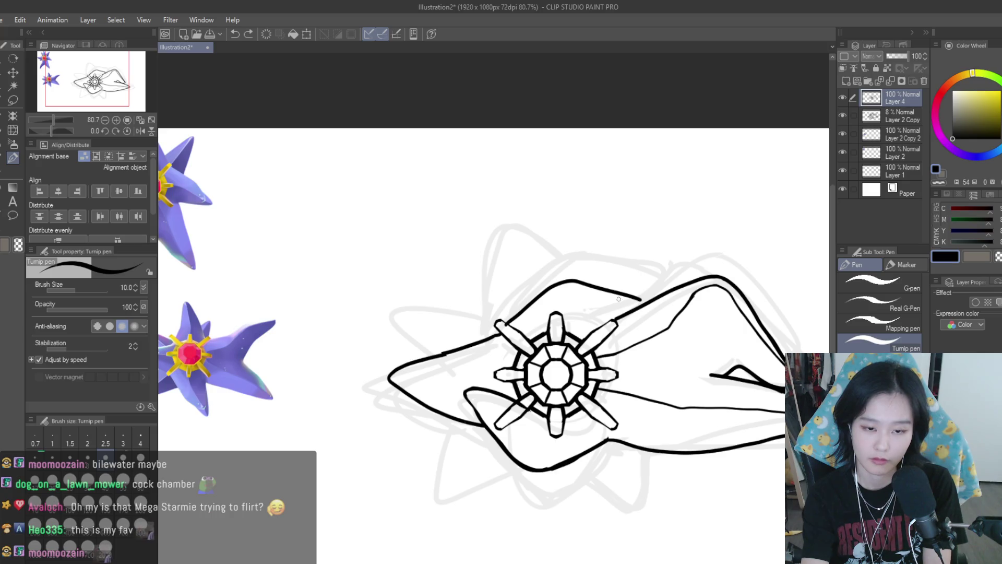
- Touch up the upper-right contour with short strokes, then erase the thick top stroke
{"action": "scroll", "coordinate": [673, 296], "scroll_direction": "down", "scroll_amount": 3}
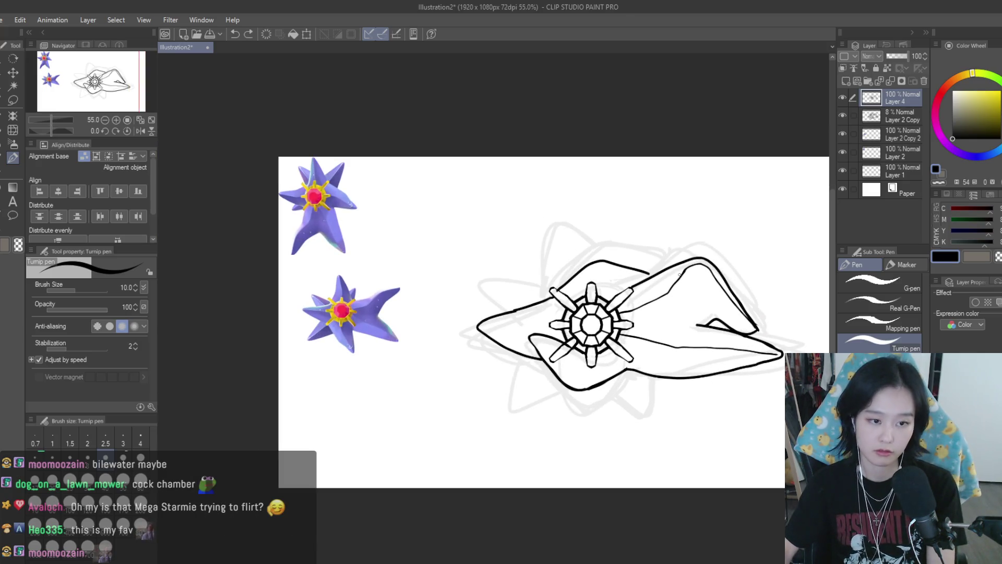
{"action": "scroll", "coordinate": [681, 270], "scroll_direction": "up", "scroll_amount": 1}
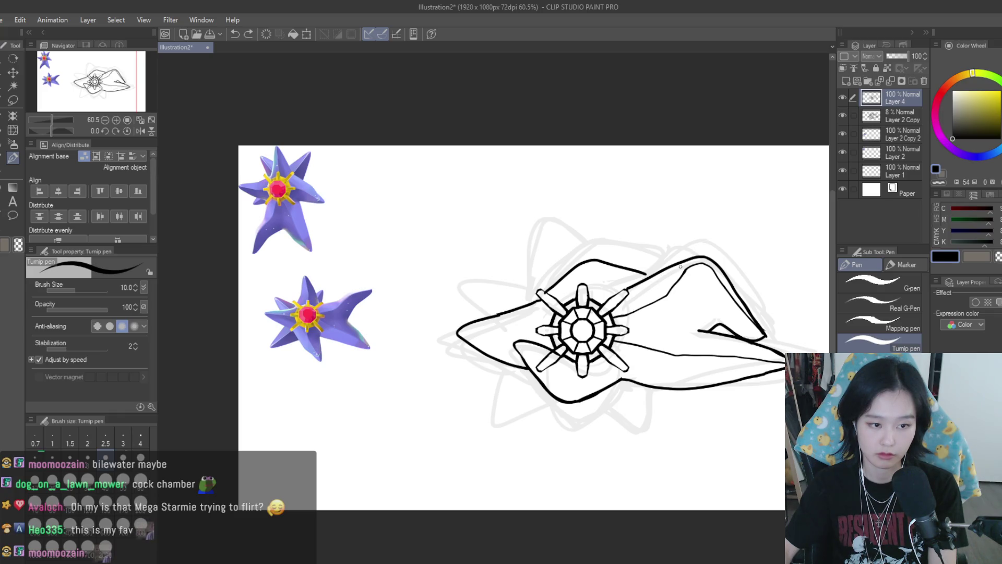
{"action": "scroll", "coordinate": [681, 268], "scroll_direction": "up", "scroll_amount": 4}
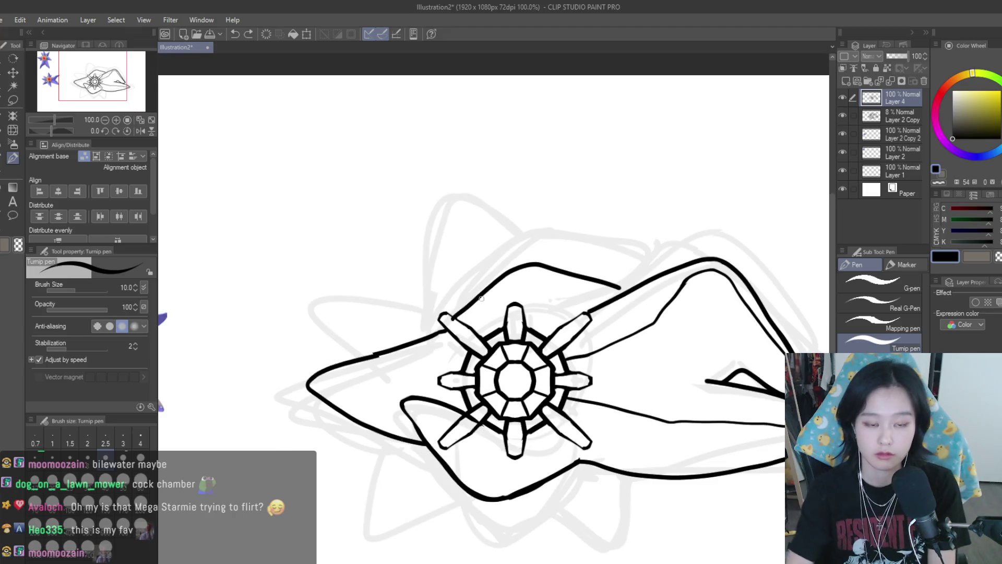
{"action": "left_click_drag", "start_coordinate": [575, 272], "coordinate": [622, 288]}
{"action": "left_click_drag", "start_coordinate": [621, 289], "coordinate": [567, 311]}
{"action": "key", "text": "ctrl+z"}
{"action": "key", "text": "ctrl+z"}
{"action": "key", "text": "ctrl+z"}
{"action": "left_click_drag", "start_coordinate": [620, 290], "coordinate": [559, 312]}
{"action": "key", "text": "ctrl+z"}
{"action": "key", "text": "ctrl+z"}
{"action": "key", "text": "ctrl+z"}
{"action": "left_click_drag", "start_coordinate": [611, 284], "coordinate": [625, 288]}
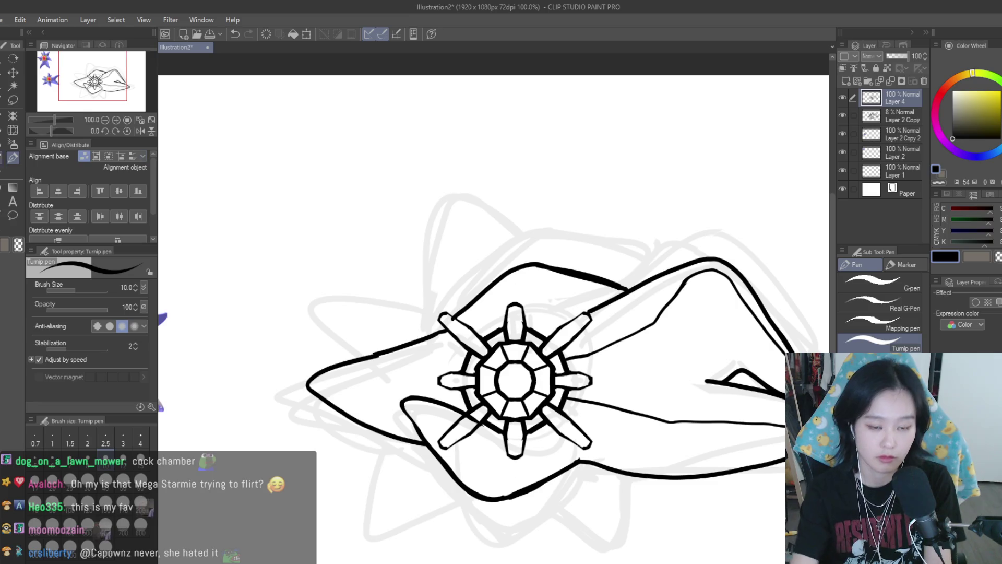
{"action": "key", "text": "e"}
{"action": "left_click", "coordinate": [572, 265]}
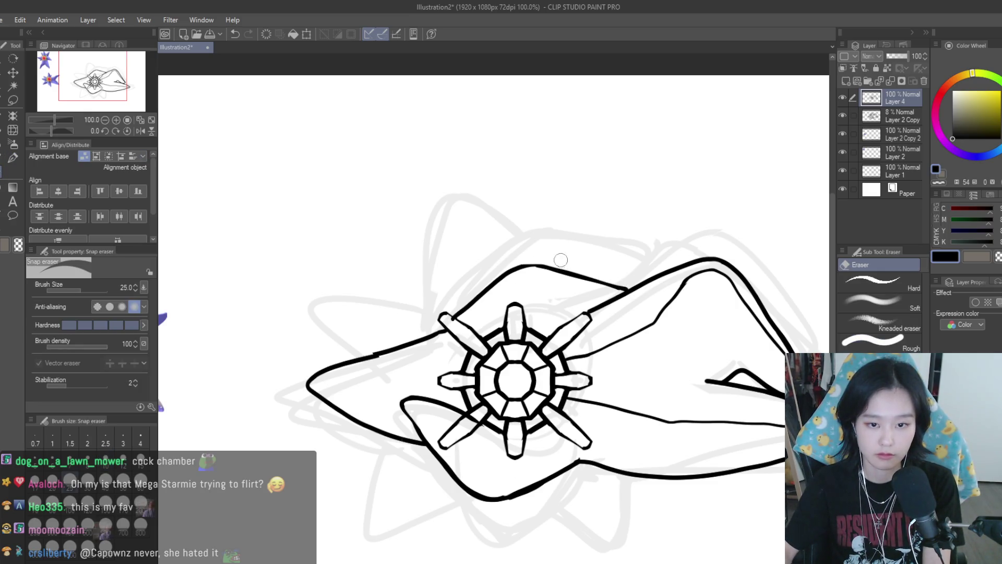
- On the inking layer, erase the gem's lower-left diagonal spoke
{"action": "scroll", "coordinate": [571, 266], "scroll_direction": "down", "scroll_amount": 2}
{"action": "key", "text": "h"}
{"action": "key", "text": "h"}
{"action": "scroll", "coordinate": [676, 292], "scroll_direction": "up", "scroll_amount": 5}
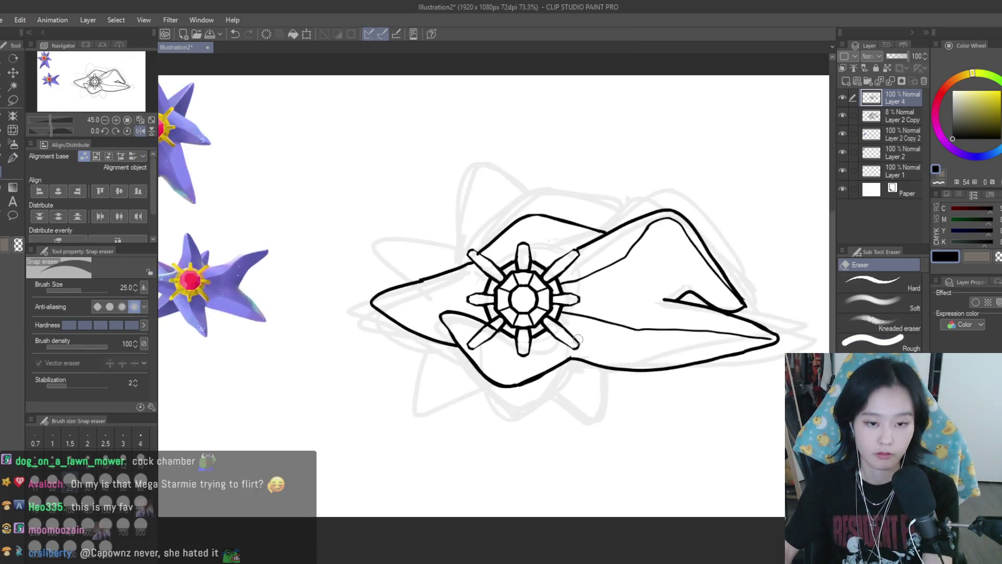
{"action": "key", "text": "alt+bracketleft"}
{"action": "scroll", "coordinate": [461, 351], "scroll_direction": "up", "scroll_amount": 1}
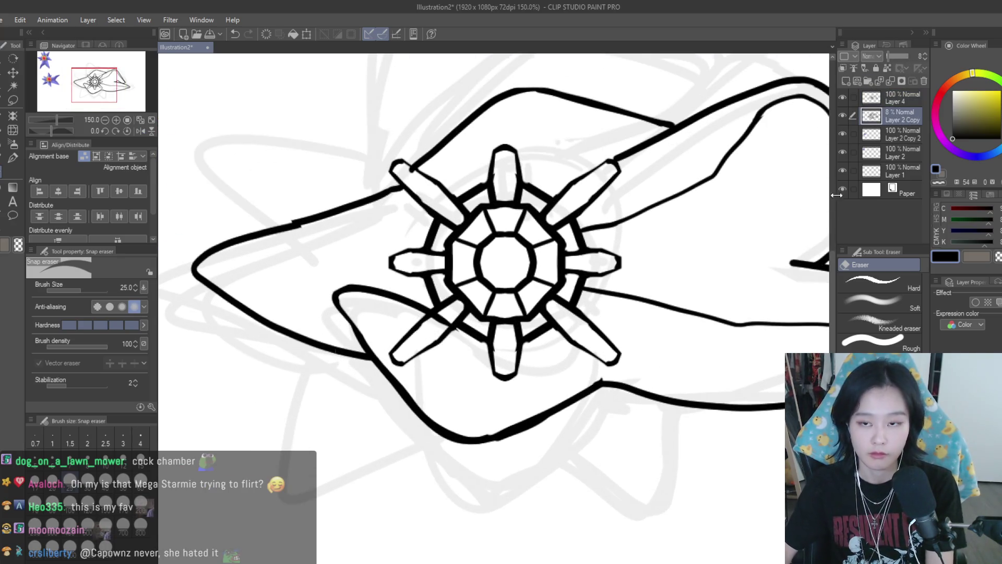
{"action": "left_click", "coordinate": [893, 99]}
{"action": "mouse_move", "coordinate": [374, 326]}
{"action": "left_mouse_down"}
{"action": "mouse_move", "coordinate": [404, 349]}
{"action": "mouse_move", "coordinate": [385, 349]}
{"action": "left_mouse_up"}
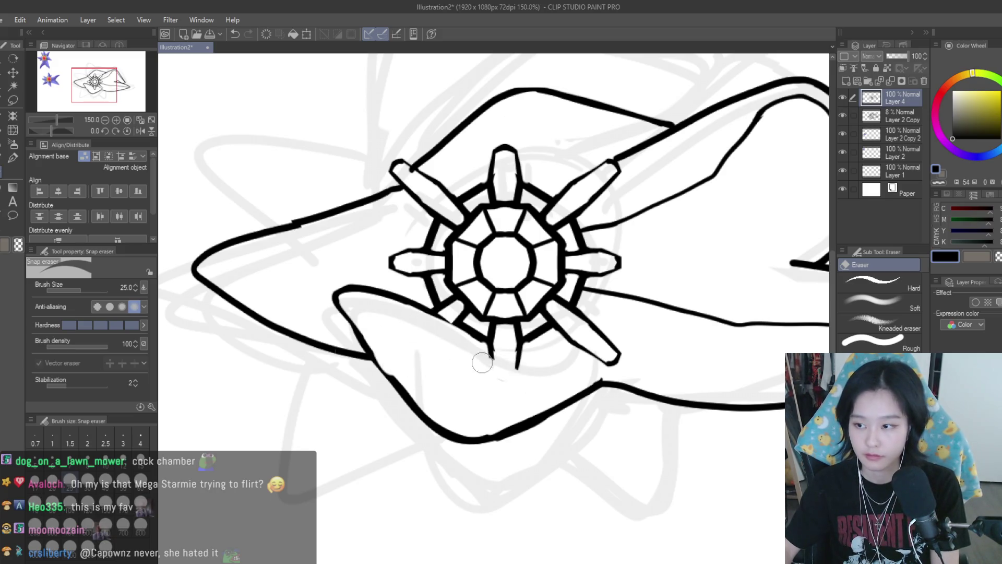
- With the Turnip pen, ink the ring's lower-left edge, then undo it to redraw
{"action": "scroll", "coordinate": [660, 354], "scroll_direction": "down", "scroll_amount": 5}
{"action": "scroll", "coordinate": [660, 354], "scroll_direction": "down", "scroll_amount": 2}
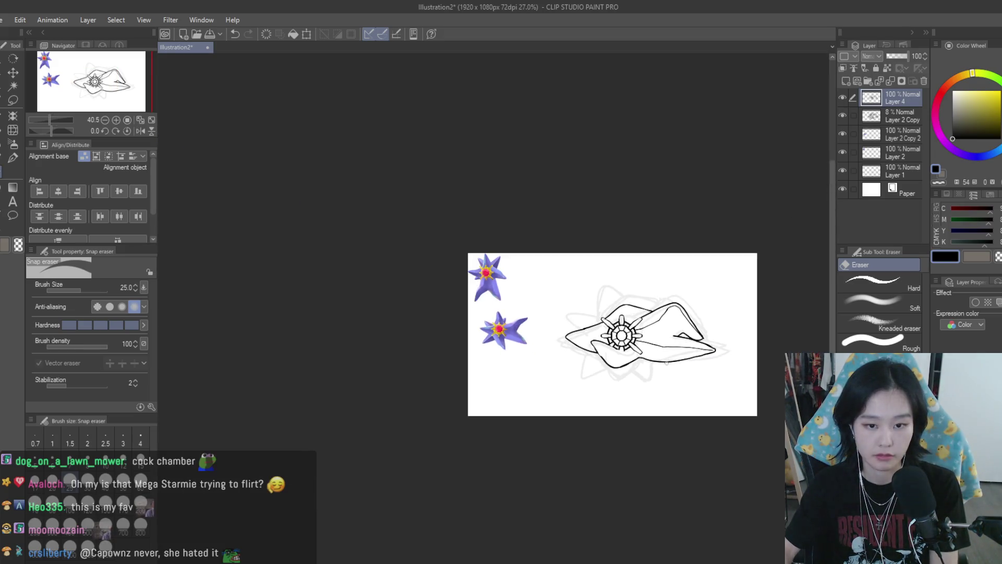
{"action": "scroll", "coordinate": [660, 354], "scroll_direction": "up", "scroll_amount": 3}
{"action": "key", "text": "h"}
{"action": "key", "text": "h"}
{"action": "scroll", "coordinate": [570, 354], "scroll_direction": "up", "scroll_amount": 1}
{"action": "key", "text": "p"}
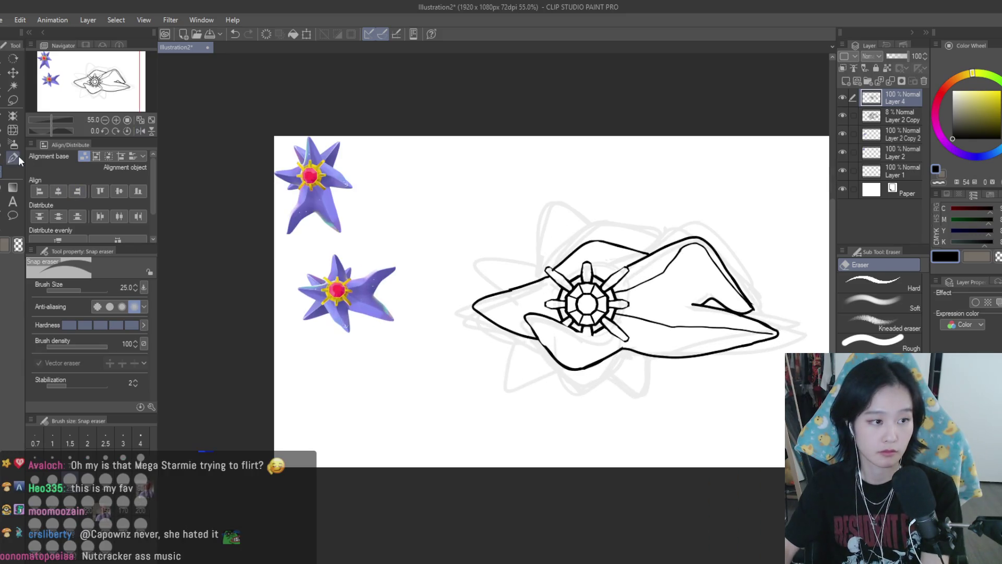
{"action": "scroll", "coordinate": [581, 338], "scroll_direction": "up", "scroll_amount": 4}
{"action": "mouse_move", "coordinate": [533, 308]}
{"action": "left_mouse_down"}
{"action": "mouse_move", "coordinate": [611, 334]}
{"action": "mouse_move", "coordinate": [596, 336]}
{"action": "left_mouse_up"}
{"action": "key", "text": "ctrl+z"}
{"action": "key", "text": "ctrl+z"}
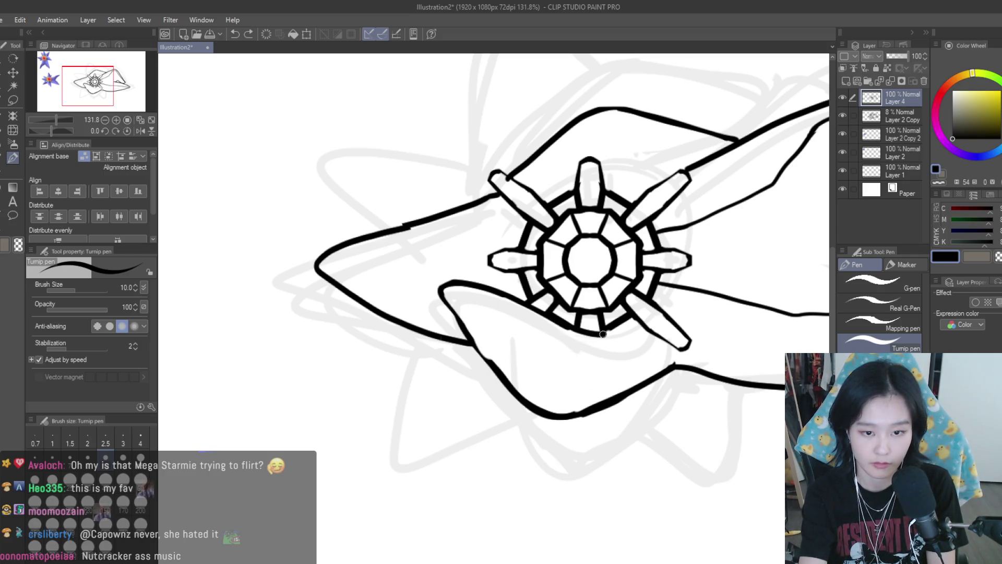
- Ink the lower curve of the front arm and mirror the view to check it
{"action": "key", "text": "ctrl+z"}
{"action": "mouse_move", "coordinate": [444, 296]}
{"action": "left_mouse_down"}
{"action": "mouse_move", "coordinate": [514, 386]}
{"action": "mouse_move", "coordinate": [587, 406]}
{"action": "left_mouse_up"}
{"action": "key", "text": "ctrl+z"}
{"action": "key", "text": "ctrl+z"}
{"action": "key", "text": "ctrl+z"}
{"action": "key", "text": "ctrl+z"}
{"action": "left_click_drag", "start_coordinate": [659, 360], "coordinate": [566, 405]}
{"action": "scroll", "coordinate": [557, 394], "scroll_direction": "down", "scroll_amount": 5}
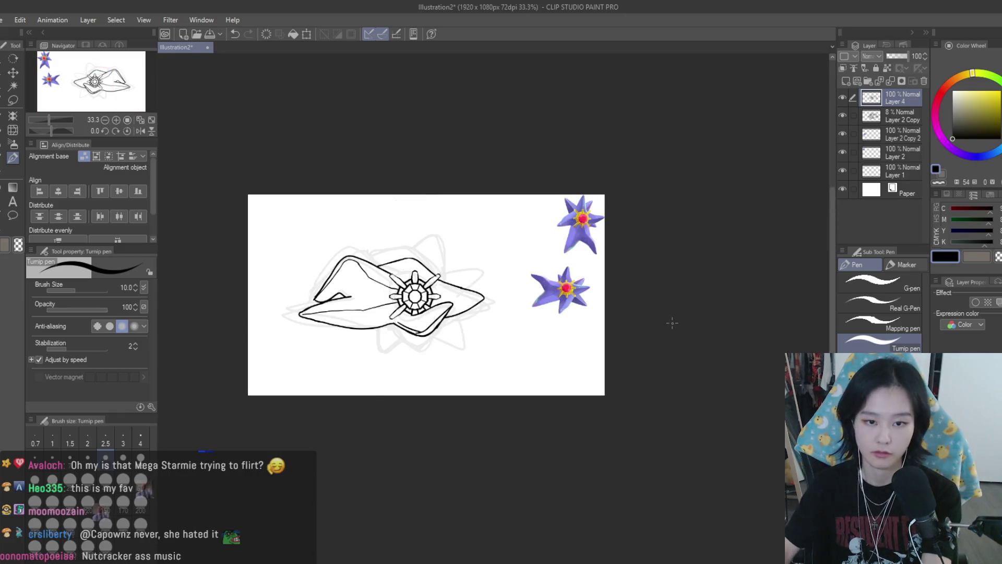
{"action": "key", "text": "h"}
{"action": "scroll", "coordinate": [672, 323], "scroll_direction": "up", "scroll_amount": 1}
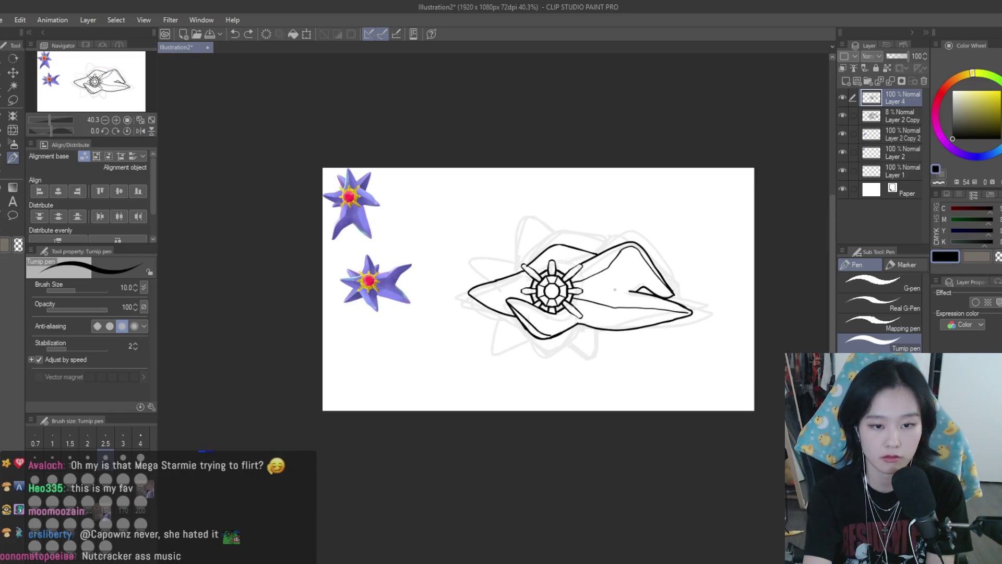
{"action": "scroll", "coordinate": [435, 278], "scroll_direction": "up", "scroll_amount": 5}
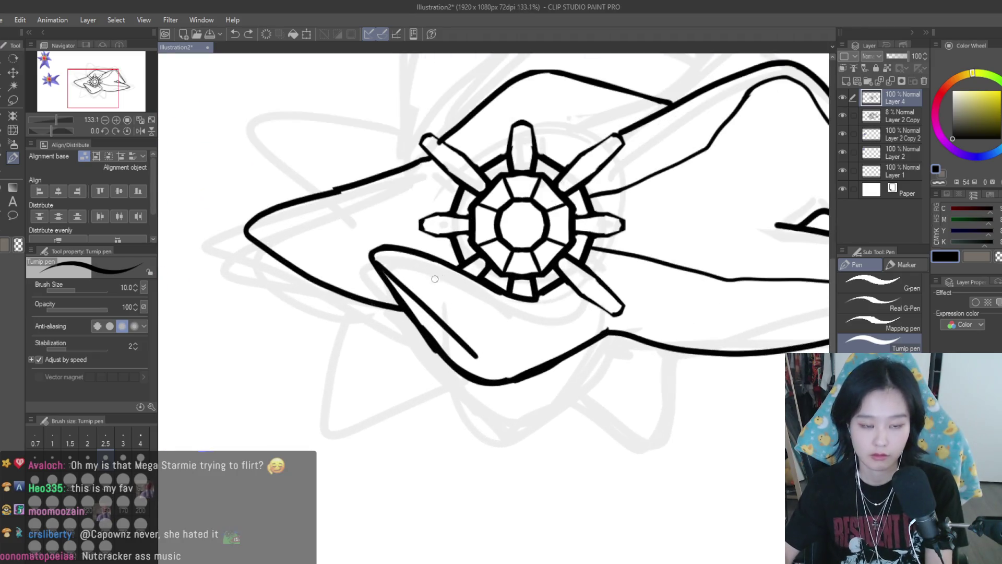
- Draw a short curved crease inside the lower arm from its left corner
{"action": "key", "text": "ctrl+z"}
{"action": "key", "text": "ctrl+y"}
{"action": "key", "text": "ctrl+z"}
{"action": "mouse_move", "coordinate": [381, 265]}
{"action": "left_mouse_down"}
{"action": "mouse_move", "coordinate": [477, 355]}
{"action": "mouse_move", "coordinate": [520, 355]}
{"action": "left_mouse_up"}
{"action": "left_click_drag", "start_coordinate": [587, 320], "coordinate": [511, 359]}
{"action": "key", "text": "ctrl+z"}
{"action": "key", "text": "ctrl+z"}
{"action": "left_click_drag", "start_coordinate": [375, 263], "coordinate": [472, 355]}
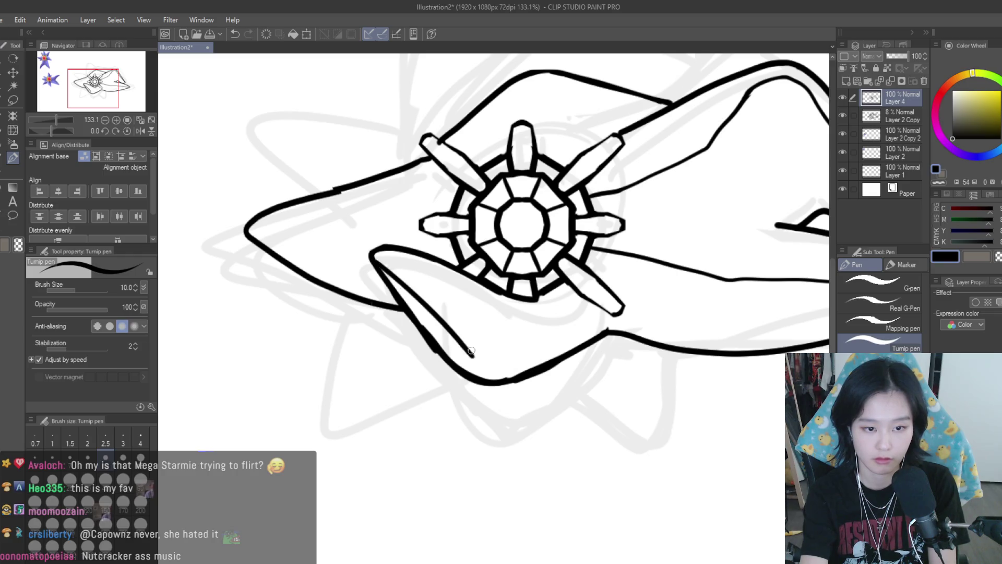
{"action": "scroll", "coordinate": [487, 362], "scroll_direction": "down", "scroll_amount": 6}
{"action": "scroll", "coordinate": [604, 351], "scroll_direction": "up", "scroll_amount": 3}
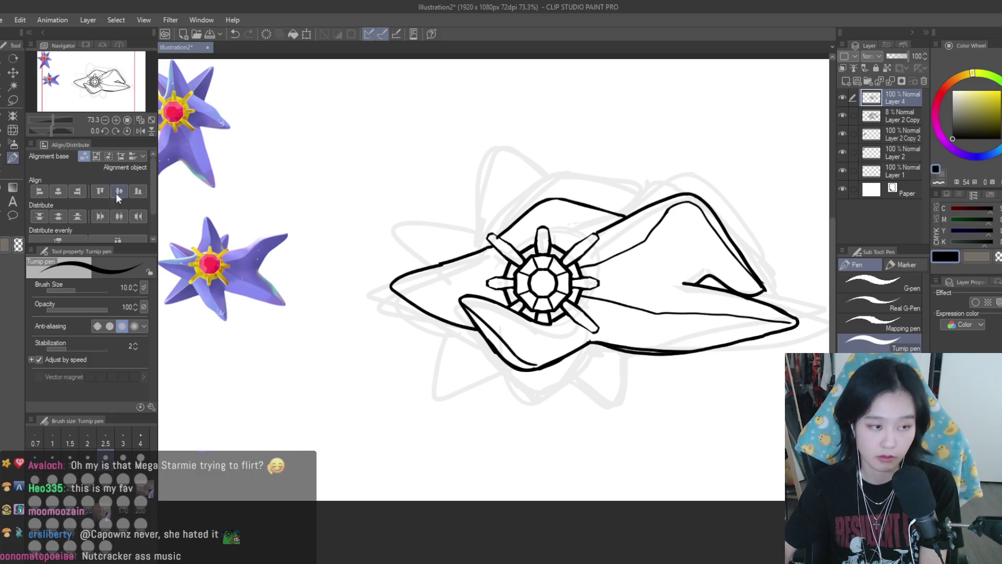
- Erase the doubled stroke along the lower arm's edge with the Snap eraser
{"action": "key", "text": "e"}
{"action": "scroll", "coordinate": [656, 359], "scroll_direction": "up", "scroll_amount": 2}
{"action": "key", "text": "ctrl+y"}
{"action": "key", "text": "ctrl+z"}
{"action": "key", "text": "ctrl+y"}
{"action": "key", "text": "ctrl+z"}
{"action": "key", "text": "ctrl+y"}
{"action": "key", "text": "ctrl+z"}
{"action": "key", "text": "ctrl+y"}
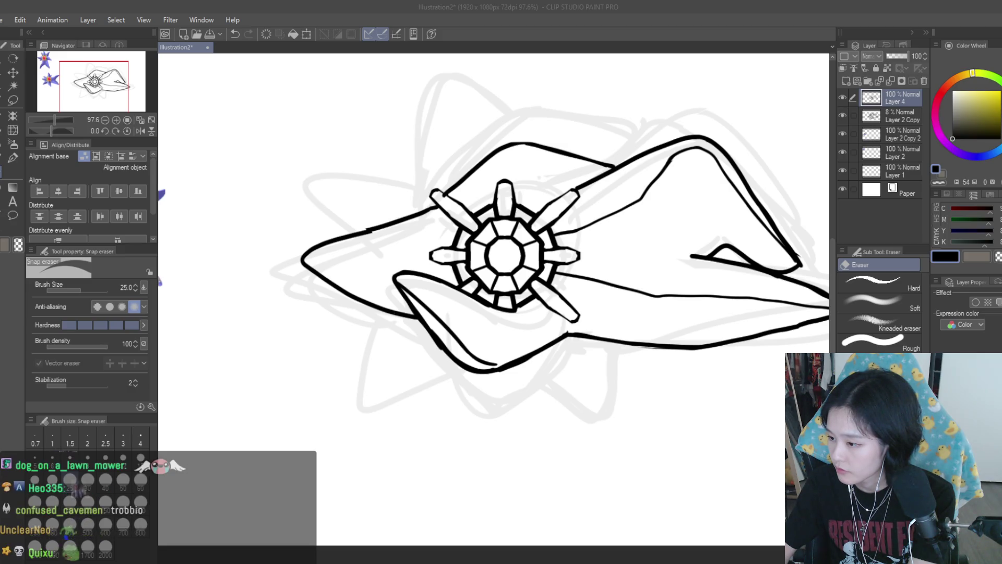
{"action": "scroll", "coordinate": [426, 222], "scroll_direction": "down", "scroll_amount": 3}
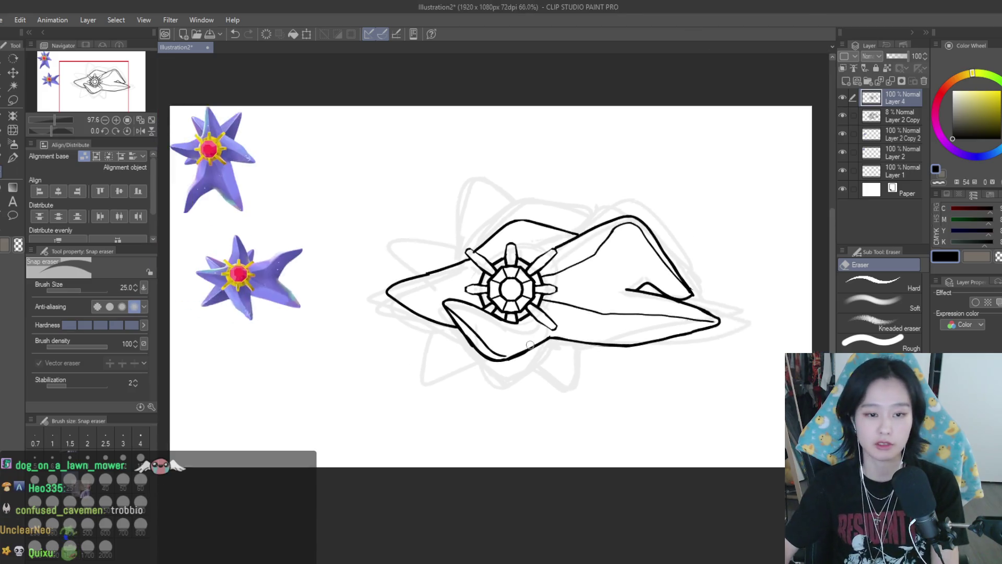
{"action": "scroll", "coordinate": [425, 222], "scroll_direction": "down", "scroll_amount": 2}
{"action": "scroll", "coordinate": [495, 212], "scroll_direction": "up", "scroll_amount": 2}
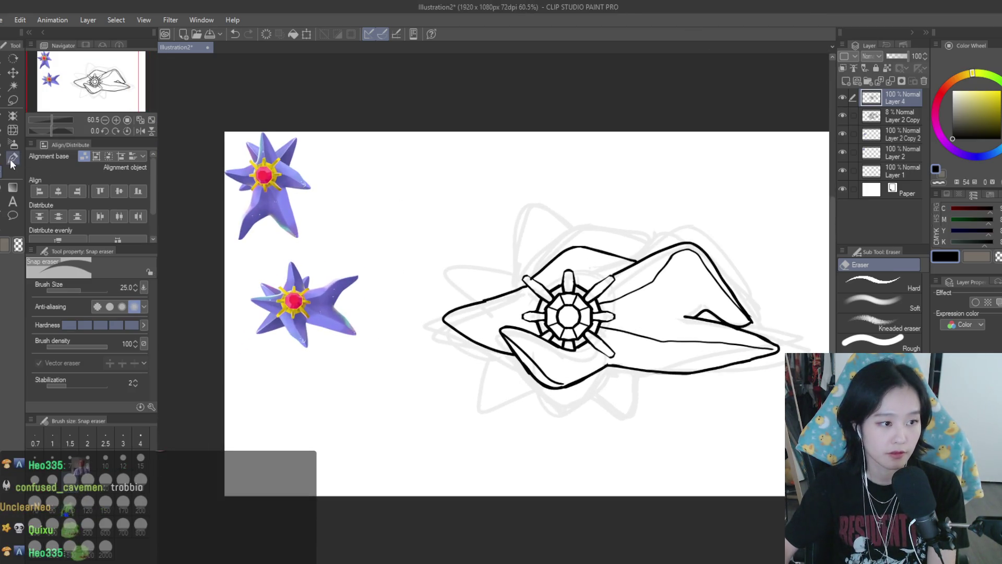
{"action": "key", "text": "p"}
{"action": "scroll", "coordinate": [417, 273], "scroll_direction": "up", "scroll_amount": 1}
{"action": "scroll", "coordinate": [544, 331], "scroll_direction": "up", "scroll_amount": 3}
{"action": "left_click_drag", "start_coordinate": [569, 332], "coordinate": [380, 336]}
{"action": "scroll", "coordinate": [380, 336], "scroll_direction": "down", "scroll_amount": 3}
{"action": "scroll", "coordinate": [538, 331], "scroll_direction": "up", "scroll_amount": 4}
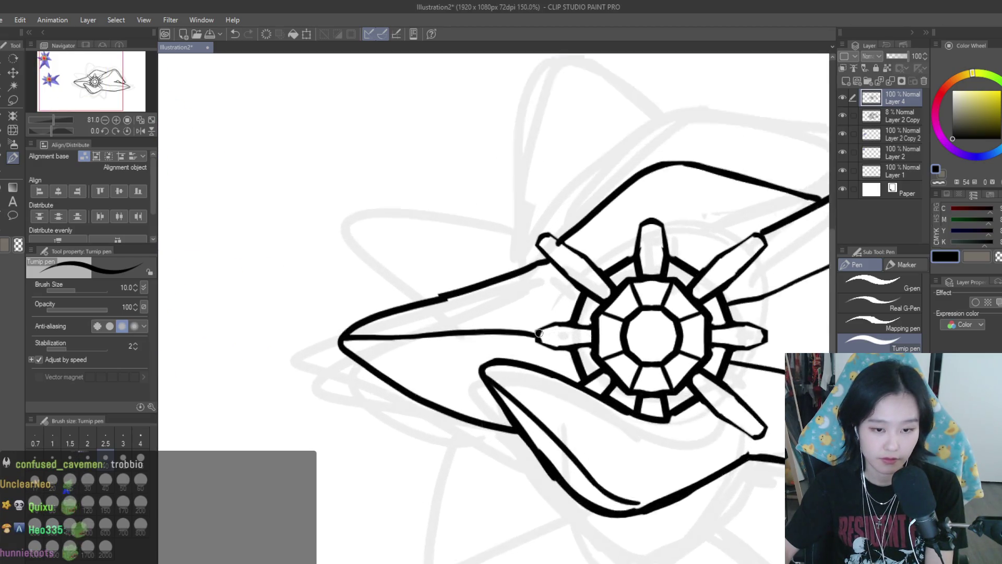
{"action": "scroll", "coordinate": [538, 331], "scroll_direction": "down", "scroll_amount": 5}
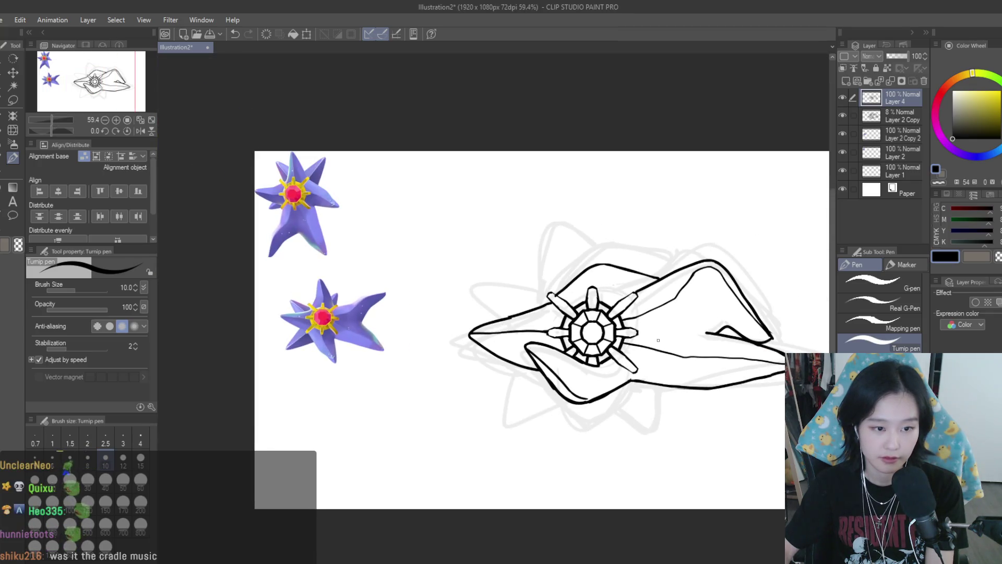
{"action": "key", "text": "e"}
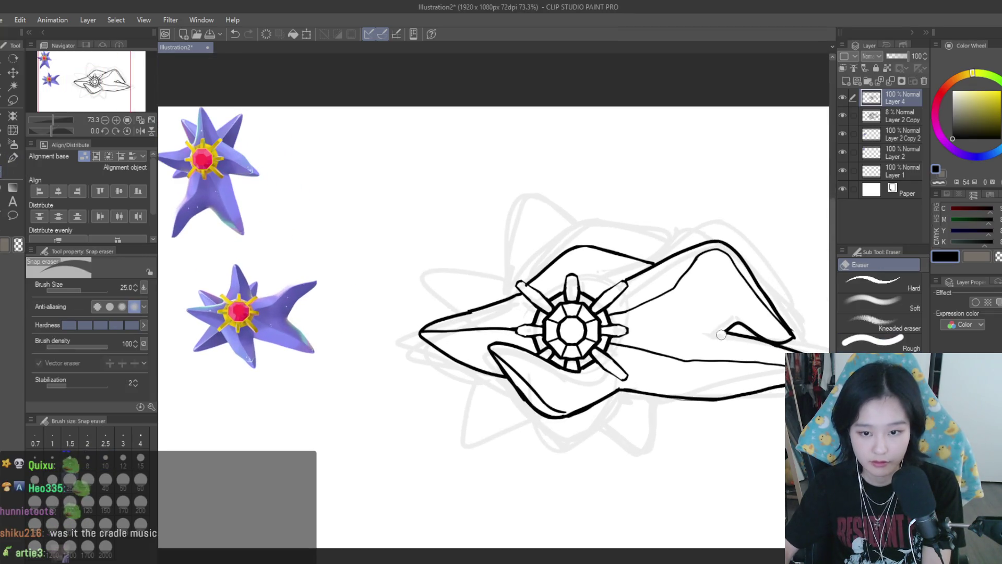
{"action": "scroll", "coordinate": [754, 260], "scroll_direction": "down", "scroll_amount": 3}
{"action": "left_click", "coordinate": [140, 130]}
{"action": "left_click", "coordinate": [140, 130]}
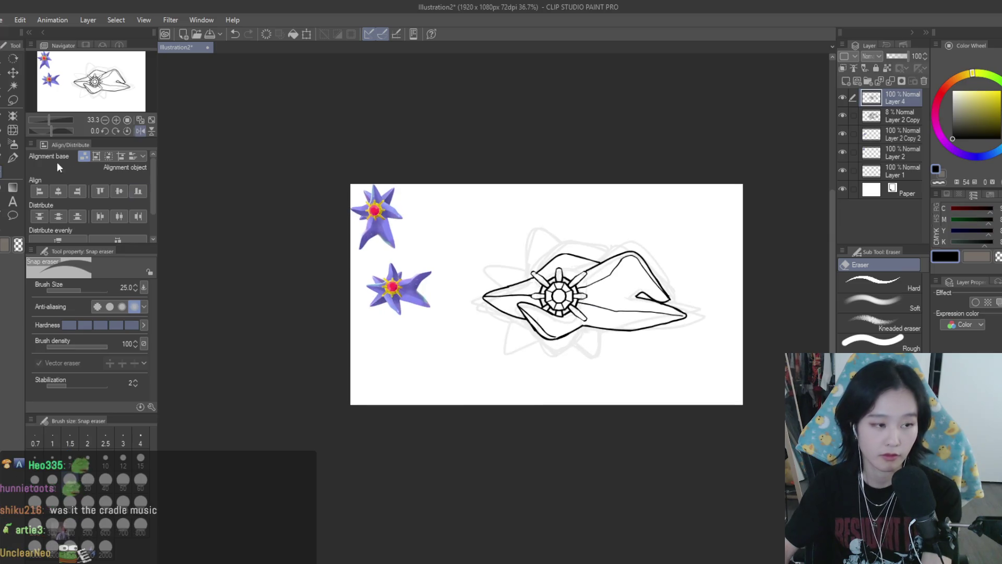
{"action": "left_click", "coordinate": [12, 158]}
{"action": "scroll", "coordinate": [635, 290], "scroll_direction": "up", "scroll_amount": 5}
{"action": "scroll", "coordinate": [636, 290], "scroll_direction": "up", "scroll_amount": 1}
{"action": "mouse_move", "coordinate": [626, 284]}
{"action": "left_mouse_down"}
{"action": "mouse_move", "coordinate": [561, 292]}
{"action": "mouse_move", "coordinate": [636, 294]}
{"action": "left_mouse_up"}
{"action": "key", "text": "e"}
{"action": "scroll", "coordinate": [609, 281], "scroll_direction": "up", "scroll_amount": 1}
{"action": "scroll", "coordinate": [544, 276], "scroll_direction": "down", "scroll_amount": 5}
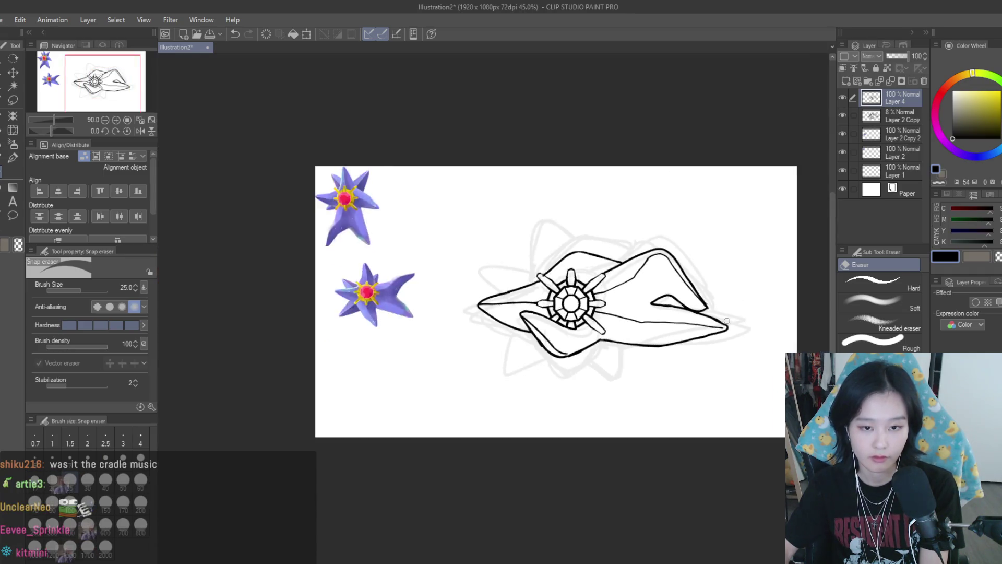
{"action": "scroll", "coordinate": [453, 244], "scroll_direction": "down", "scroll_amount": 1}
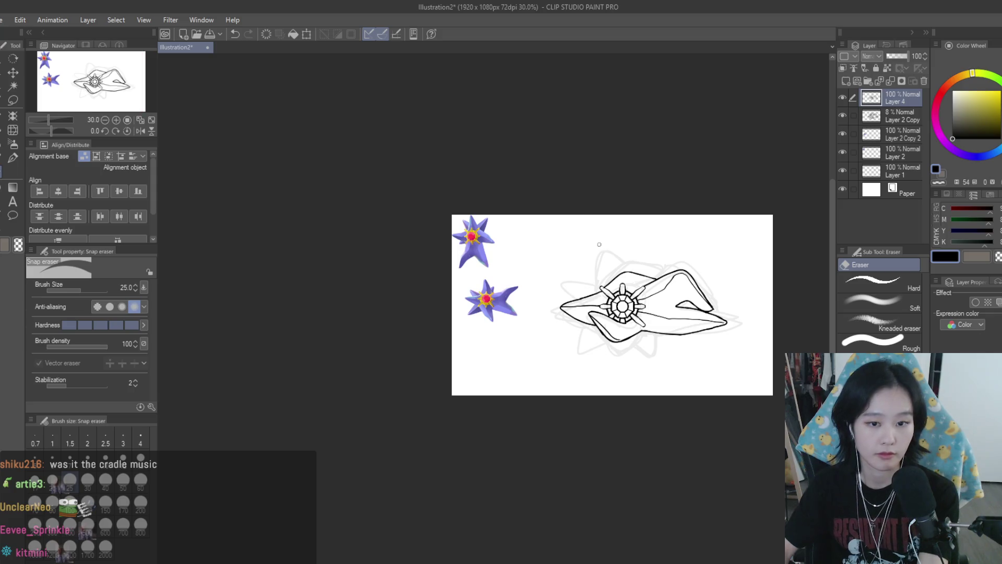
{"action": "key", "text": "h"}
{"action": "key", "text": "h"}
{"action": "scroll", "coordinate": [626, 307], "scroll_direction": "up", "scroll_amount": 3}
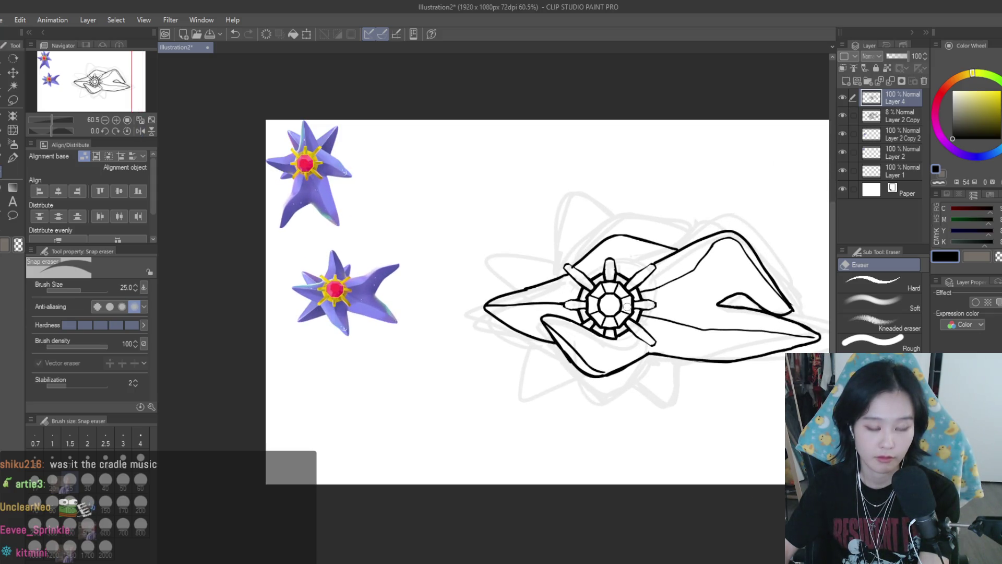
{"action": "scroll", "coordinate": [628, 303], "scroll_direction": "up", "scroll_amount": 1}
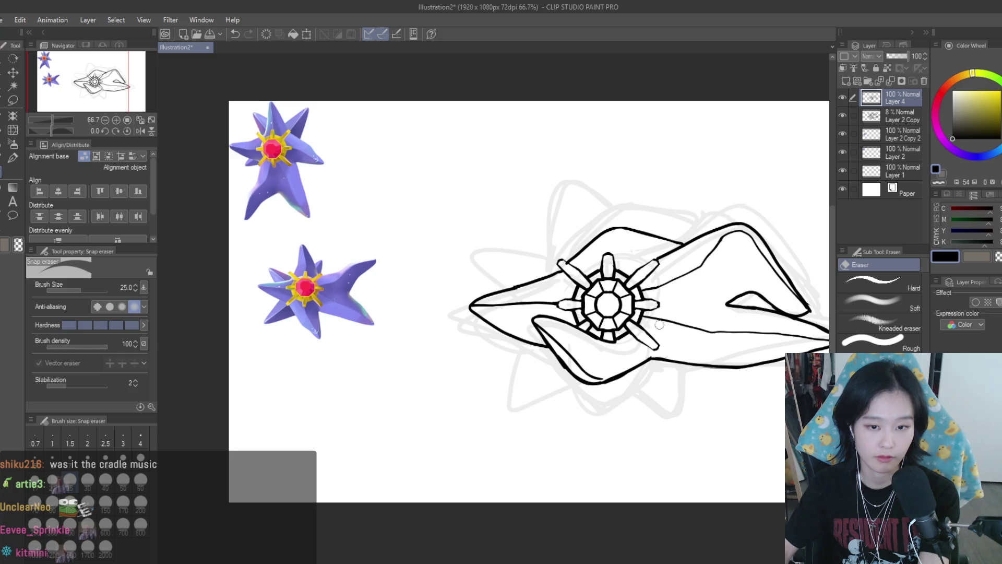
{"action": "scroll", "coordinate": [597, 243], "scroll_direction": "down", "scroll_amount": 2}
{"action": "scroll", "coordinate": [590, 271], "scroll_direction": "up", "scroll_amount": 1}
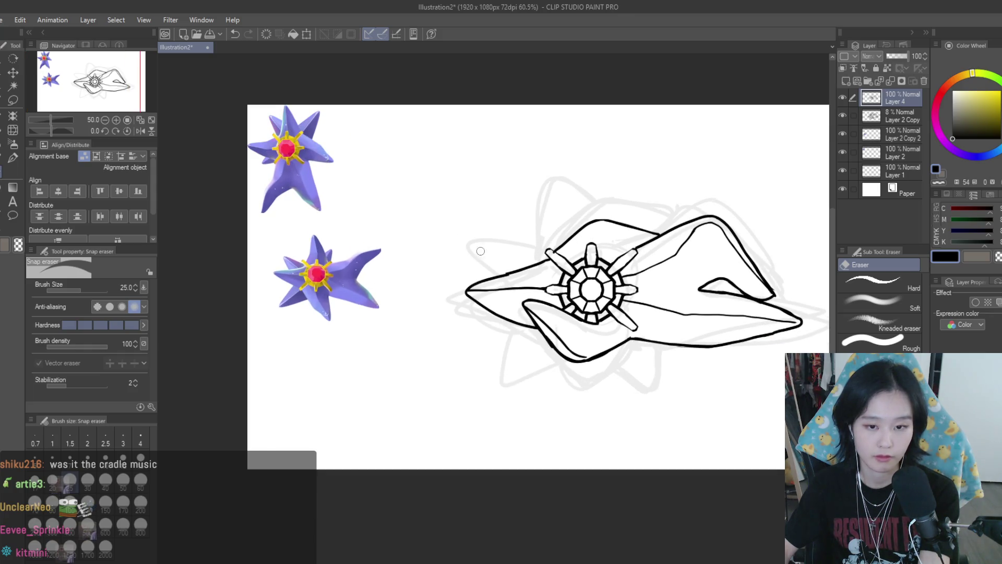
{"action": "key", "text": "p"}
{"action": "scroll", "coordinate": [524, 332], "scroll_direction": "up", "scroll_amount": 5}
- Ink the edge of the lower-left star arm down from the fin
{"action": "mouse_move", "coordinate": [514, 313]}
{"action": "left_mouse_down"}
{"action": "mouse_move", "coordinate": [475, 402]}
{"action": "mouse_move", "coordinate": [598, 374]}
{"action": "left_mouse_up"}
{"action": "scroll", "coordinate": [559, 372], "scroll_direction": "down", "scroll_amount": 3}
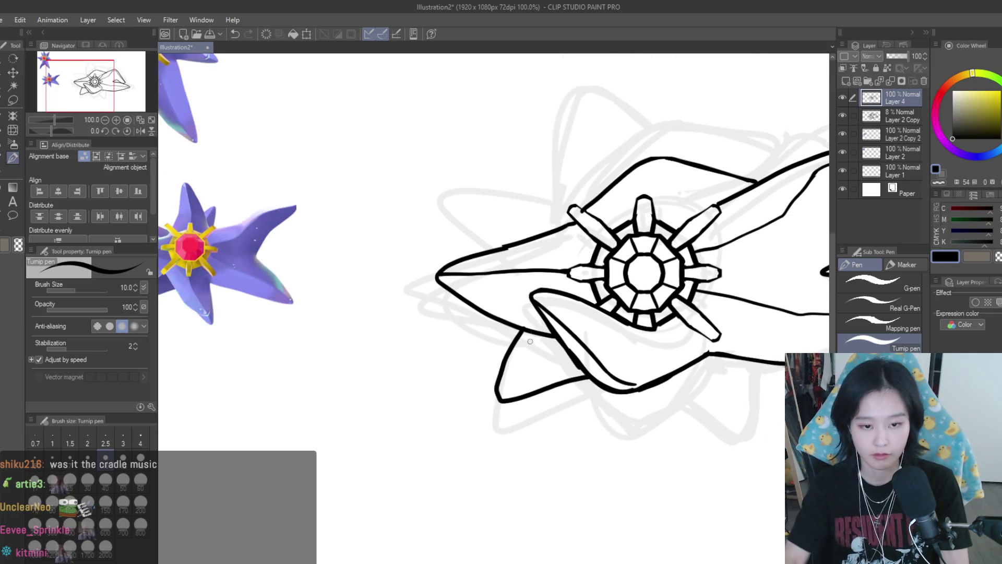
{"action": "key", "text": "ctrl+z"}
{"action": "mouse_move", "coordinate": [518, 328]}
{"action": "left_mouse_down"}
{"action": "mouse_move", "coordinate": [485, 402]}
{"action": "mouse_move", "coordinate": [589, 379]}
{"action": "left_mouse_up"}
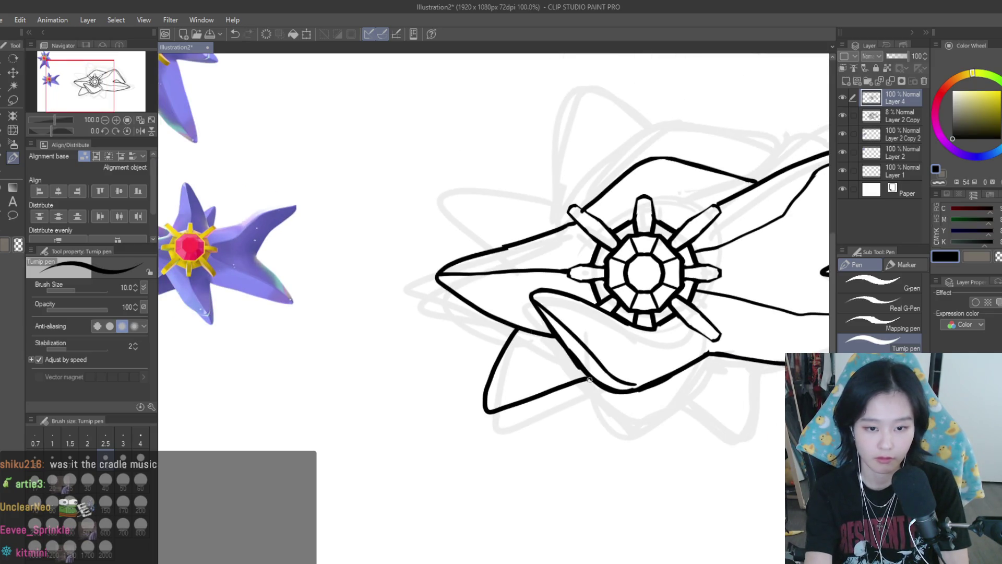
{"action": "scroll", "coordinate": [526, 353], "scroll_direction": "down", "scroll_amount": 2}
{"action": "scroll", "coordinate": [566, 357], "scroll_direction": "up", "scroll_amount": 1}
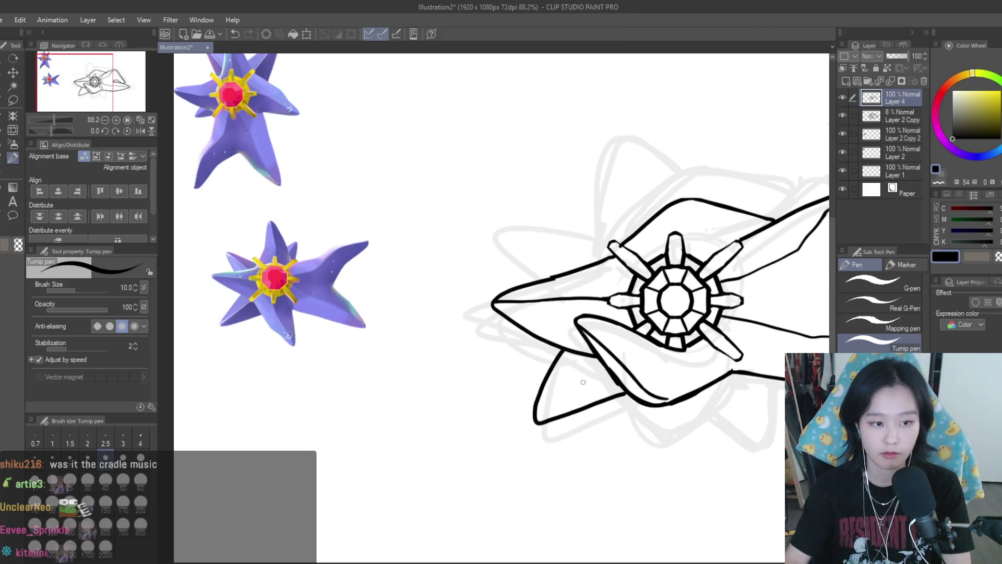
{"action": "left_click_drag", "start_coordinate": [601, 361], "coordinate": [544, 413]}
{"action": "key", "text": "ctrl+z"}
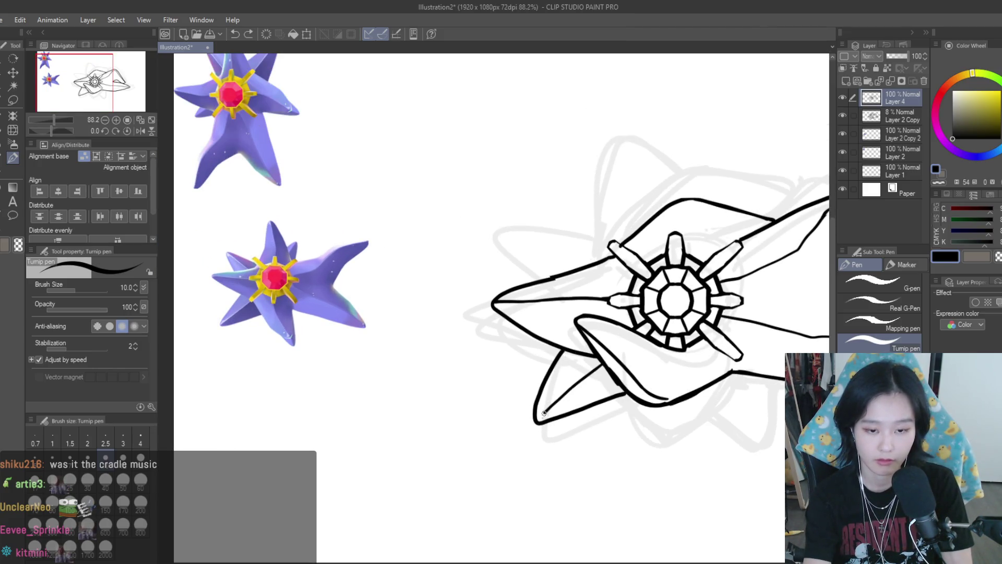
- Ink the curved upper-left star arm and the pointed tip of the top arm
{"action": "mouse_move", "coordinate": [633, 238]}
{"action": "left_mouse_down"}
{"action": "mouse_move", "coordinate": [515, 225]}
{"action": "mouse_move", "coordinate": [554, 274]}
{"action": "mouse_move", "coordinate": [621, 230]}
{"action": "mouse_move", "coordinate": [554, 267]}
{"action": "left_mouse_up"}
{"action": "key", "text": "ctrl+z"}
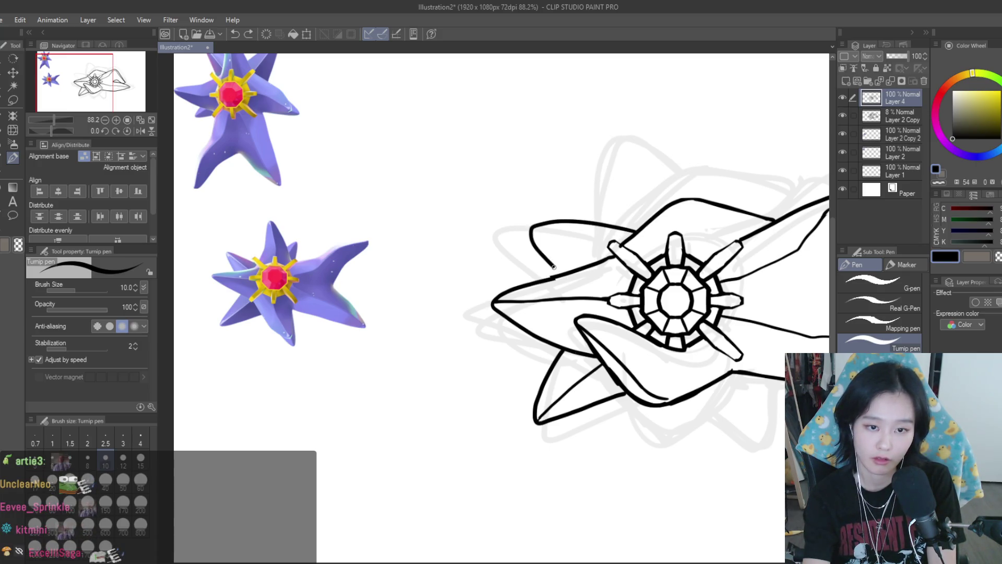
{"action": "left_click_drag", "start_coordinate": [539, 231], "coordinate": [590, 246]}
{"action": "key", "text": "ctrl+z"}
{"action": "key", "text": "ctrl+z"}
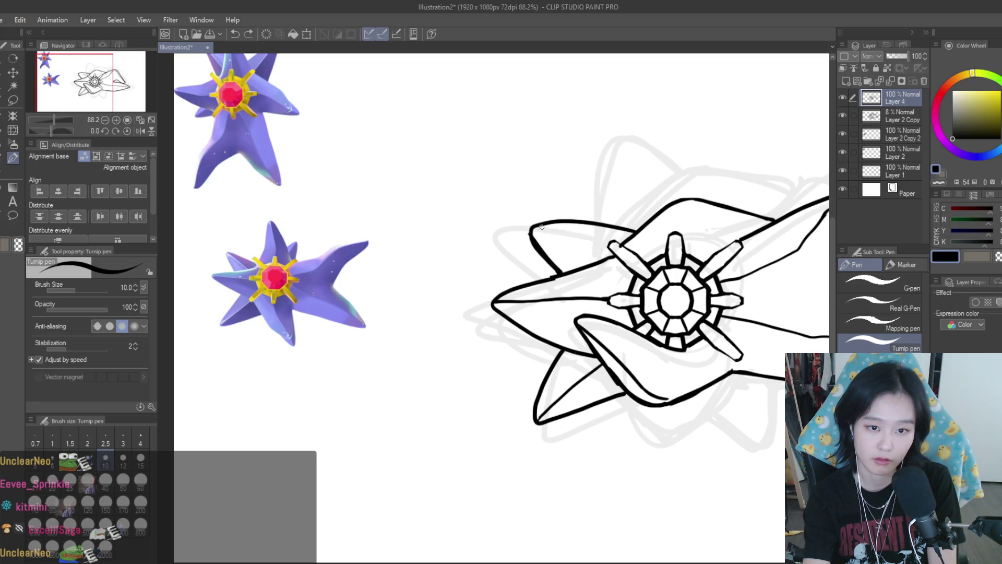
{"action": "mouse_move", "coordinate": [702, 203]}
{"action": "left_mouse_down"}
{"action": "mouse_move", "coordinate": [645, 162]}
{"action": "mouse_move", "coordinate": [635, 224]}
{"action": "mouse_move", "coordinate": [705, 191]}
{"action": "mouse_move", "coordinate": [635, 223]}
{"action": "mouse_move", "coordinate": [665, 162]}
{"action": "mouse_move", "coordinate": [720, 204]}
{"action": "left_mouse_up"}
{"action": "key", "text": "ctrl+z"}
{"action": "key", "text": "ctrl+z"}
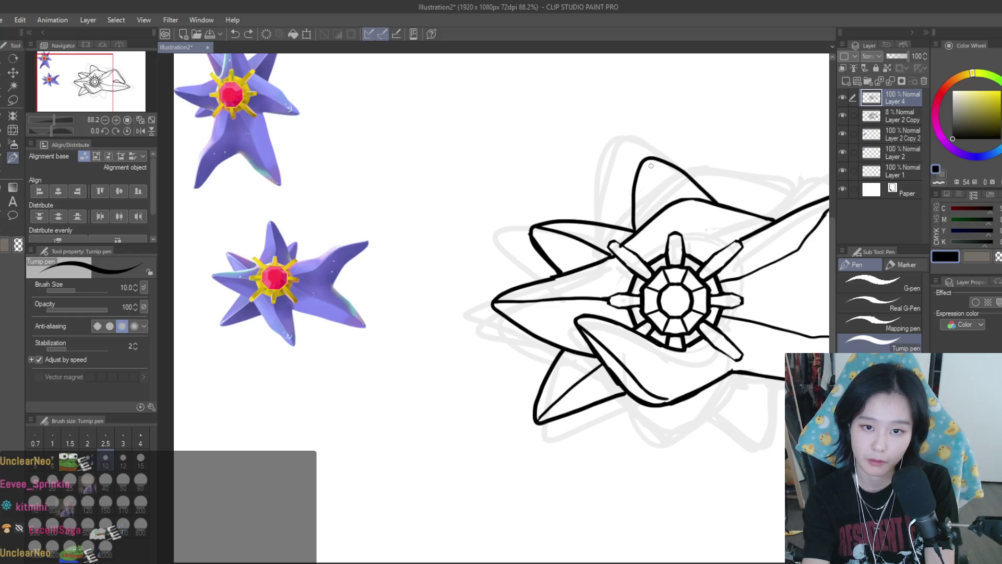
- Ink the lower-right star arm edge, then zoom out and mirror to check proportions
{"action": "left_click_drag", "start_coordinate": [687, 398], "coordinate": [738, 436]}
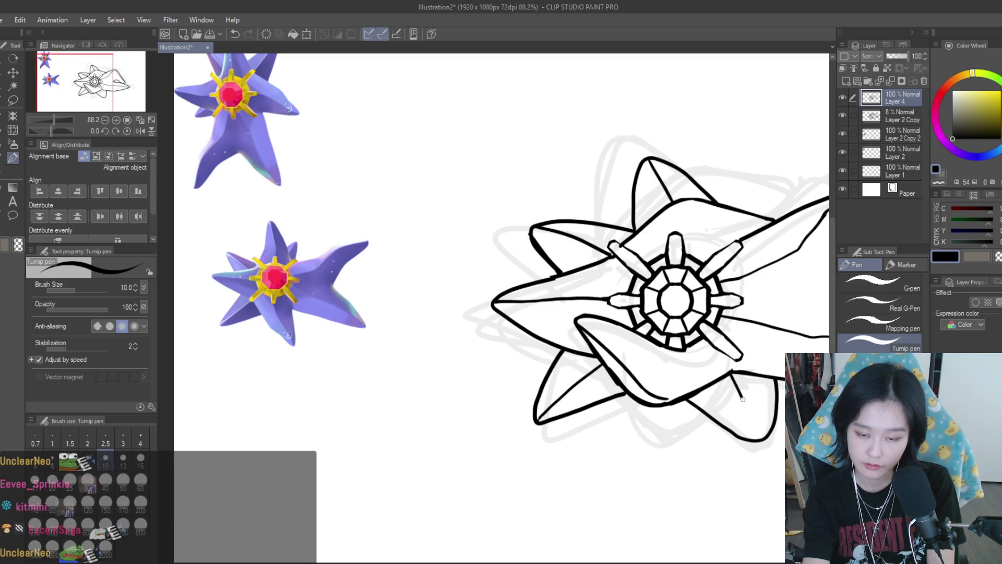
{"action": "left_click_drag", "start_coordinate": [687, 398], "coordinate": [751, 440]}
{"action": "key", "text": "ctrl+z"}
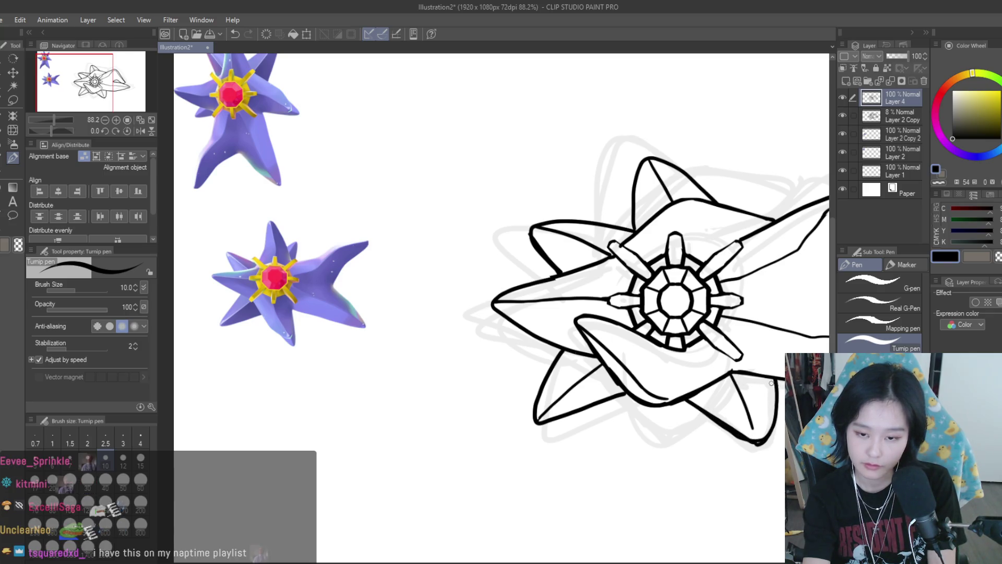
{"action": "key", "text": "ctrl+minus"}
{"action": "key", "text": "h"}
{"action": "key", "text": "h"}
{"action": "scroll", "coordinate": [593, 334], "scroll_direction": "up", "scroll_amount": 3}
- Lasso the lower-right arm, nudge its tip into shape with Liquify, then deselect and flip to check
{"action": "key", "text": "m"}
{"action": "scroll", "coordinate": [502, 340], "scroll_direction": "up", "scroll_amount": 5}
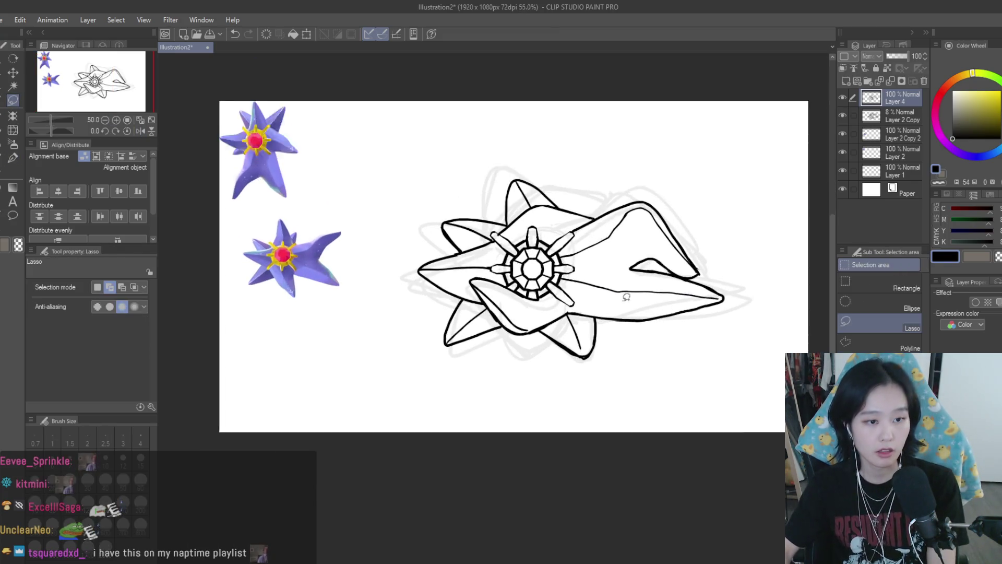
{"action": "scroll", "coordinate": [502, 339], "scroll_direction": "up", "scroll_amount": 2}
{"action": "mouse_move", "coordinate": [481, 351]}
{"action": "left_mouse_down"}
{"action": "mouse_move", "coordinate": [485, 396]}
{"action": "mouse_move", "coordinate": [671, 322]}
{"action": "mouse_move", "coordinate": [663, 311]}
{"action": "left_mouse_up"}
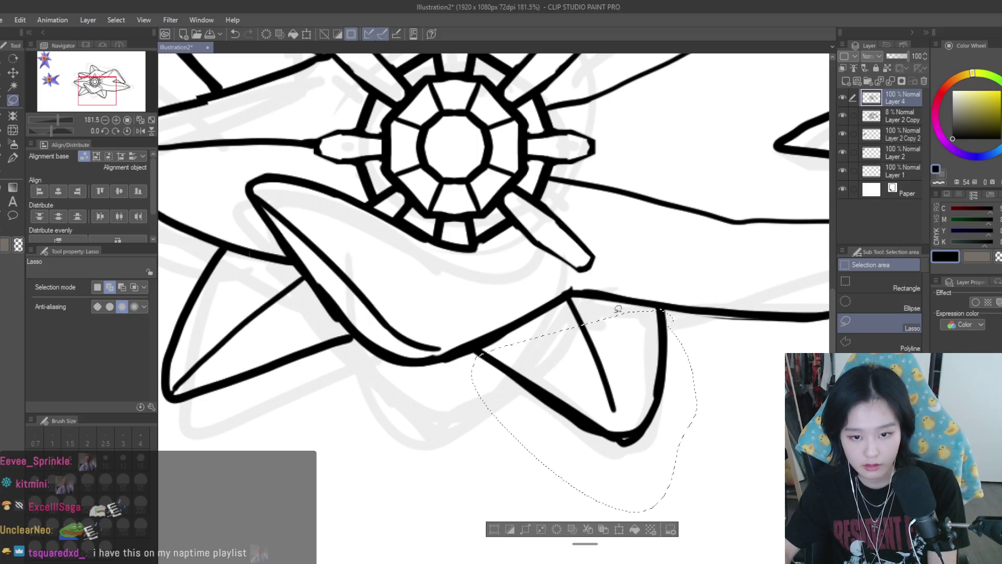
{"action": "scroll", "coordinate": [631, 332], "scroll_direction": "down", "scroll_amount": 3}
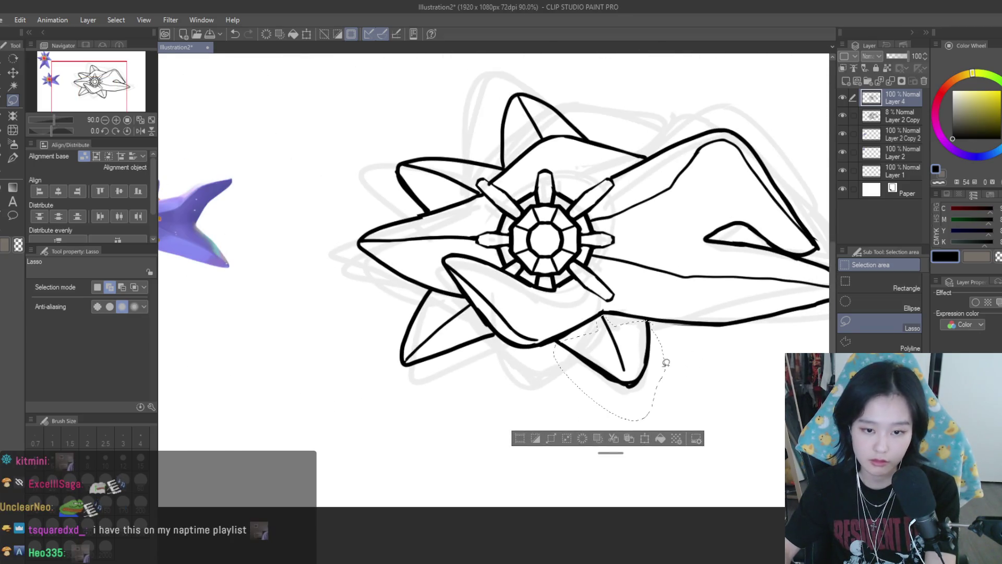
{"action": "left_click", "coordinate": [13, 129]}
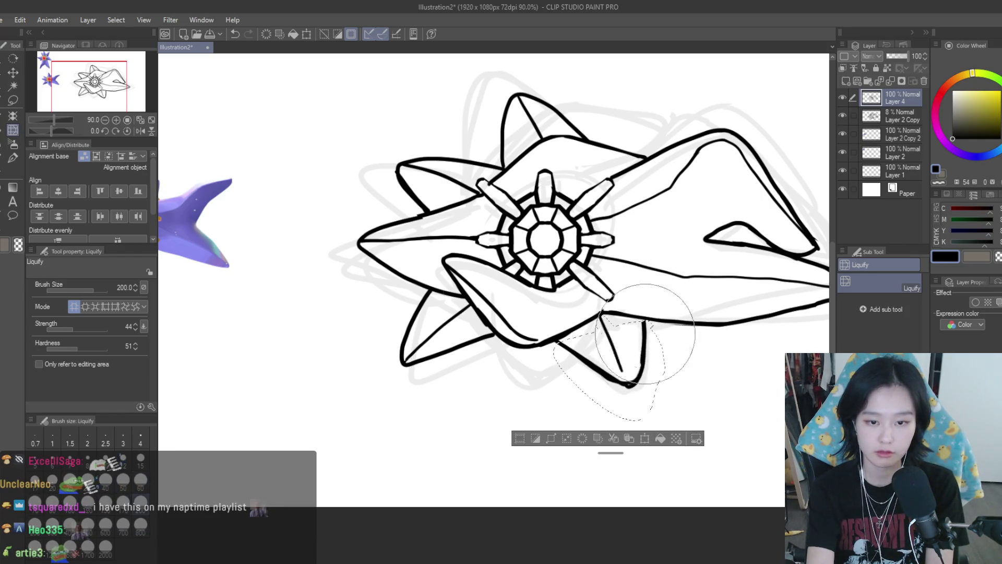
{"action": "key", "text": "ctrl+d"}
{"action": "key", "text": "ctrl+minus"}
{"action": "key", "text": "ctrl+minus"}
{"action": "key", "text": "ctrl+minus"}
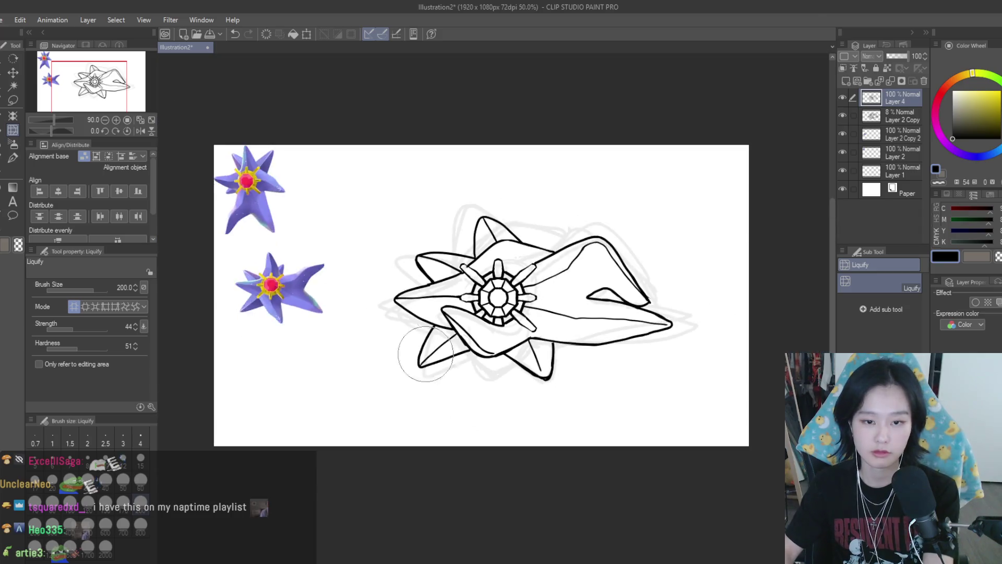
{"action": "key", "text": "h"}
{"action": "key", "text": "h"}
{"action": "scroll", "coordinate": [439, 339], "scroll_direction": "up", "scroll_amount": 2}
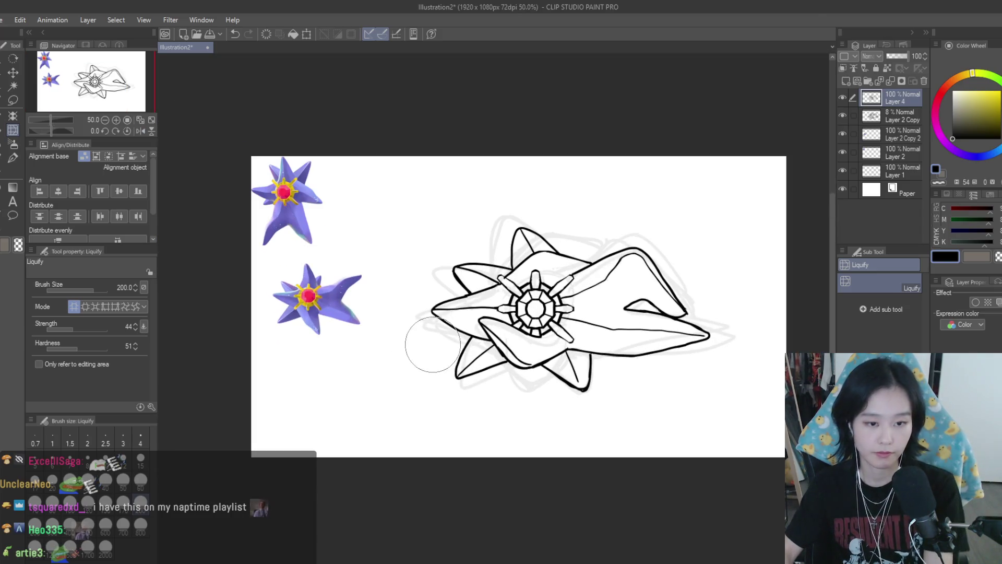
{"action": "scroll", "coordinate": [470, 323], "scroll_direction": "up", "scroll_amount": 2}
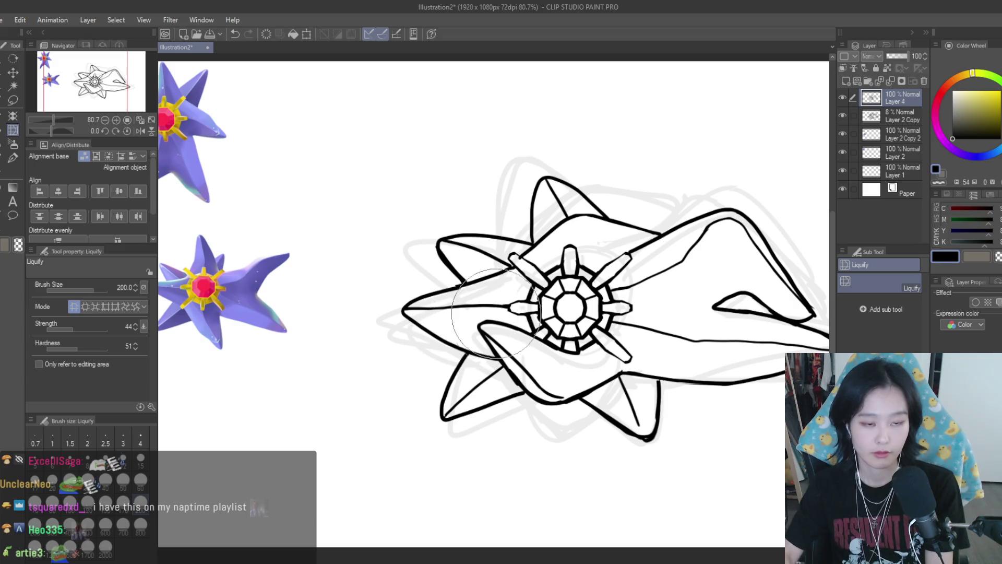
- Delete the faint Layer 2 Copy sketch, fade Layer 4 to 13% opacity, and add a new ink layer
{"action": "left_click", "coordinate": [15, 173]}
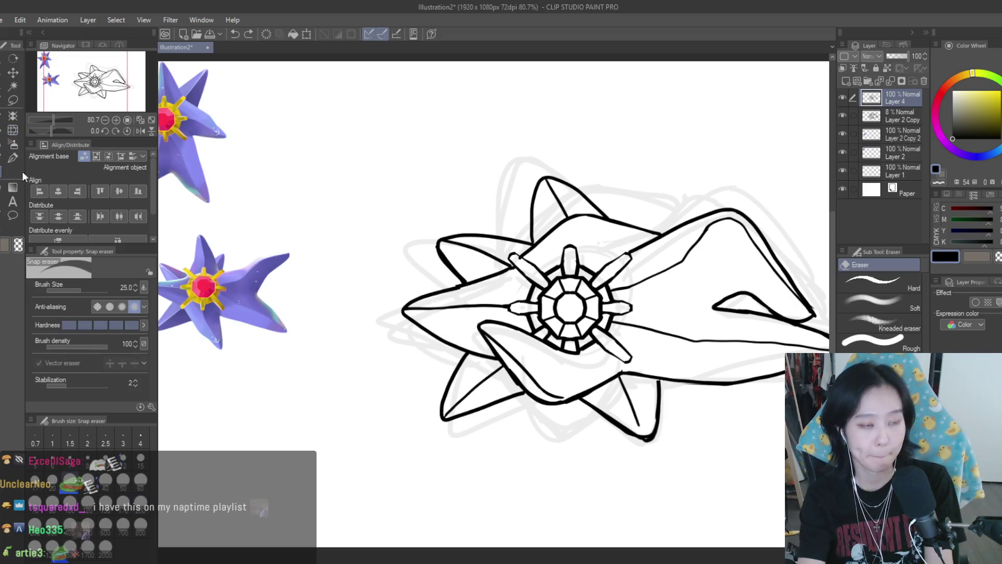
{"action": "left_click", "coordinate": [843, 113]}
{"action": "left_click", "coordinate": [848, 118]}
{"action": "left_click", "coordinate": [924, 81]}
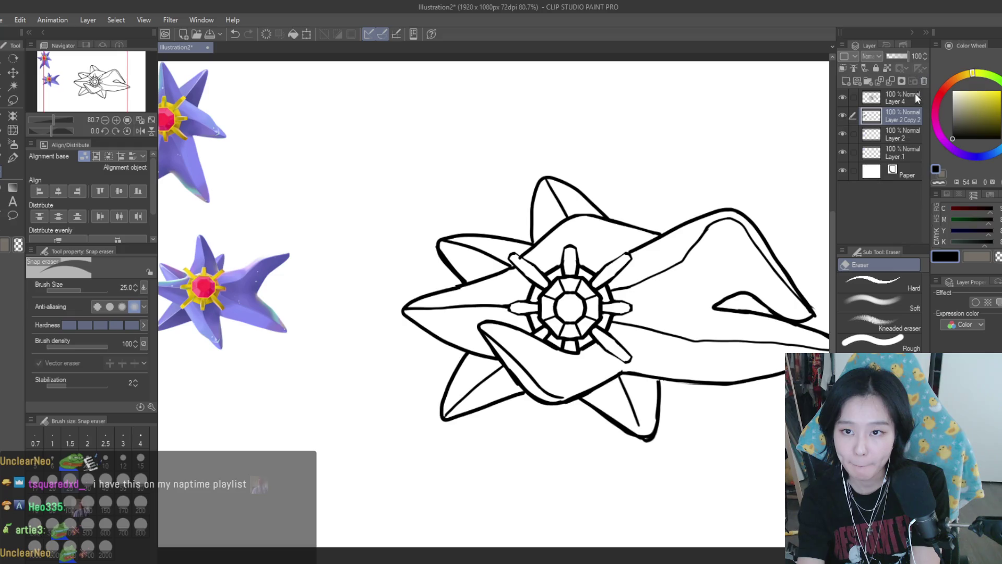
{"action": "left_click", "coordinate": [915, 96]}
{"action": "left_click", "coordinate": [890, 56]}
{"action": "left_click", "coordinate": [846, 81]}
- Ink the left arm outline on Layer 3 and thicken the top line's right end
{"action": "left_click", "coordinate": [13, 157]}
{"action": "mouse_move", "coordinate": [521, 259]}
{"action": "left_mouse_down"}
{"action": "mouse_move", "coordinate": [424, 233]}
{"action": "mouse_move", "coordinate": [488, 335]}
{"action": "mouse_move", "coordinate": [464, 251]}
{"action": "mouse_move", "coordinate": [487, 343]}
{"action": "mouse_move", "coordinate": [488, 258]}
{"action": "mouse_move", "coordinate": [483, 336]}
{"action": "left_mouse_up"}
{"action": "key", "text": "ctrl+z"}
{"action": "key", "text": "ctrl+z"}
{"action": "key", "text": "ctrl+z"}
{"action": "mouse_move", "coordinate": [512, 265]}
{"action": "left_mouse_down"}
{"action": "mouse_move", "coordinate": [412, 267]}
{"action": "mouse_move", "coordinate": [492, 350]}
{"action": "left_mouse_up"}
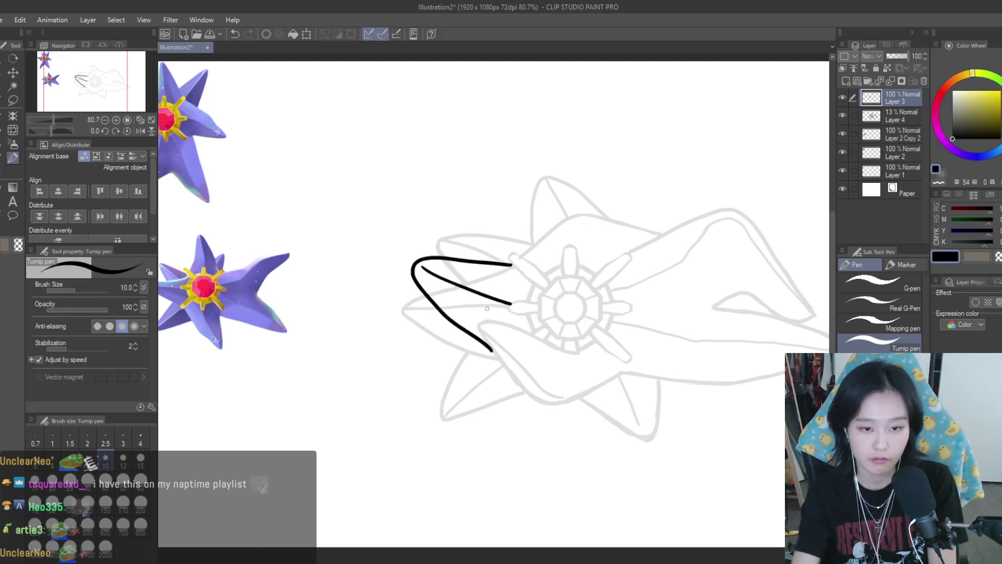
{"action": "scroll", "coordinate": [487, 308], "scroll_direction": "down", "scroll_amount": 4}
{"action": "scroll", "coordinate": [471, 271], "scroll_direction": "up", "scroll_amount": 5}
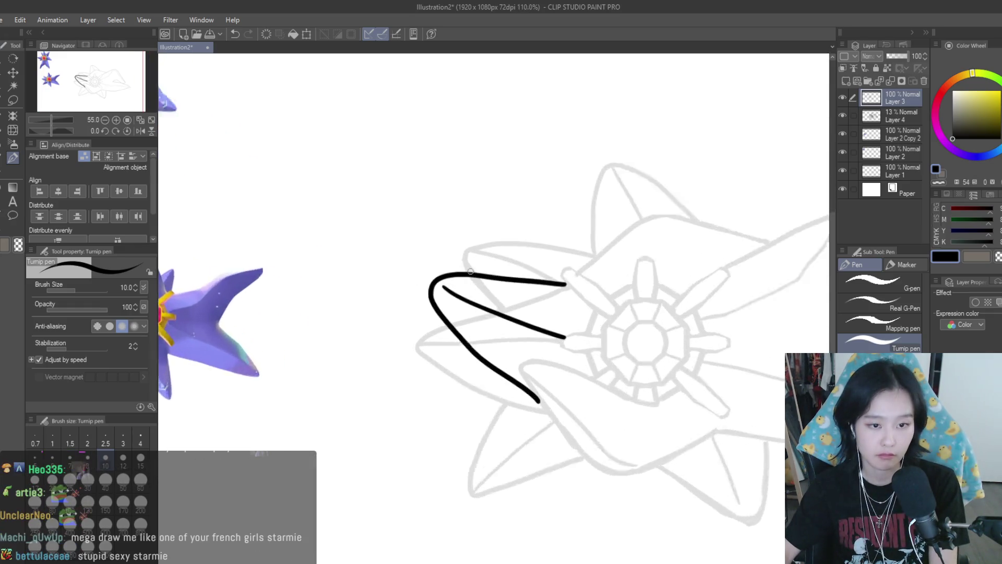
{"action": "scroll", "coordinate": [471, 271], "scroll_direction": "up", "scroll_amount": 2}
{"action": "left_click_drag", "start_coordinate": [566, 283], "coordinate": [534, 278]}
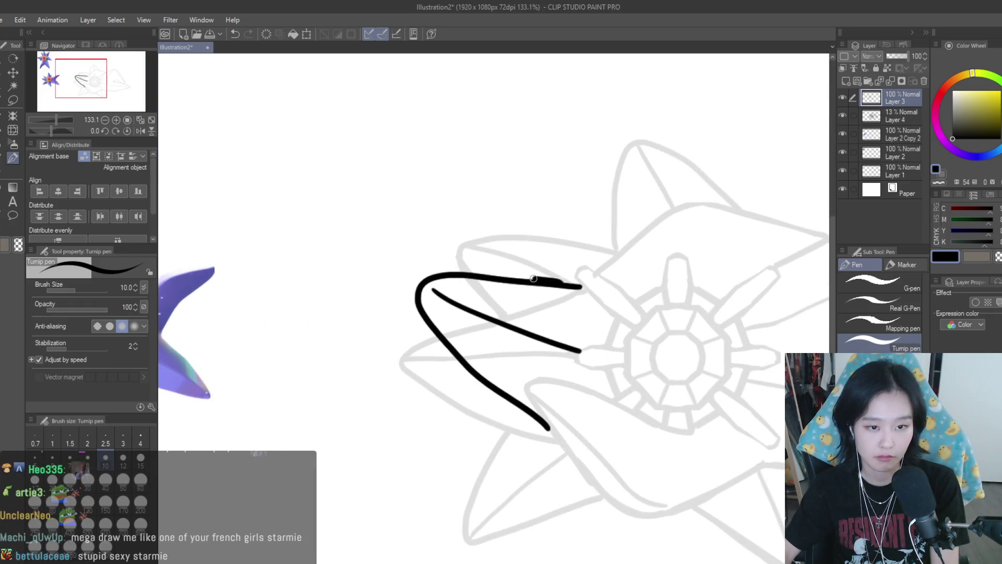
- With a size 25 eraser, remove the left arm's middle line and a stray sketch line
{"action": "left_click", "coordinate": [12, 170]}
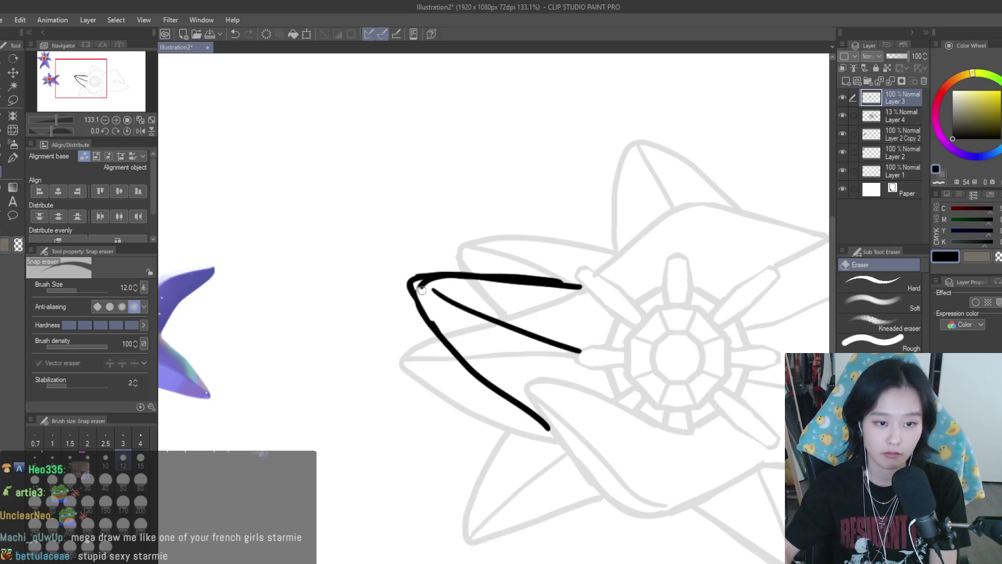
{"action": "key", "text": "bracketright"}
{"action": "key", "text": "bracketright"}
{"action": "key", "text": "bracketright"}
{"action": "mouse_move", "coordinate": [433, 293]}
{"action": "left_mouse_down"}
{"action": "mouse_move", "coordinate": [559, 347]}
{"action": "mouse_move", "coordinate": [573, 312]}
{"action": "left_mouse_up"}
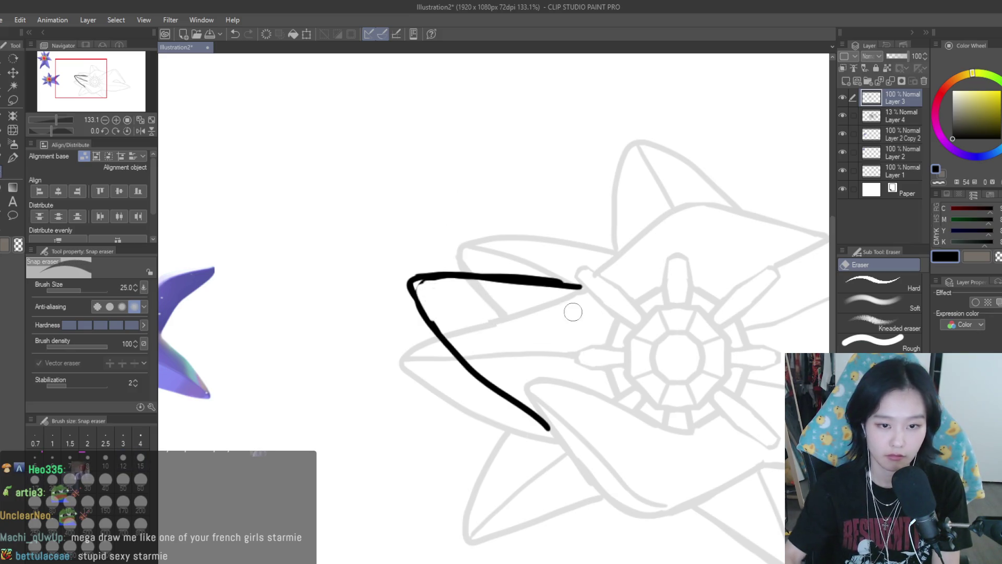
{"action": "scroll", "coordinate": [468, 290], "scroll_direction": "down", "scroll_amount": 5}
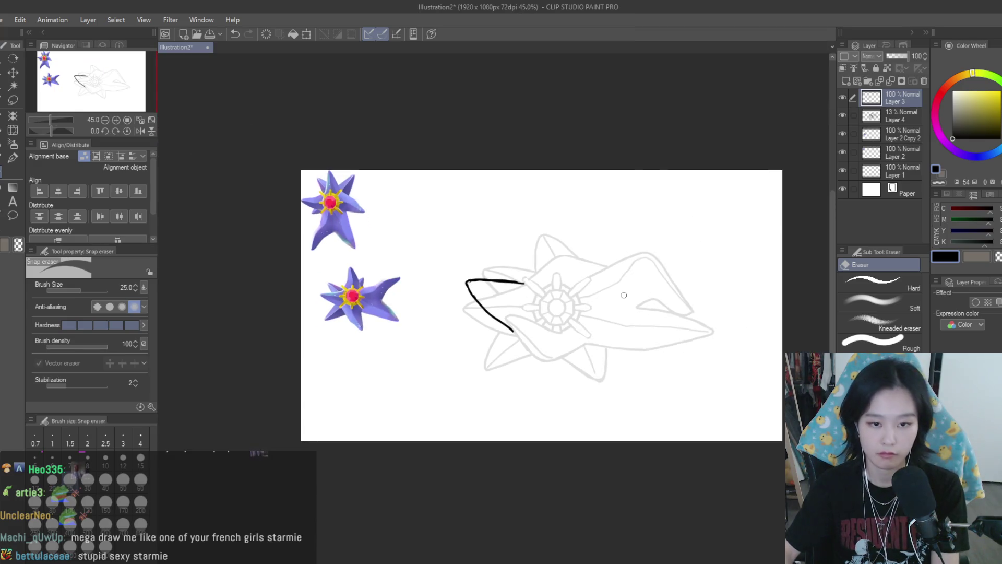
{"action": "key", "text": "h"}
{"action": "key", "text": "h"}
{"action": "scroll", "coordinate": [470, 272], "scroll_direction": "up", "scroll_amount": 3}
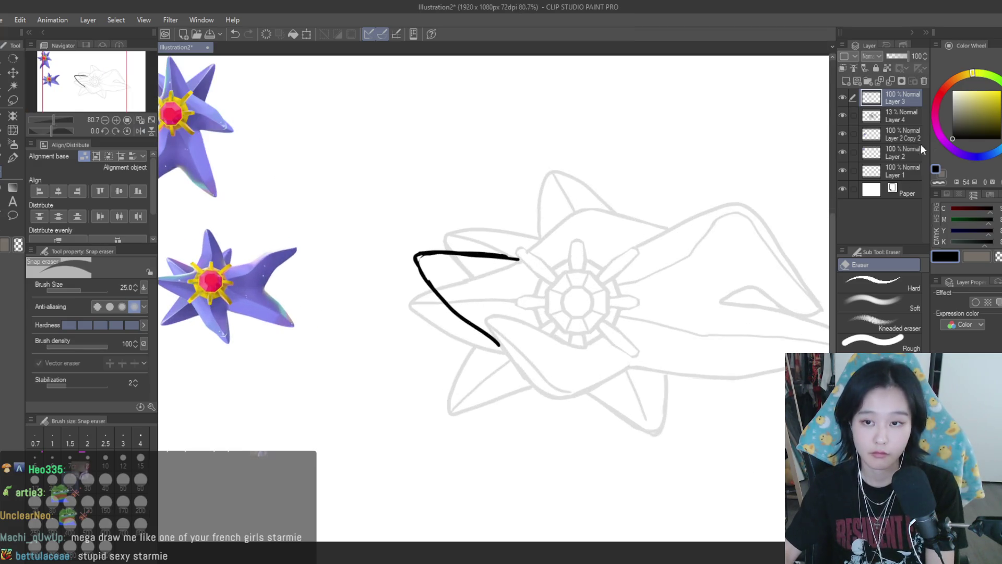
{"action": "key", "text": "alt+bracketleft"}
{"action": "left_click_drag", "start_coordinate": [491, 274], "coordinate": [466, 268]}
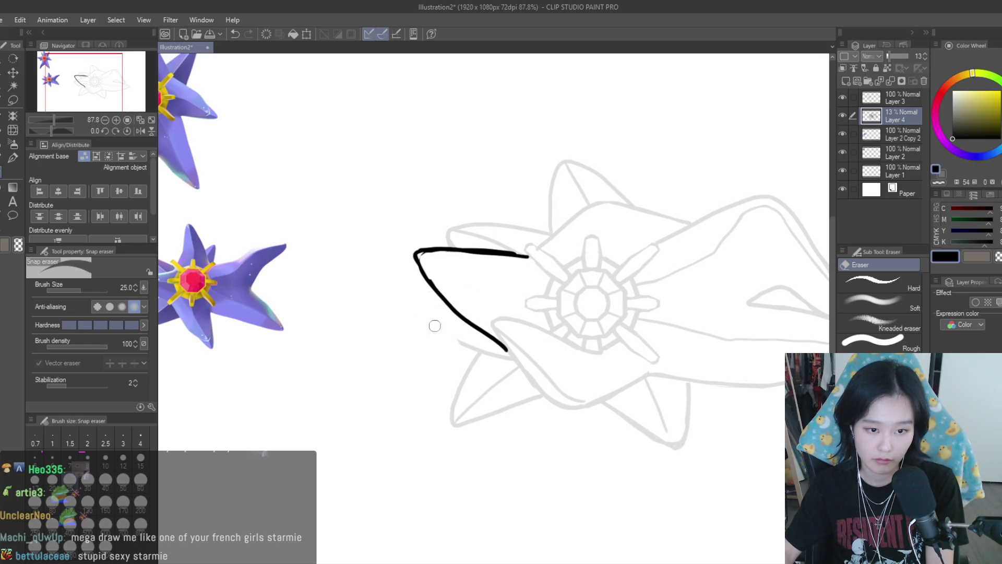
{"action": "scroll", "coordinate": [494, 352], "scroll_direction": "down", "scroll_amount": 4}
{"action": "key", "text": "h"}
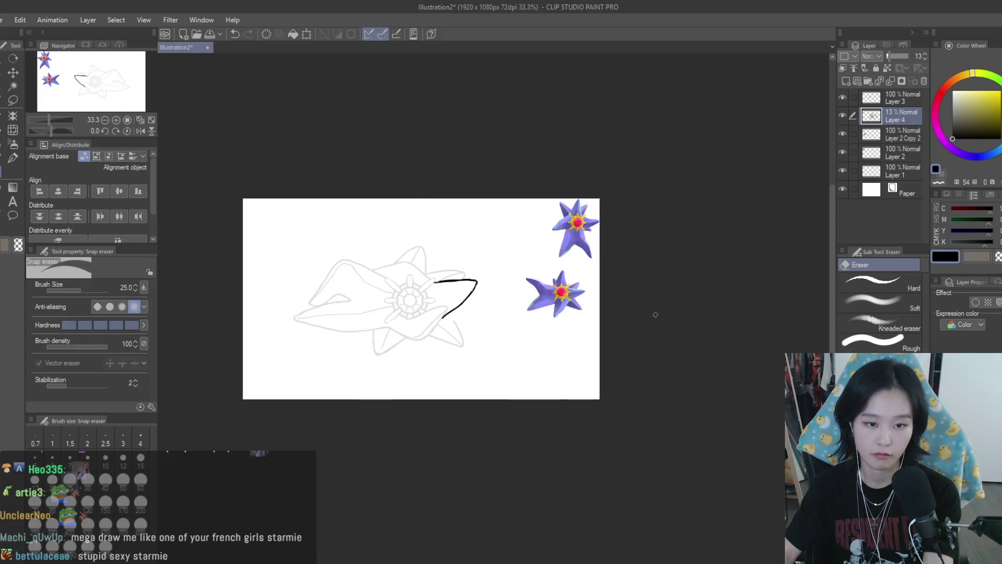
{"action": "key", "text": "h"}
{"action": "scroll", "coordinate": [561, 272], "scroll_direction": "up", "scroll_amount": 3}
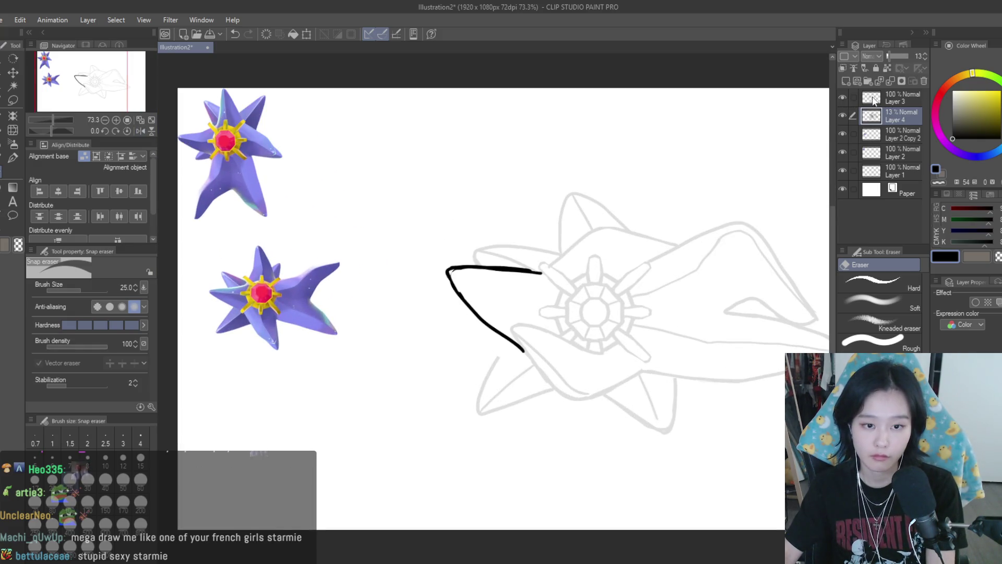
- On Layer 3, erase the arm's upper-left corner and redraw the top outline as one thick stroke
{"action": "left_click", "coordinate": [872, 101]}
{"action": "scroll", "coordinate": [485, 269], "scroll_direction": "up", "scroll_amount": 4}
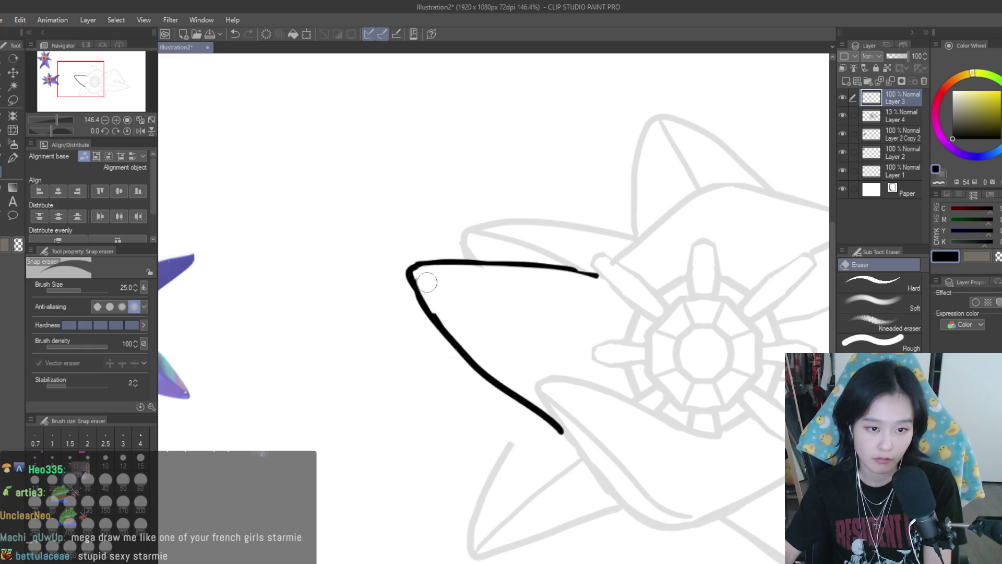
{"action": "left_click_drag", "start_coordinate": [426, 282], "coordinate": [448, 316]}
{"action": "key", "text": "p"}
{"action": "scroll", "coordinate": [560, 304], "scroll_direction": "up", "scroll_amount": 1}
{"action": "left_click_drag", "start_coordinate": [609, 274], "coordinate": [448, 269]}
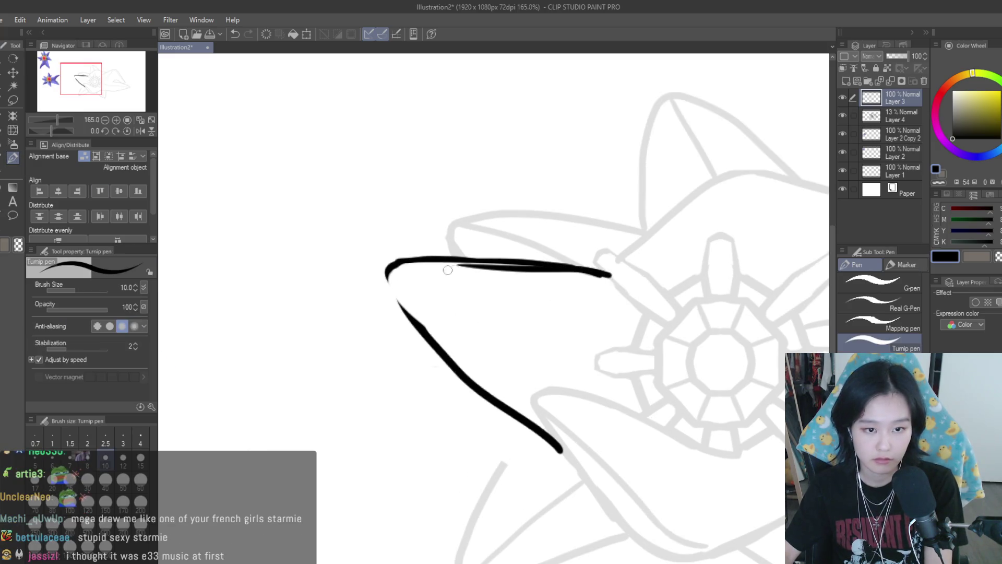
{"action": "key", "text": "ctrl+z"}
{"action": "mouse_move", "coordinate": [611, 272]}
{"action": "left_mouse_down"}
{"action": "mouse_move", "coordinate": [418, 257]}
{"action": "mouse_move", "coordinate": [412, 314]}
{"action": "left_mouse_up"}
{"action": "key", "text": "ctrl+z"}
{"action": "key", "text": "ctrl+z"}
- Join the top and lower arm strokes with a curve, trying out an inner fold line
{"action": "left_click_drag", "start_coordinate": [387, 267], "coordinate": [466, 386]}
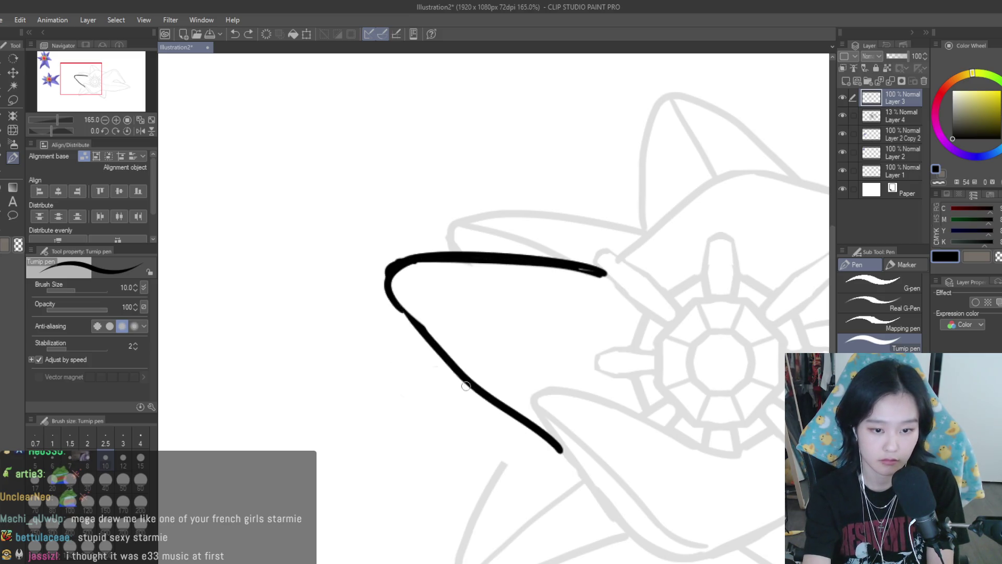
{"action": "scroll", "coordinate": [613, 295], "scroll_direction": "down", "scroll_amount": 4}
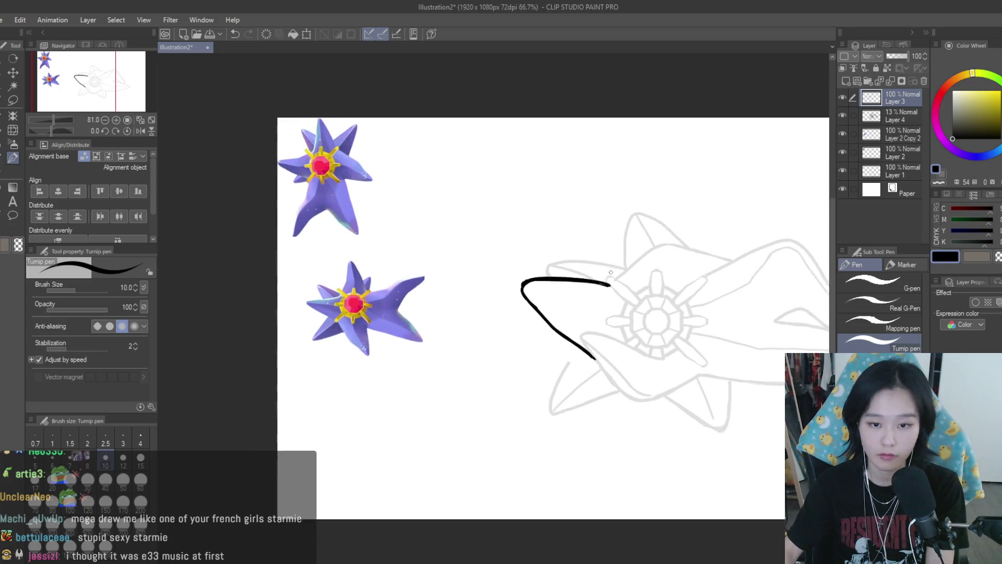
{"action": "scroll", "coordinate": [615, 294], "scroll_direction": "up", "scroll_amount": 2}
{"action": "left_click_drag", "start_coordinate": [483, 284], "coordinate": [560, 301]}
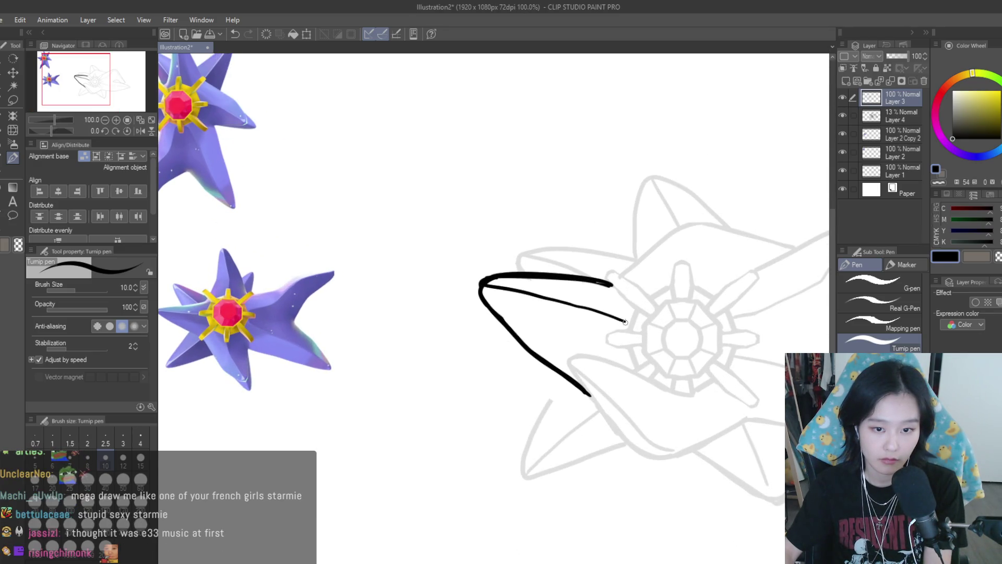
{"action": "key", "text": "ctrl+z"}
{"action": "left_click_drag", "start_coordinate": [482, 284], "coordinate": [560, 310]}
{"action": "key", "text": "ctrl+z"}
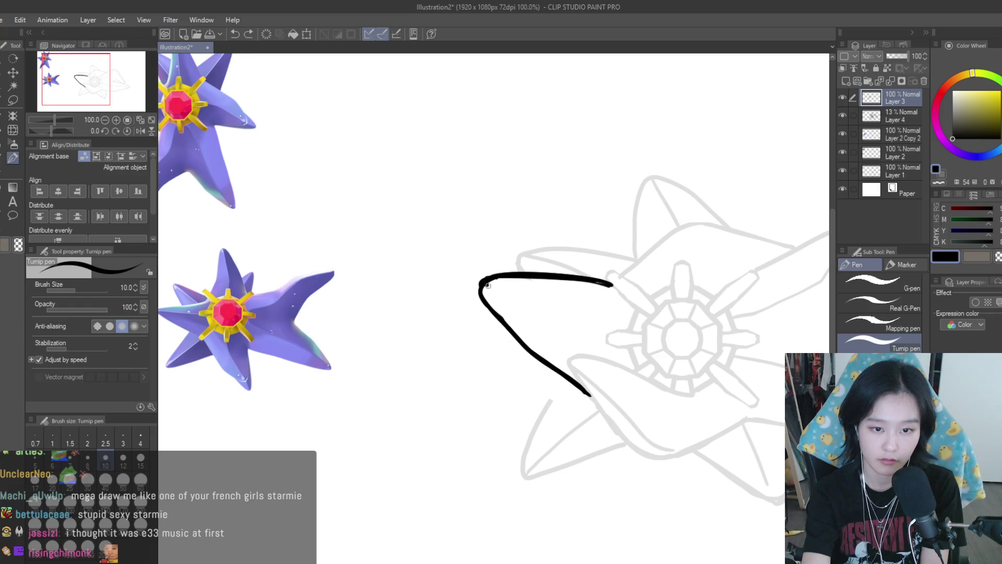
- Add short lines along the lower arm and merge the ink layer down into Layer 4
{"action": "scroll", "coordinate": [582, 241], "scroll_direction": "down", "scroll_amount": 2}
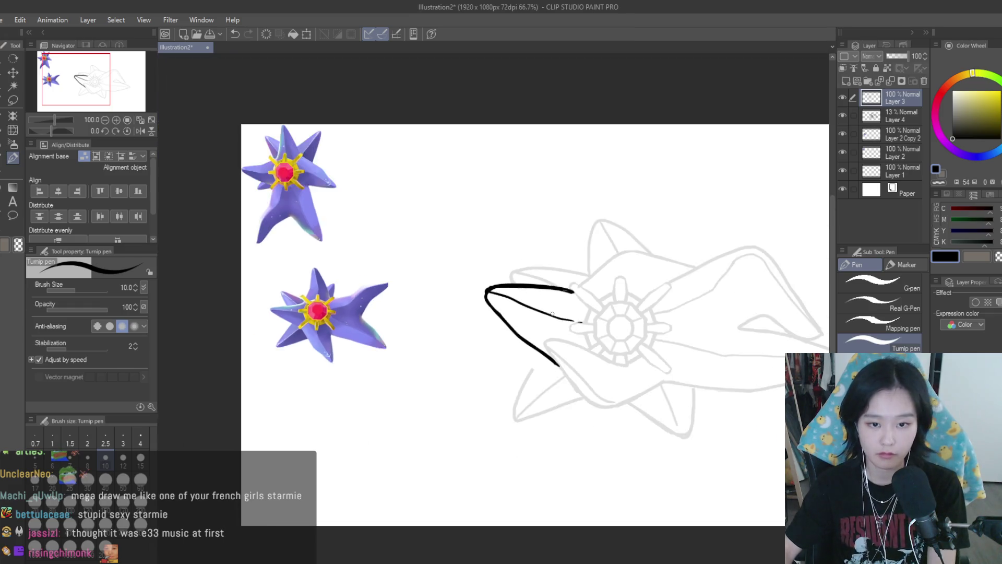
{"action": "scroll", "coordinate": [543, 329], "scroll_direction": "up", "scroll_amount": 4}
{"action": "left_click_drag", "start_coordinate": [550, 311], "coordinate": [522, 372]}
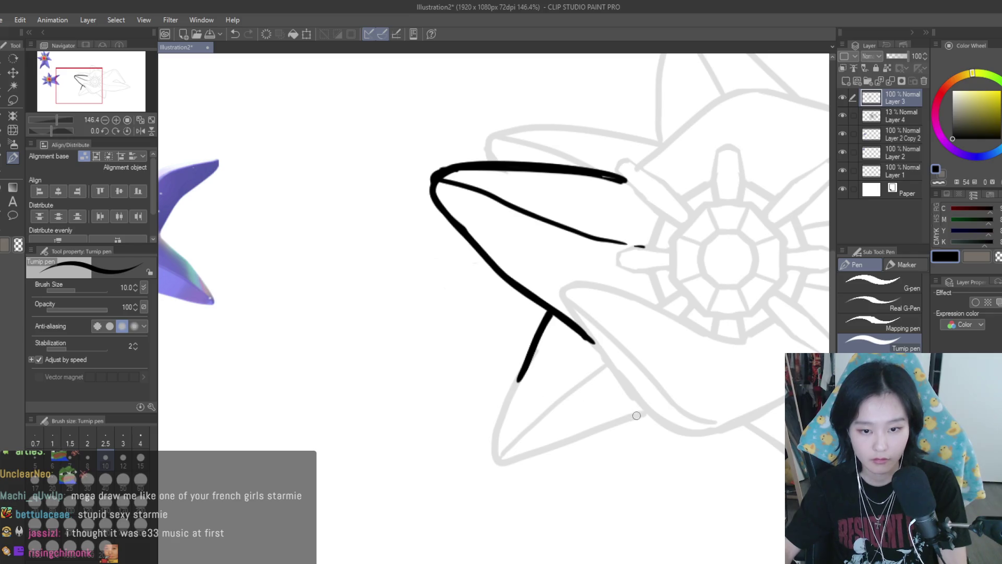
{"action": "left_click_drag", "start_coordinate": [651, 409], "coordinate": [600, 432]}
{"action": "key", "text": "ctrl+e"}
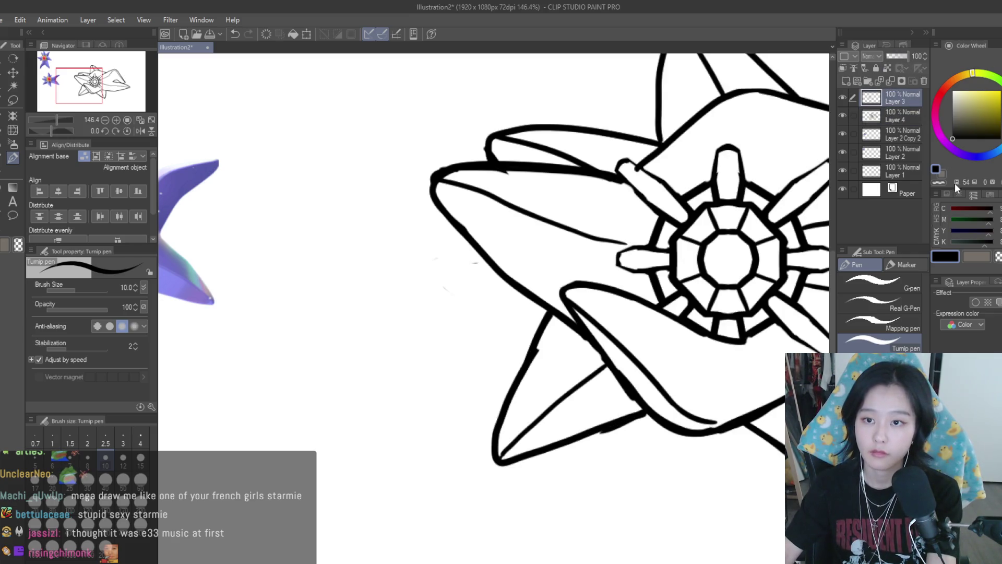
- Thin the thick lower-arm outline with the eraser
{"action": "left_click", "coordinate": [13, 173]}
{"action": "scroll", "coordinate": [605, 361], "scroll_direction": "up", "scroll_amount": 2}
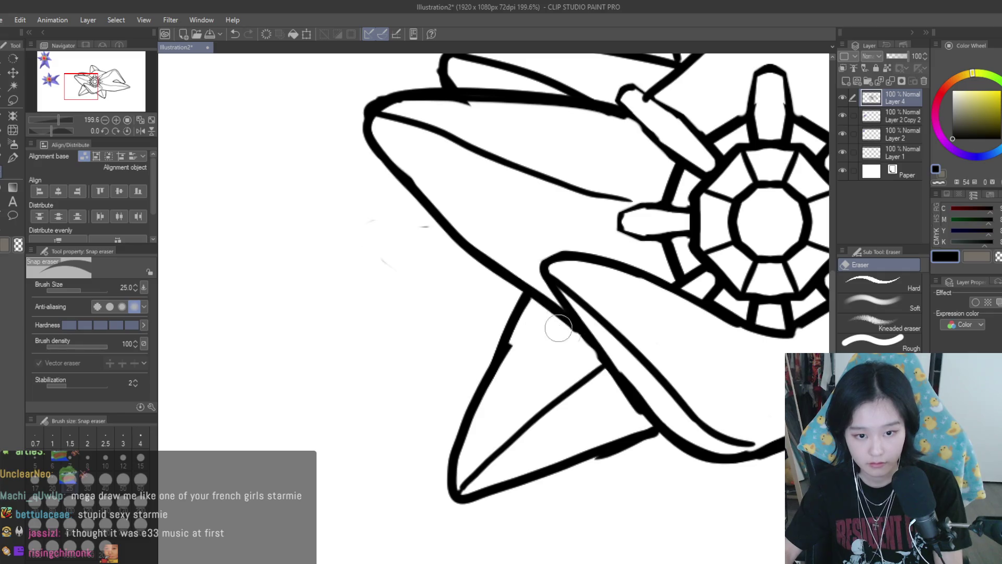
{"action": "left_click_drag", "start_coordinate": [641, 419], "coordinate": [543, 469]}
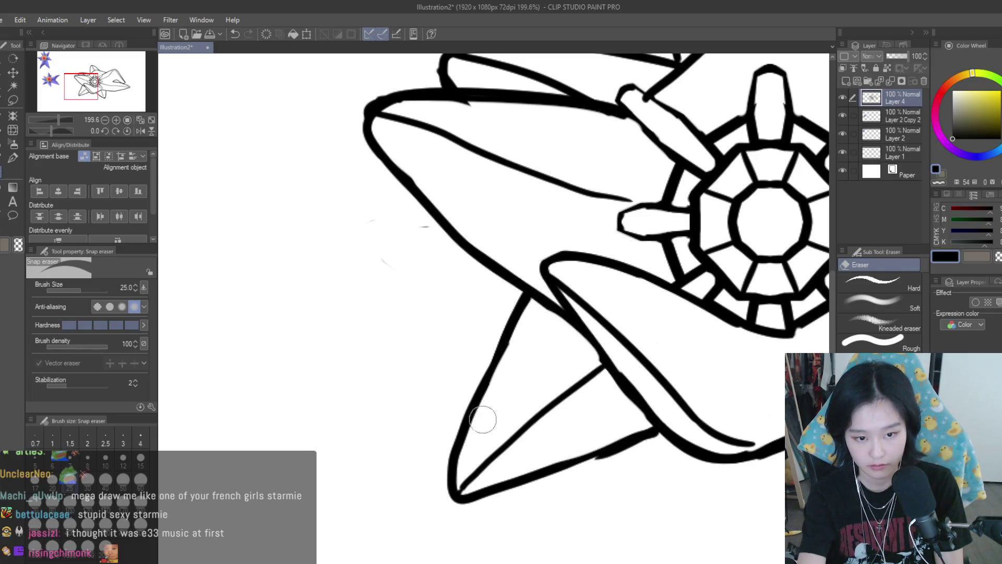
{"action": "scroll", "coordinate": [365, 246], "scroll_direction": "down", "scroll_amount": 8}
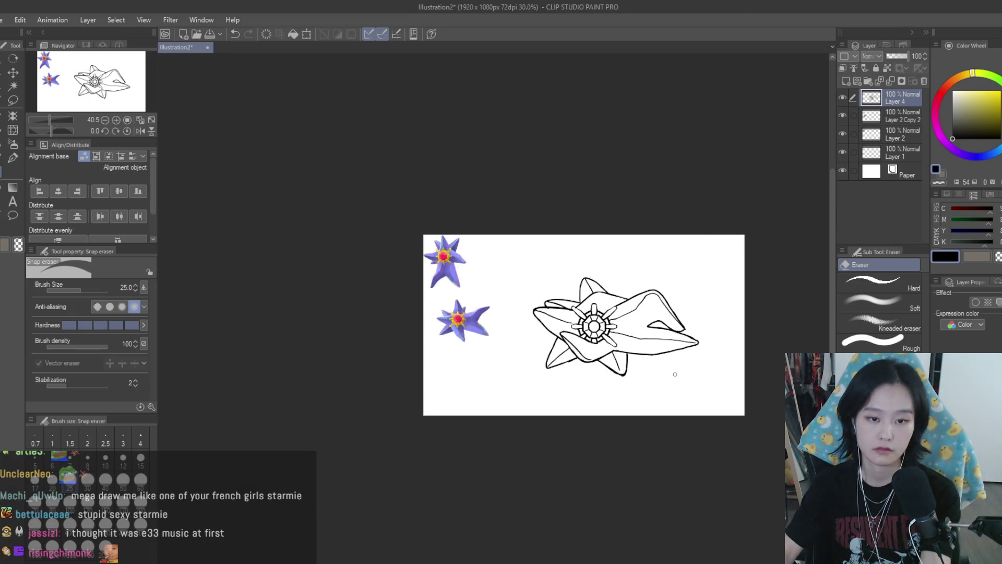
{"action": "scroll", "coordinate": [689, 383], "scroll_direction": "up", "scroll_amount": 8}
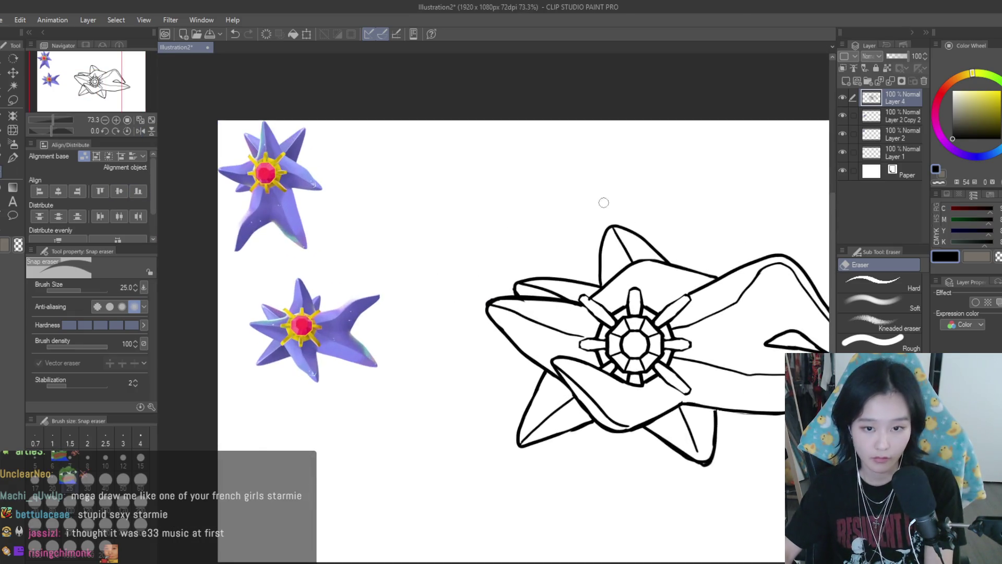
- With the eraser at size 40, erase the upper-left arm corner and stray marks above the top arm
{"action": "key", "text": "bracketright"}
{"action": "mouse_move", "coordinate": [418, 324]}
{"action": "left_mouse_down"}
{"action": "mouse_move", "coordinate": [491, 334]}
{"action": "mouse_move", "coordinate": [505, 318]}
{"action": "mouse_move", "coordinate": [570, 331]}
{"action": "mouse_move", "coordinate": [593, 277]}
{"action": "mouse_move", "coordinate": [621, 272]}
{"action": "mouse_move", "coordinate": [640, 230]}
{"action": "mouse_move", "coordinate": [725, 277]}
{"action": "left_mouse_up"}
{"action": "scroll", "coordinate": [563, 259], "scroll_direction": "down", "scroll_amount": 3}
{"action": "scroll", "coordinate": [530, 318], "scroll_direction": "up", "scroll_amount": 3}
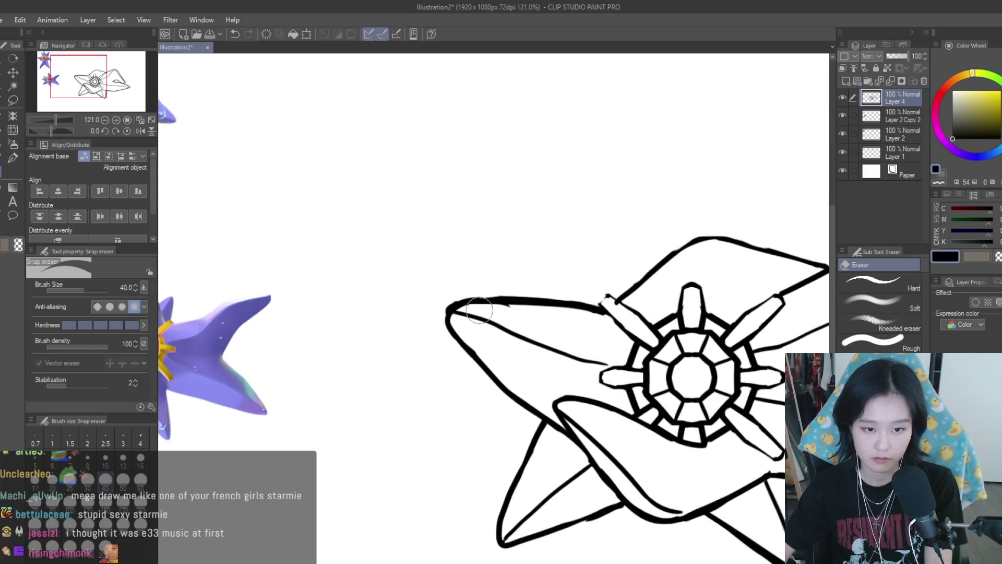
{"action": "scroll", "coordinate": [569, 309], "scroll_direction": "down", "scroll_amount": 5}
{"action": "scroll", "coordinate": [603, 296], "scroll_direction": "up", "scroll_amount": 2}
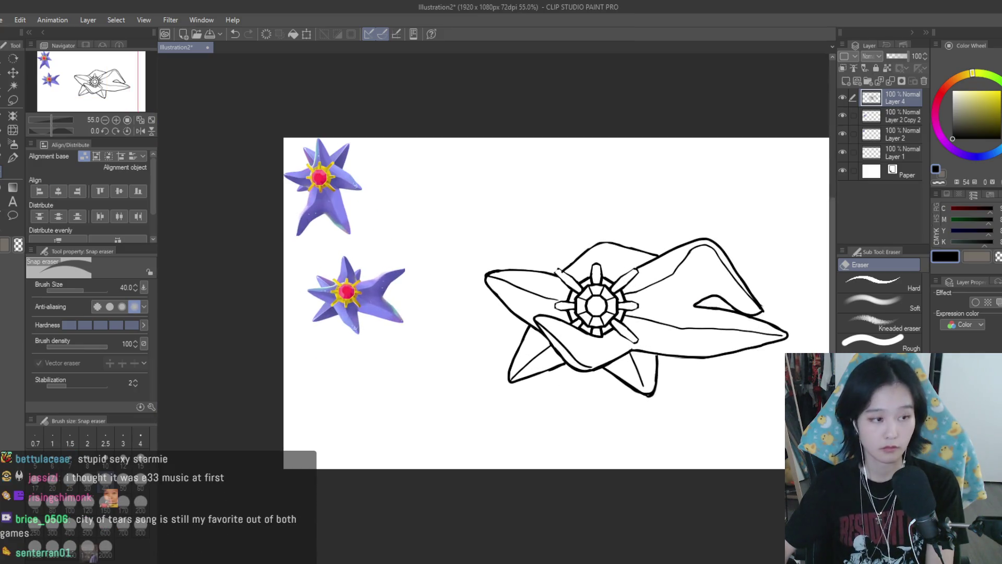
{"action": "key", "text": "p"}
{"action": "scroll", "coordinate": [550, 276], "scroll_direction": "up", "scroll_amount": 4}
{"action": "scroll", "coordinate": [550, 276], "scroll_direction": "up", "scroll_amount": 2}
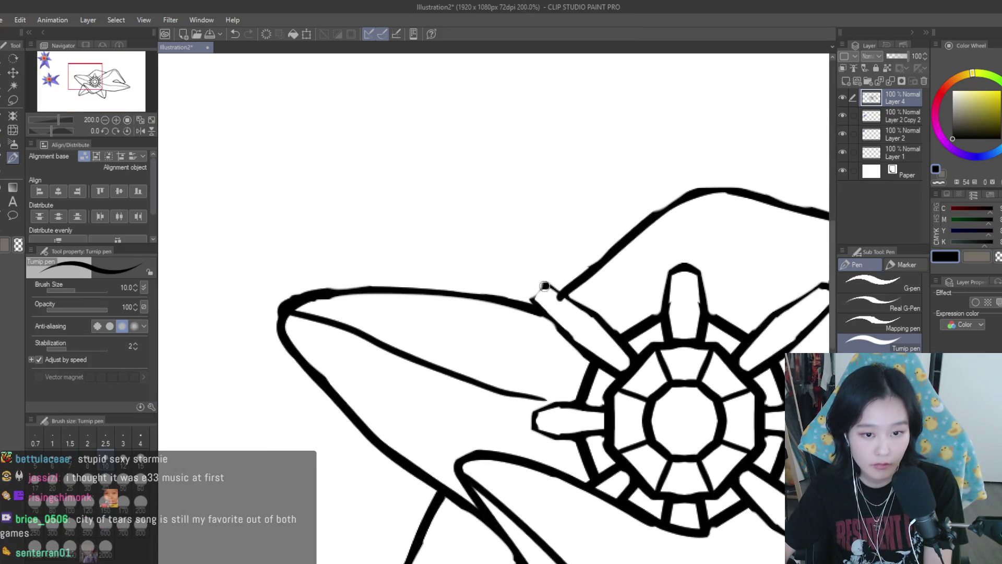
{"action": "scroll", "coordinate": [543, 287], "scroll_direction": "down", "scroll_amount": 5}
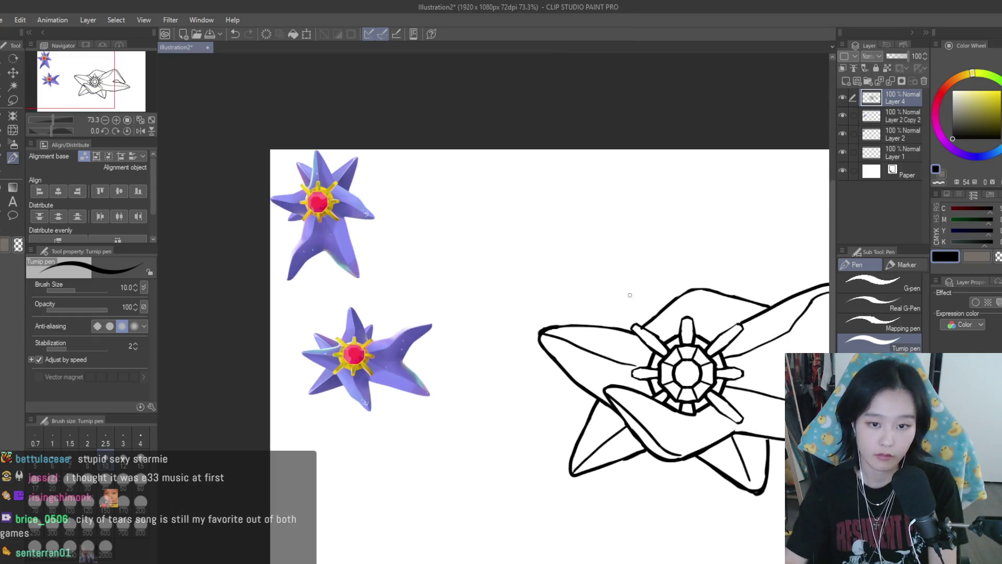
- Draw the top spike's curved outline and inner fold line, then mirror the view to check
{"action": "mouse_move", "coordinate": [668, 307]}
{"action": "left_mouse_down"}
{"action": "mouse_move", "coordinate": [588, 313]}
{"action": "mouse_move", "coordinate": [590, 283]}
{"action": "left_mouse_up"}
{"action": "key", "text": "ctrl+z"}
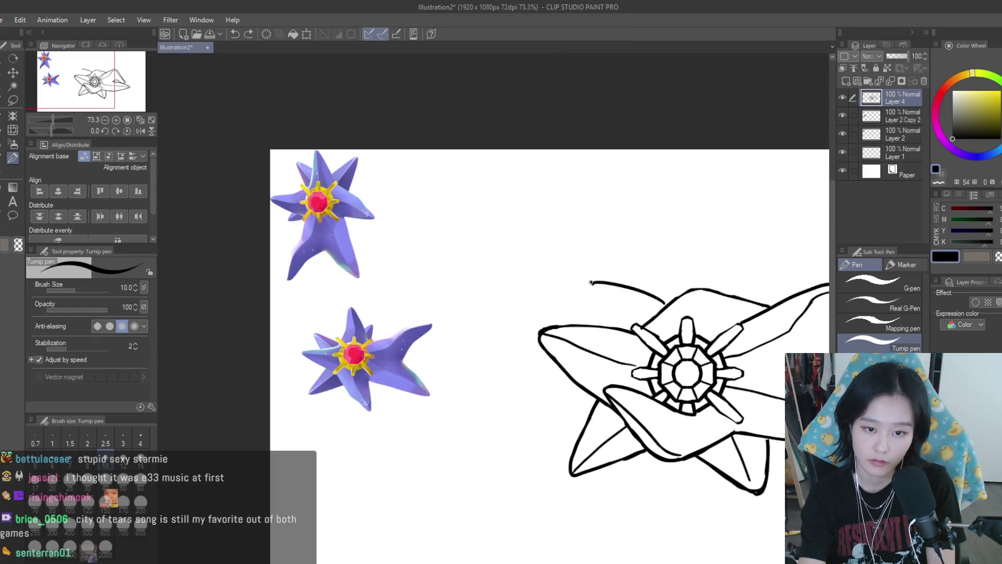
{"action": "key", "text": "ctrl+z"}
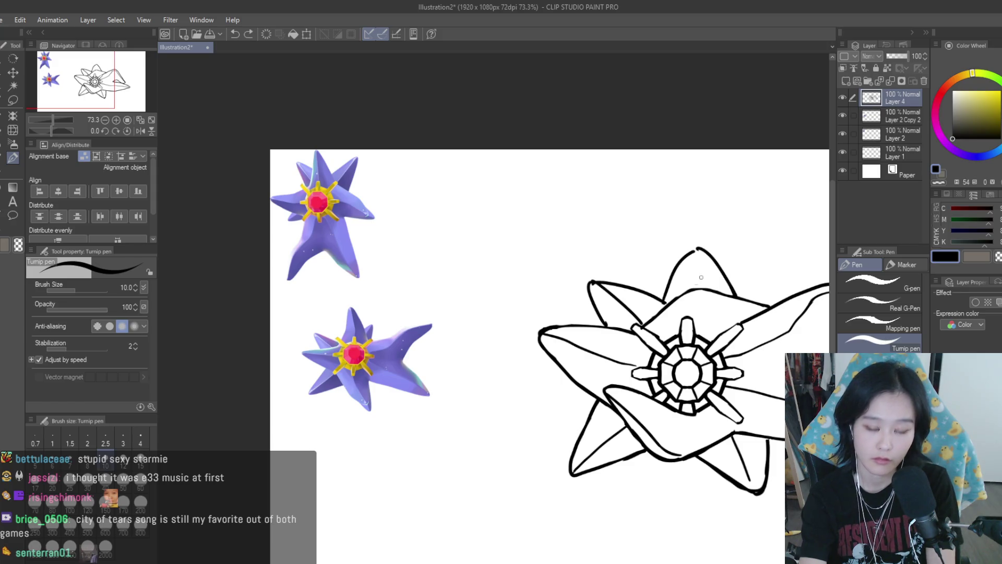
{"action": "key", "text": "ctrl+z"}
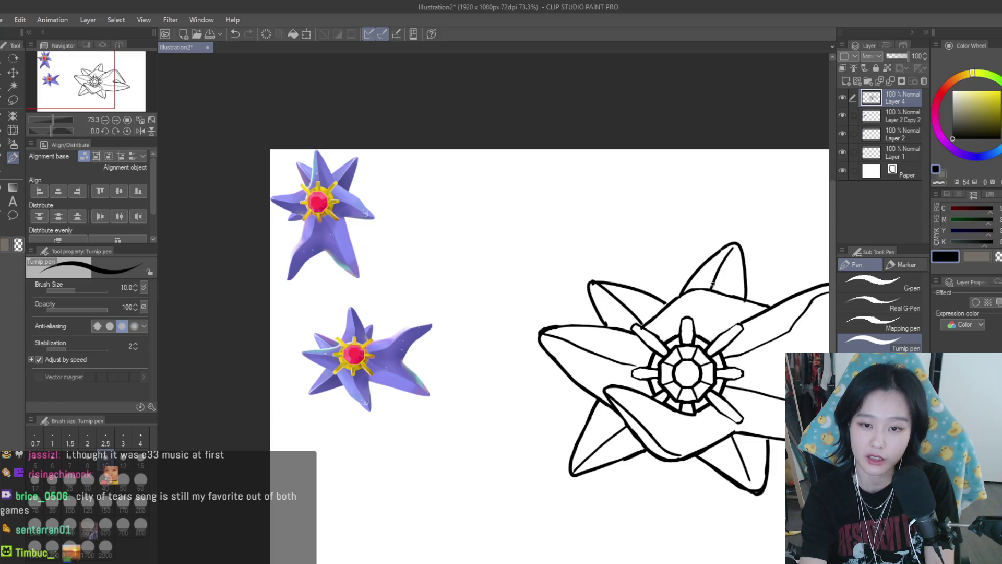
{"action": "scroll", "coordinate": [421, 262], "scroll_direction": "down", "scroll_amount": 5}
{"action": "key", "text": "h"}
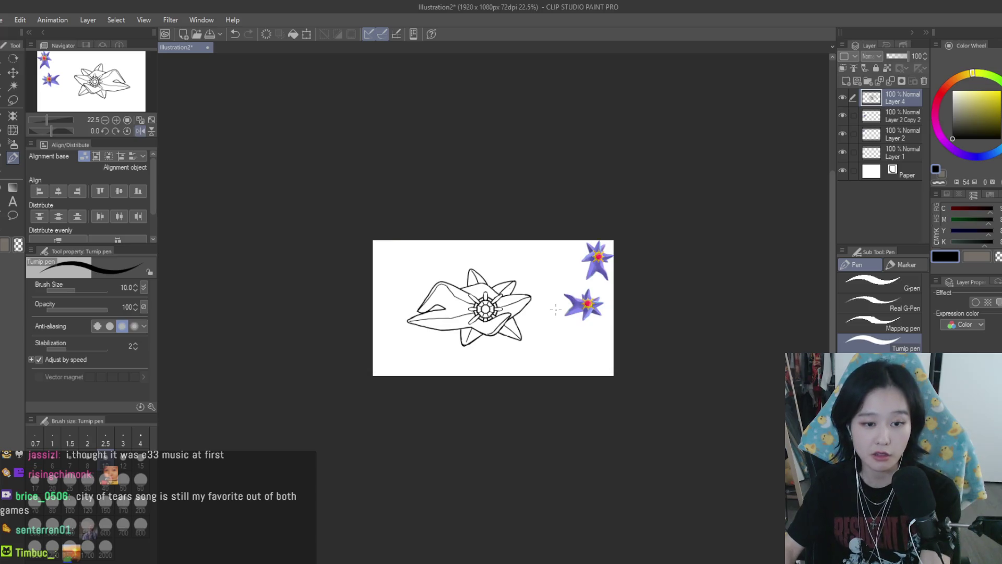
{"action": "key", "text": "h"}
{"action": "scroll", "coordinate": [522, 308], "scroll_direction": "up", "scroll_amount": 3}
{"action": "key", "text": "e"}
{"action": "scroll", "coordinate": [483, 303], "scroll_direction": "up", "scroll_amount": 3}
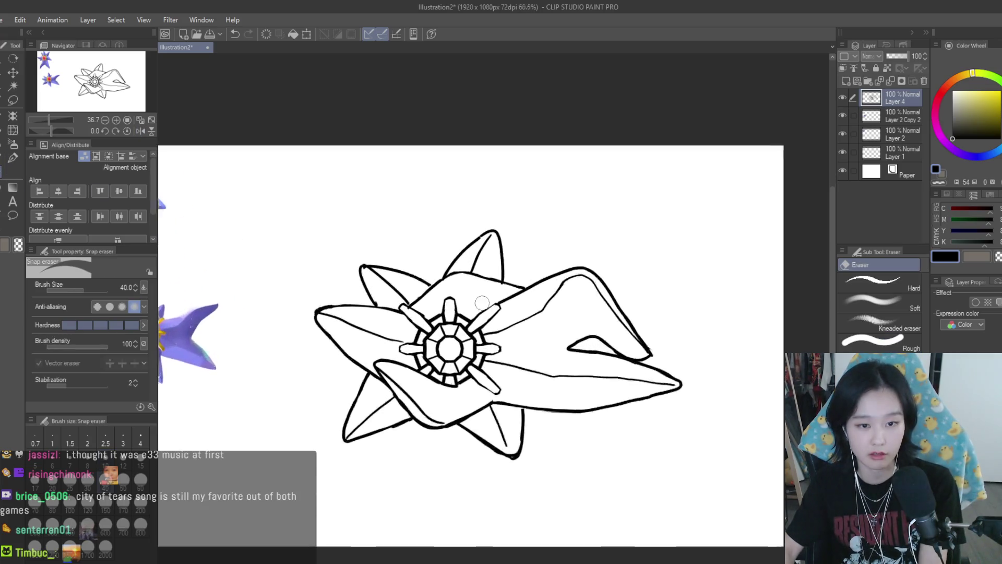
{"action": "scroll", "coordinate": [483, 302], "scroll_direction": "up", "scroll_amount": 3}
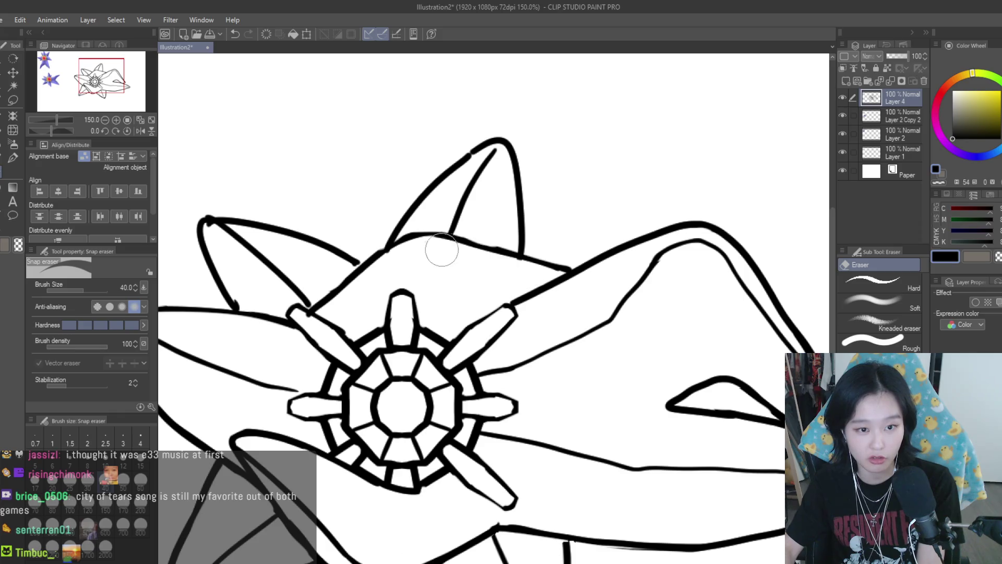
{"action": "scroll", "coordinate": [431, 246], "scroll_direction": "down", "scroll_amount": 3}
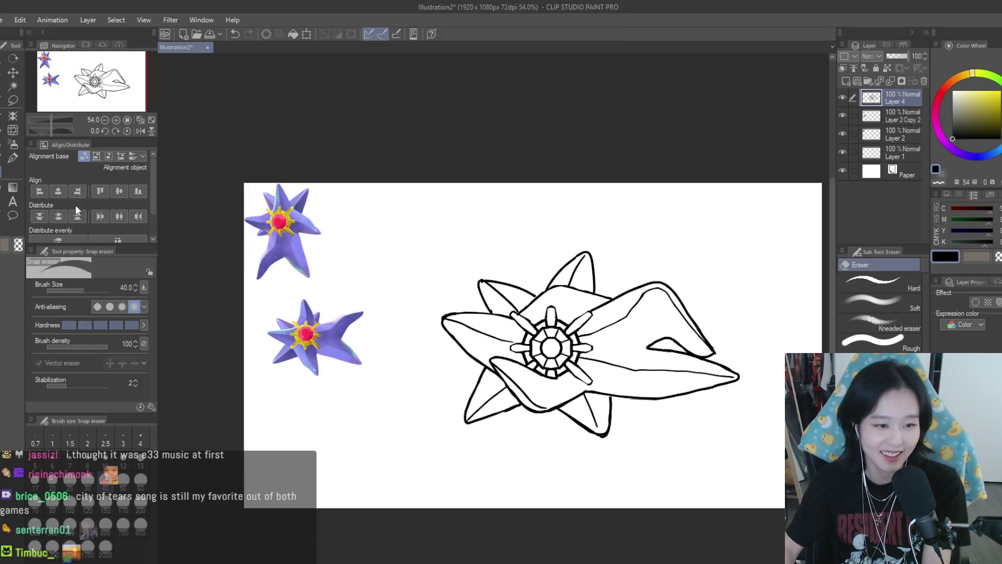
{"action": "key", "text": "p"}
{"action": "scroll", "coordinate": [585, 250], "scroll_direction": "up", "scroll_amount": 5}
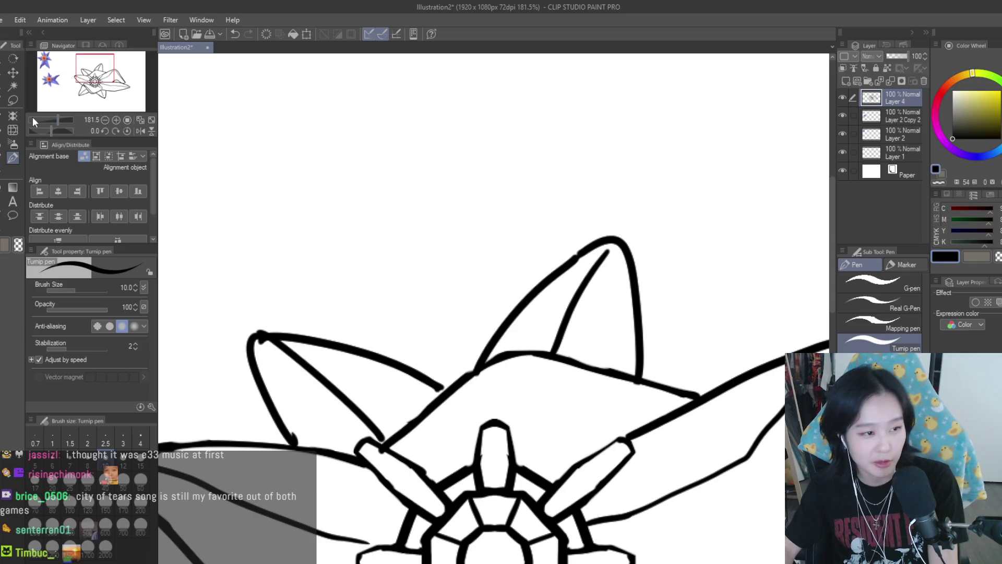
{"action": "left_click", "coordinate": [13, 129]}
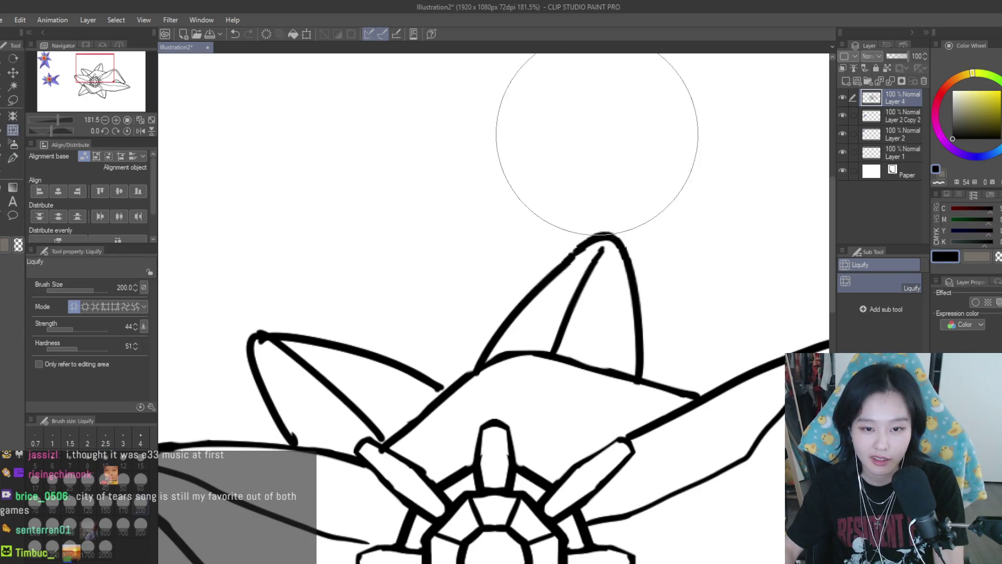
{"action": "scroll", "coordinate": [621, 246], "scroll_direction": "down", "scroll_amount": 5}
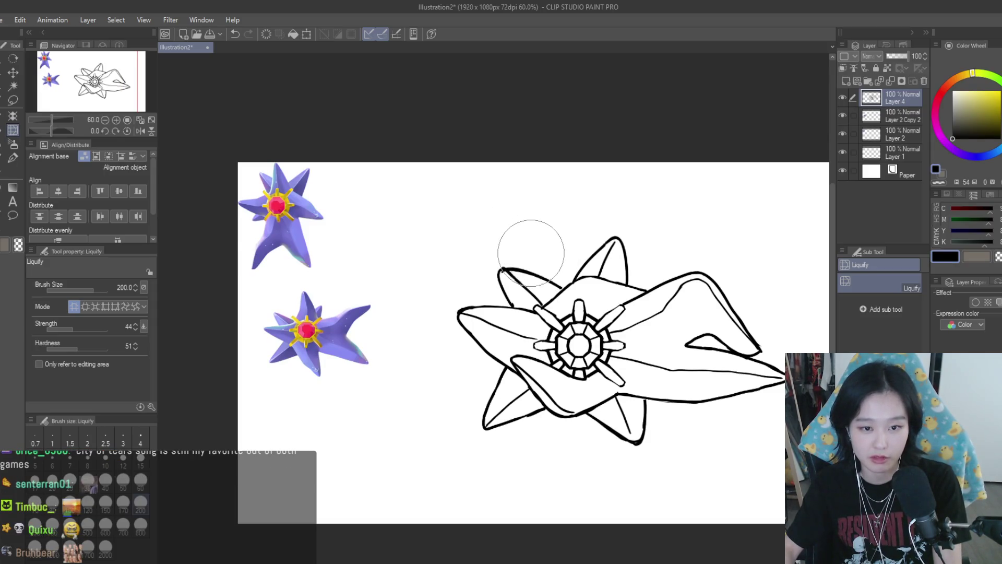
{"action": "scroll", "coordinate": [653, 272], "scroll_direction": "down", "scroll_amount": 4}
{"action": "key", "text": "h"}
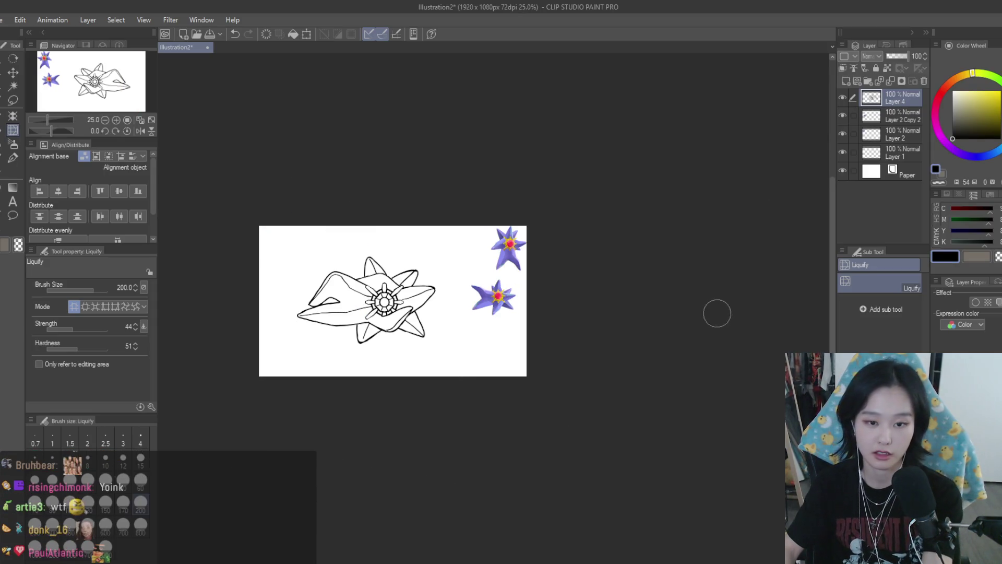
{"action": "key", "text": "h"}
{"action": "scroll", "coordinate": [721, 313], "scroll_direction": "up", "scroll_amount": 2}
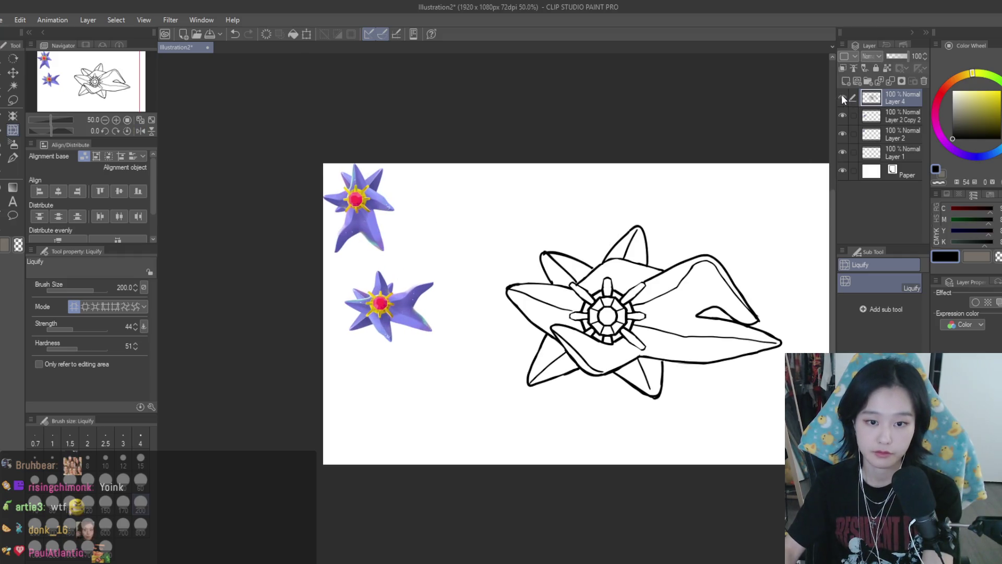
- Lasso the faceted wheel at the core as a trial, then drop that selection
{"action": "key", "text": "m"}
{"action": "scroll", "coordinate": [685, 301], "scroll_direction": "up", "scroll_amount": 2}
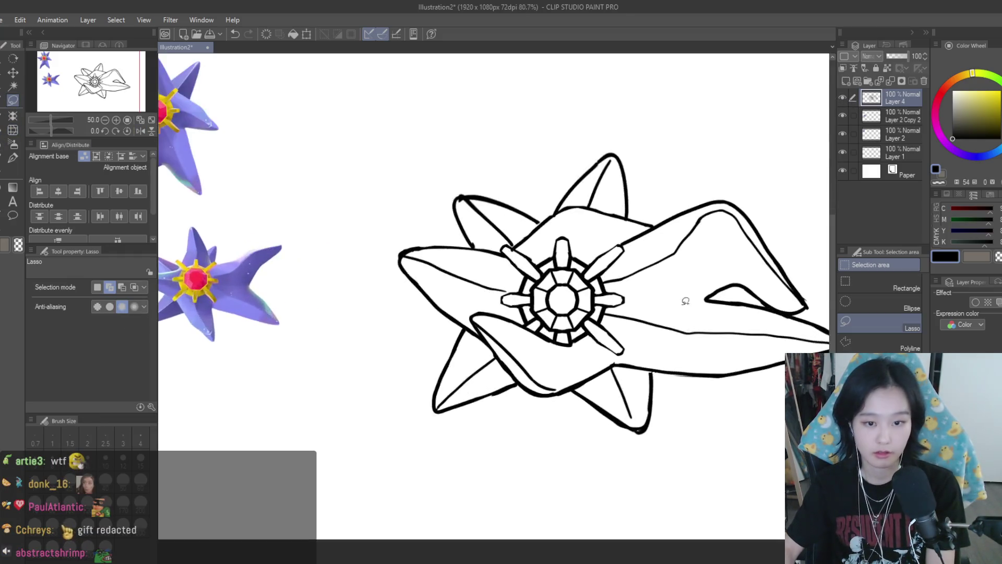
{"action": "scroll", "coordinate": [686, 301], "scroll_direction": "up", "scroll_amount": 2}
{"action": "scroll", "coordinate": [689, 313], "scroll_direction": "down", "scroll_amount": 3}
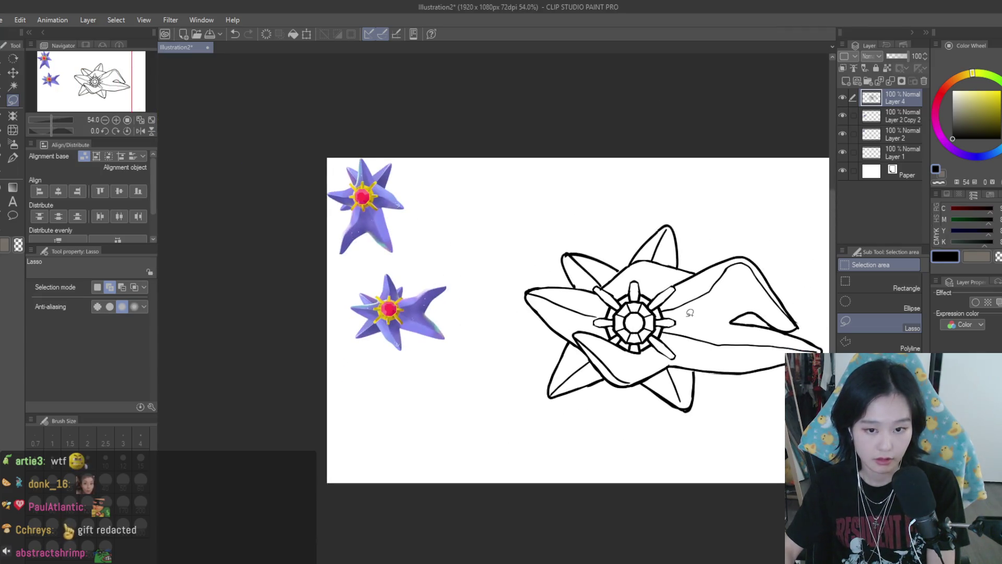
{"action": "scroll", "coordinate": [690, 313], "scroll_direction": "up", "scroll_amount": 6}
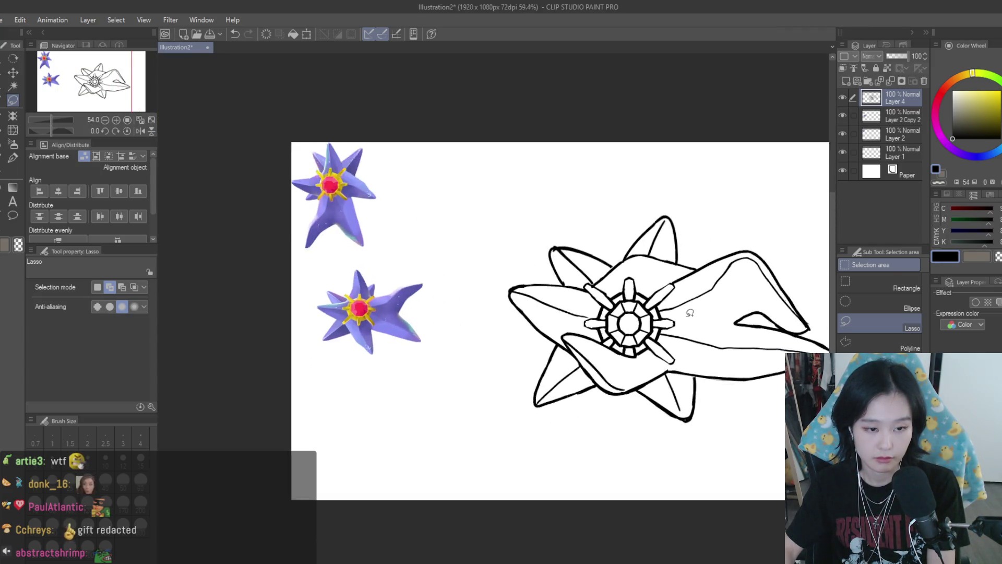
{"action": "scroll", "coordinate": [631, 295], "scroll_direction": "up", "scroll_amount": 1}
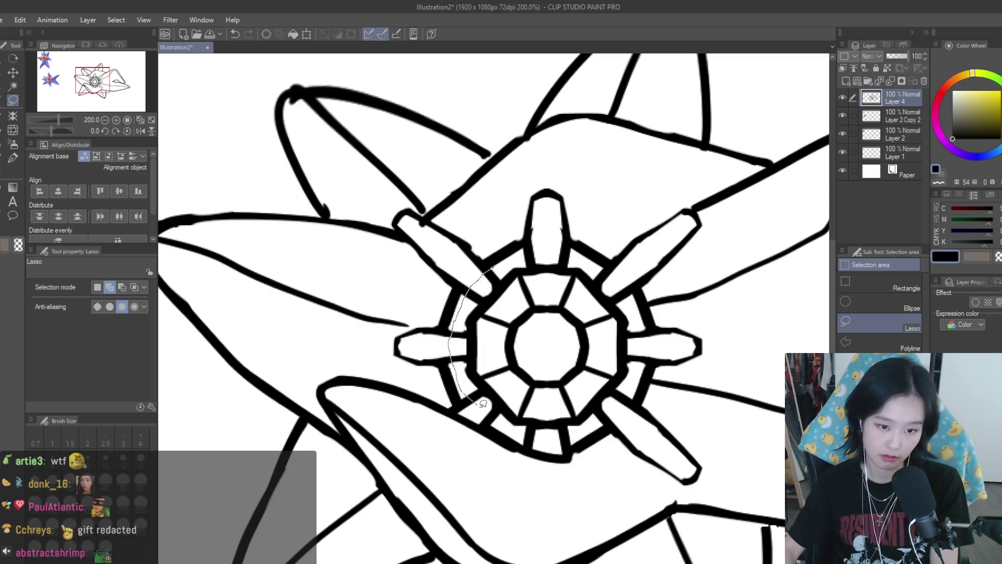
{"action": "left_click_drag", "start_coordinate": [628, 286], "coordinate": [546, 246]}
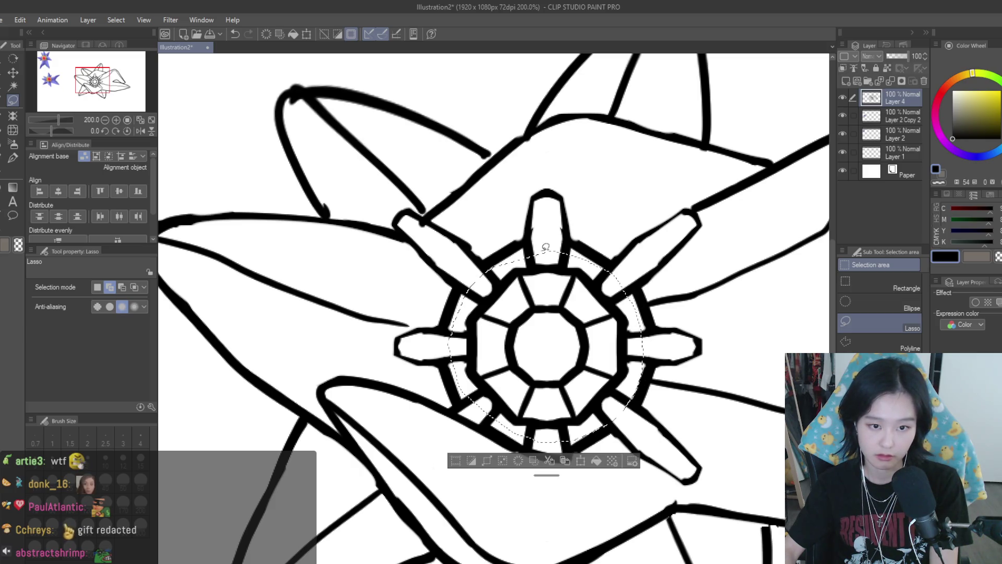
{"action": "key", "text": "k"}
{"action": "scroll", "coordinate": [607, 339], "scroll_direction": "down", "scroll_amount": 4}
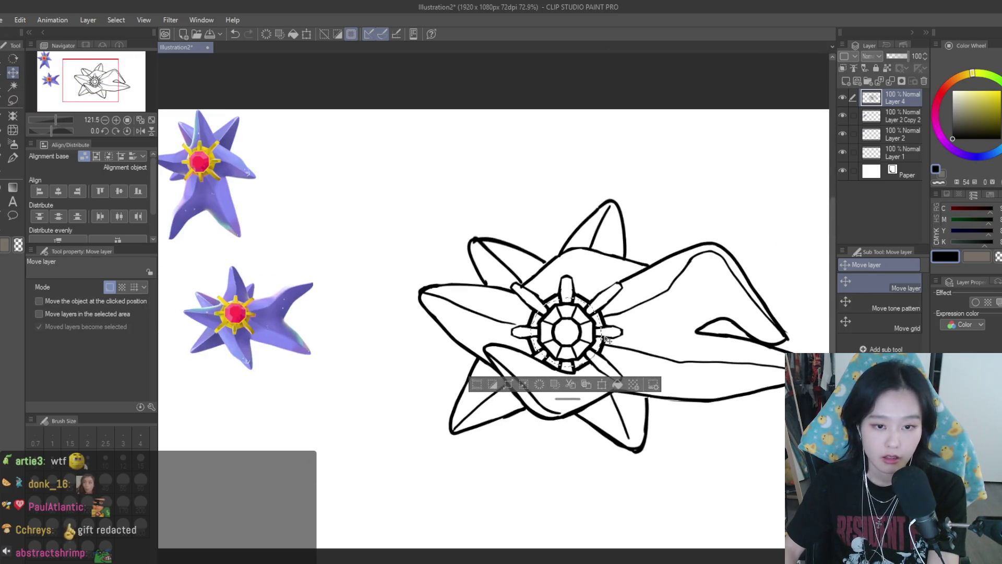
{"action": "scroll", "coordinate": [606, 339], "scroll_direction": "up", "scroll_amount": 2}
{"action": "key", "text": "ctrl+d"}
- Draw a freehand lasso loop around the jewel core and all its spokes
{"action": "key", "text": "m"}
{"action": "scroll", "coordinate": [429, 295], "scroll_direction": "up", "scroll_amount": 4}
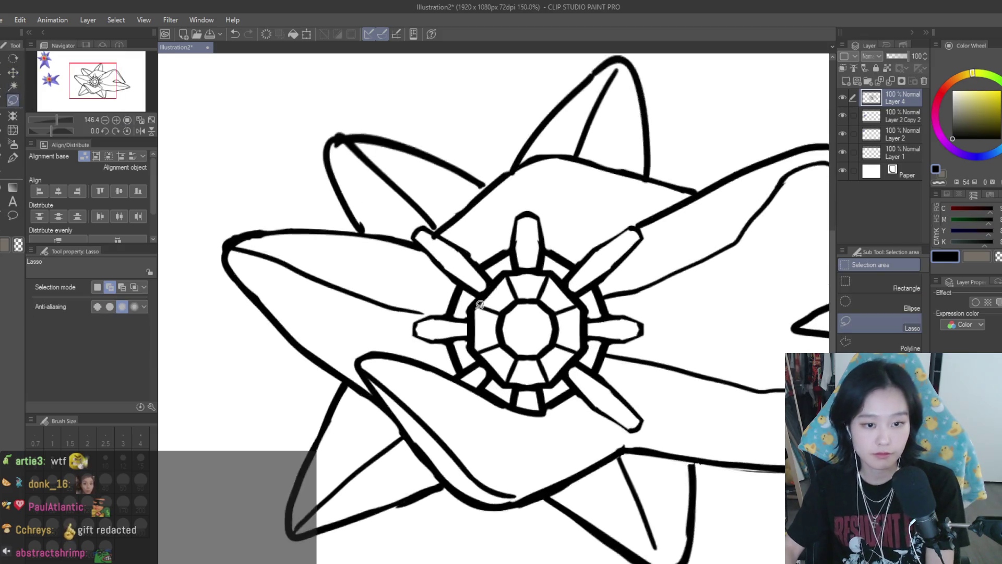
{"action": "left_click_drag", "start_coordinate": [429, 295], "coordinate": [409, 315]}
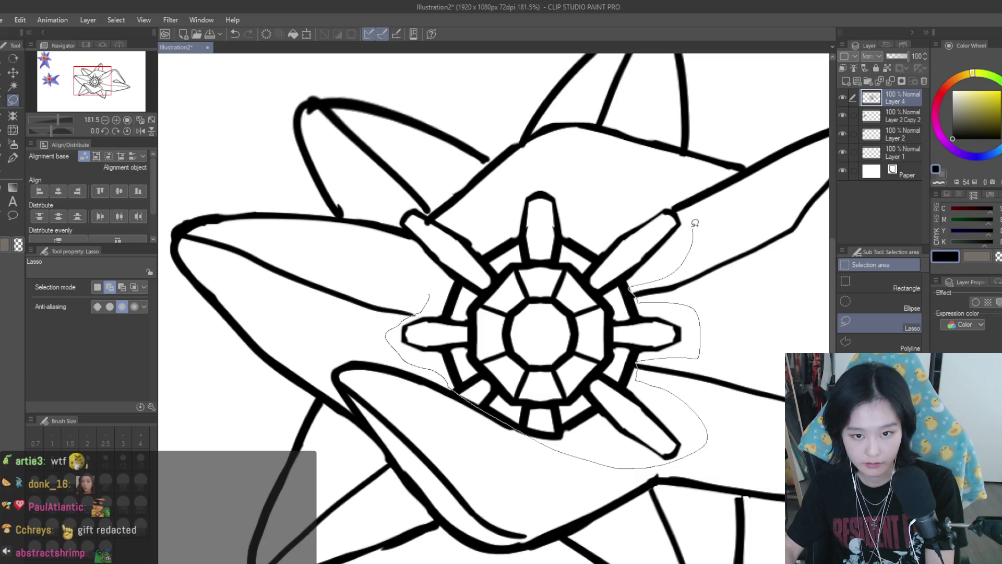
{"action": "left_click_drag", "start_coordinate": [392, 213], "coordinate": [394, 218]}
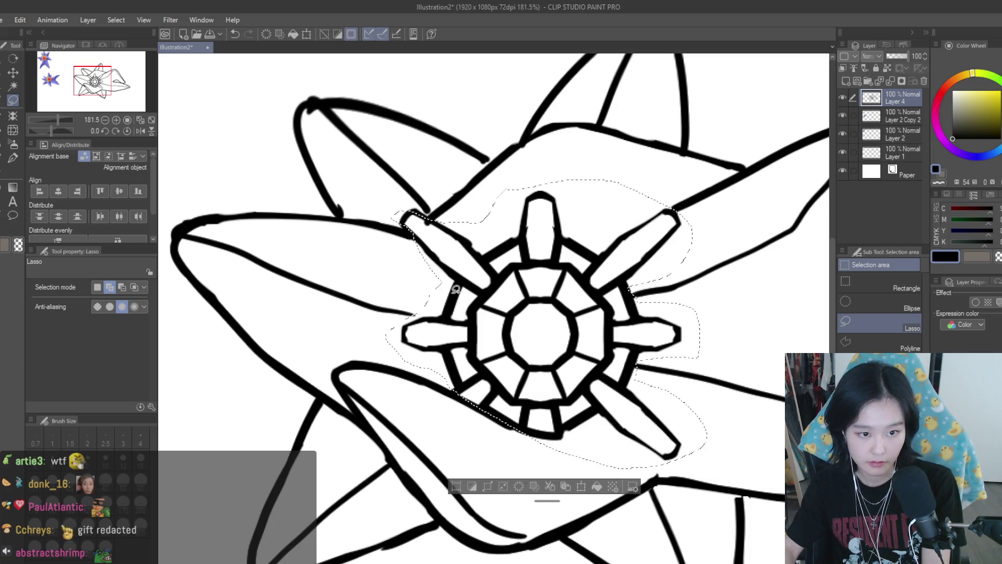
- Scale the selected core and spokes up to 112% with Ctrl+T and commit
{"action": "scroll", "coordinate": [752, 246], "scroll_direction": "down", "scroll_amount": 3}
{"action": "key", "text": "ctrl+t"}
{"action": "left_click_drag", "start_coordinate": [734, 219], "coordinate": [749, 215]}
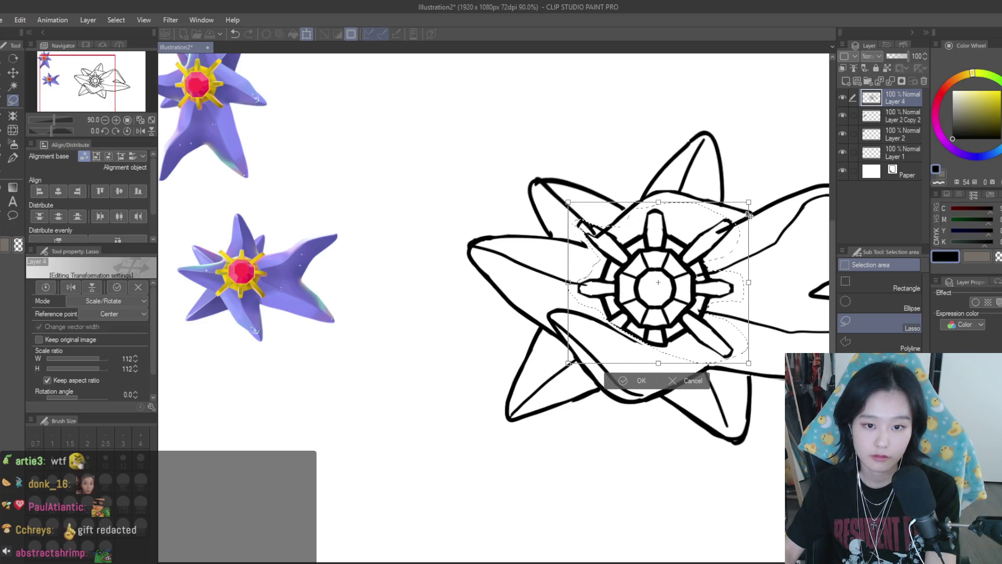
{"action": "scroll", "coordinate": [731, 230], "scroll_direction": "up", "scroll_amount": 2}
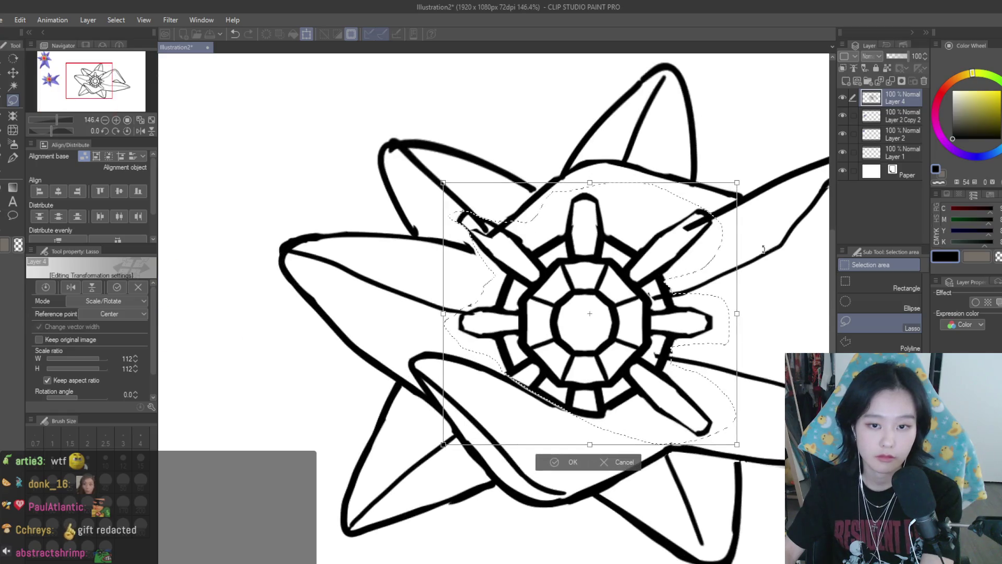
{"action": "scroll", "coordinate": [687, 254], "scroll_direction": "down", "scroll_amount": 2}
{"action": "key", "text": "Return"}
- Erase the stray overlapping lines left by the enlargement with the Snap eraser
{"action": "key", "text": "e"}
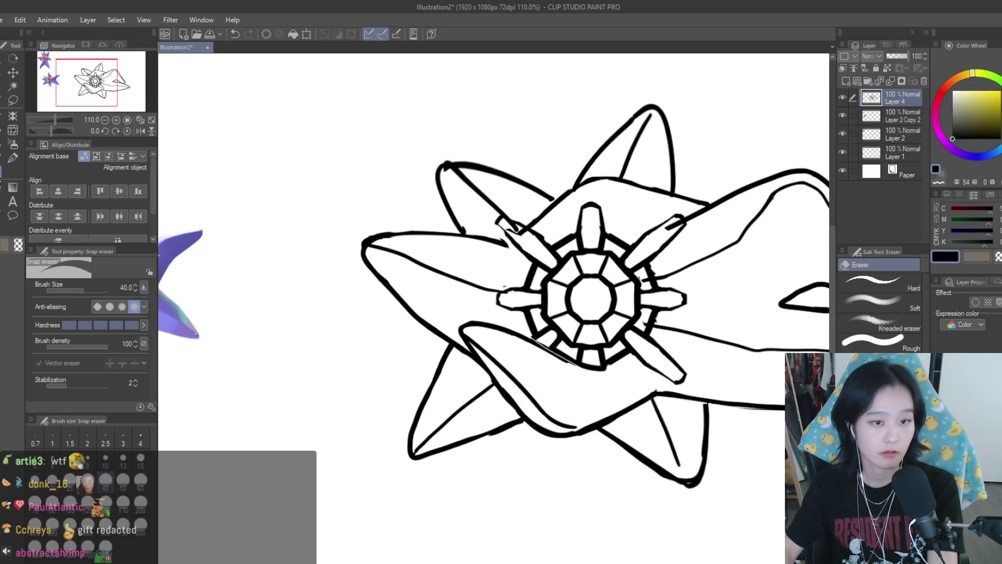
{"action": "scroll", "coordinate": [497, 236], "scroll_direction": "up", "scroll_amount": 4}
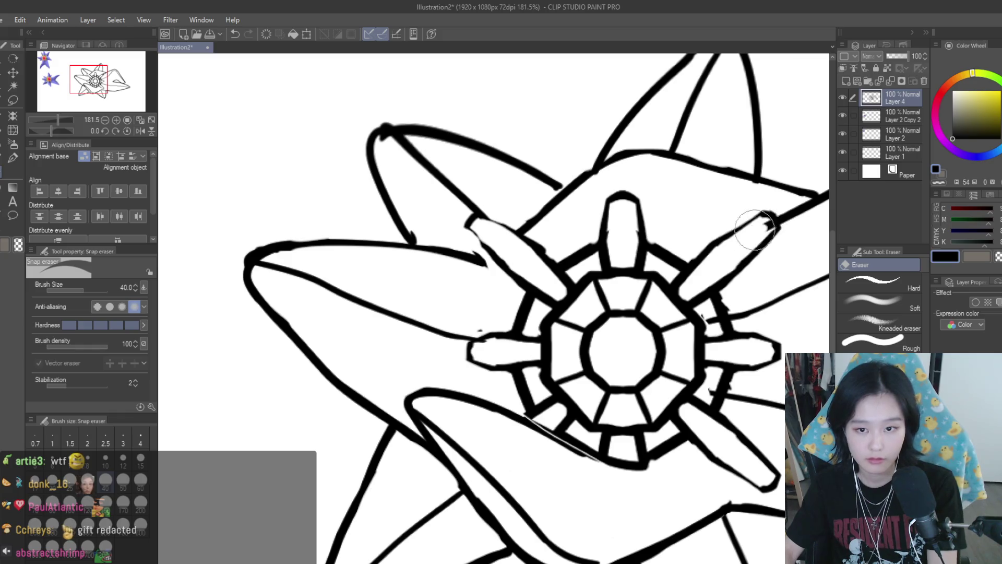
{"action": "scroll", "coordinate": [663, 324], "scroll_direction": "down", "scroll_amount": 2}
{"action": "scroll", "coordinate": [663, 324], "scroll_direction": "down", "scroll_amount": 2}
- Redraw the arm outlines beside the upper-left spoke and the lower arm edge near the core
{"action": "left_click", "coordinate": [13, 157]}
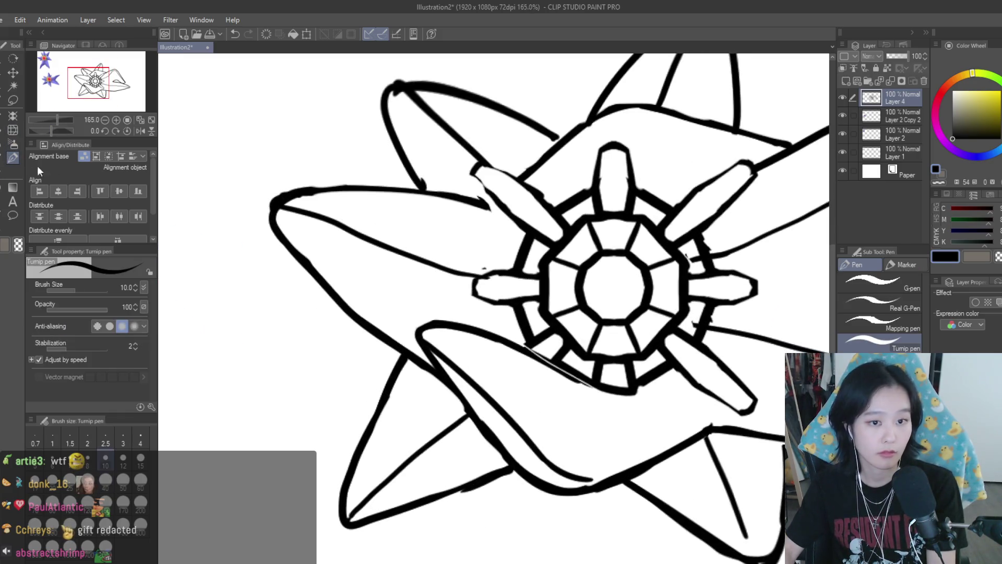
{"action": "scroll", "coordinate": [493, 167], "scroll_direction": "up", "scroll_amount": 5}
{"action": "left_click_drag", "start_coordinate": [493, 168], "coordinate": [505, 203]}
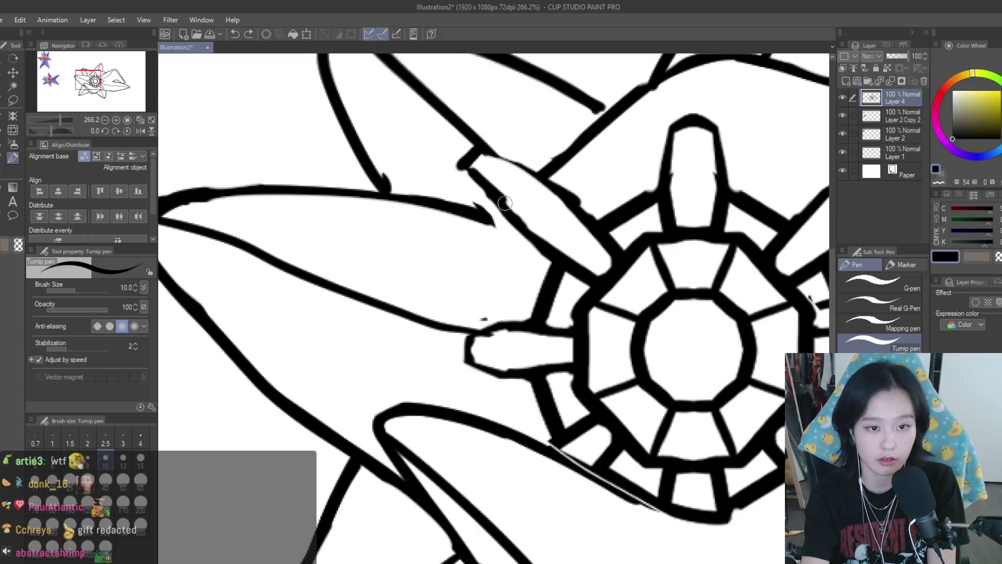
{"action": "left_click_drag", "start_coordinate": [497, 151], "coordinate": [534, 169]}
{"action": "left_click_drag", "start_coordinate": [532, 316], "coordinate": [464, 329]}
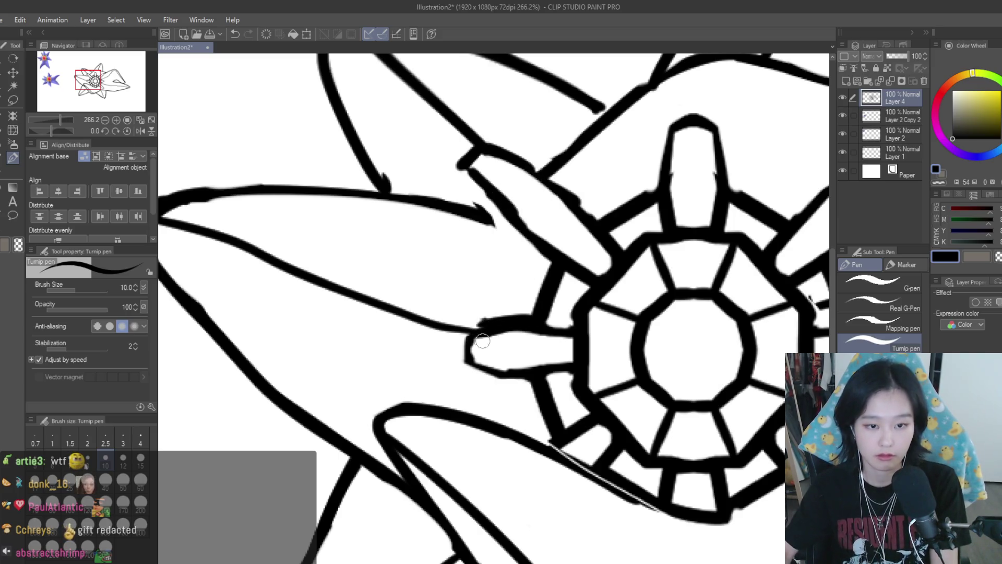
{"action": "key", "text": "m"}
{"action": "scroll", "coordinate": [499, 262], "scroll_direction": "down", "scroll_amount": 1}
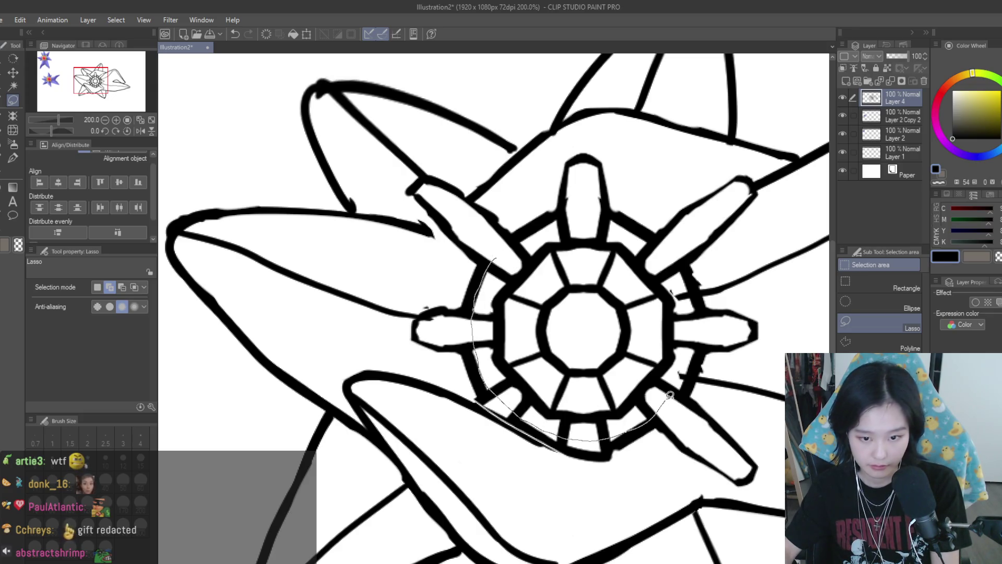
- Lasso the faceted inner ring and move it slightly upward, then deselect
{"action": "mouse_move", "coordinate": [649, 238]}
{"action": "left_mouse_down"}
{"action": "mouse_move", "coordinate": [605, 235]}
{"action": "mouse_move", "coordinate": [647, 219]}
{"action": "mouse_move", "coordinate": [609, 206]}
{"action": "left_mouse_up"}
{"action": "scroll", "coordinate": [647, 225], "scroll_direction": "up", "scroll_amount": 2}
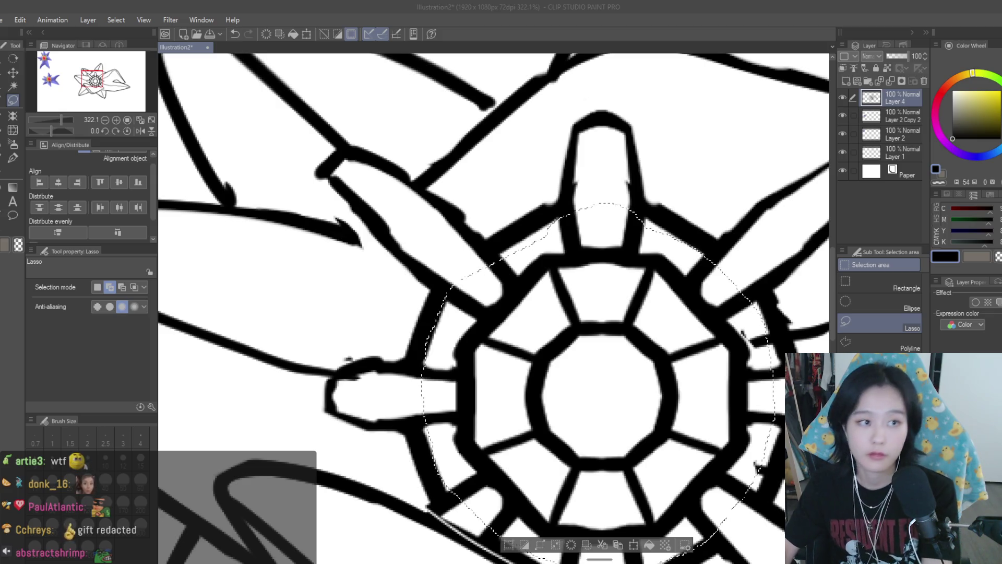
{"action": "left_click", "coordinate": [13, 72]}
{"action": "scroll", "coordinate": [558, 274], "scroll_direction": "down", "scroll_amount": 3}
{"action": "scroll", "coordinate": [559, 274], "scroll_direction": "down", "scroll_amount": 5}
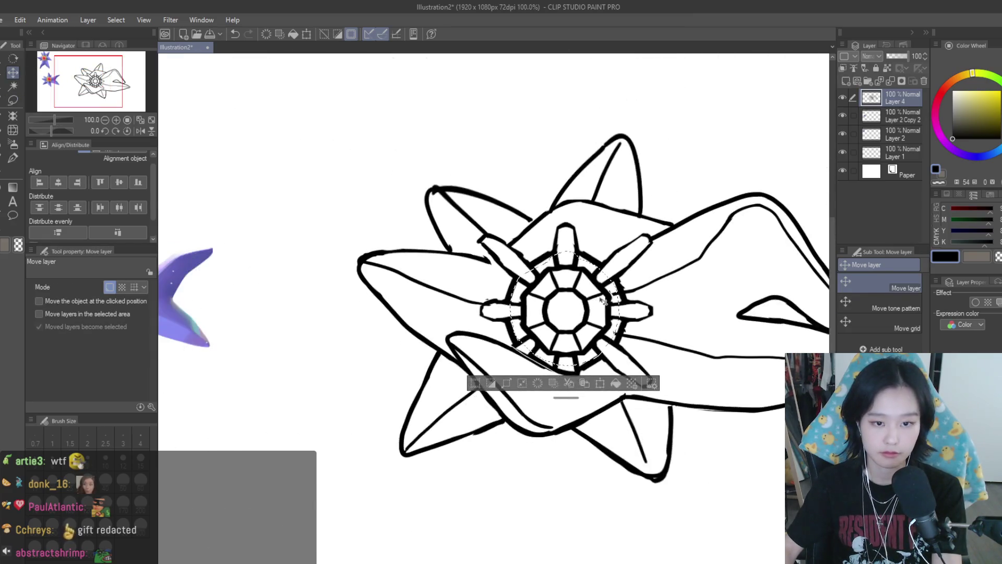
{"action": "scroll", "coordinate": [619, 312], "scroll_direction": "up", "scroll_amount": 2}
{"action": "left_click_drag", "start_coordinate": [618, 311], "coordinate": [621, 304]}
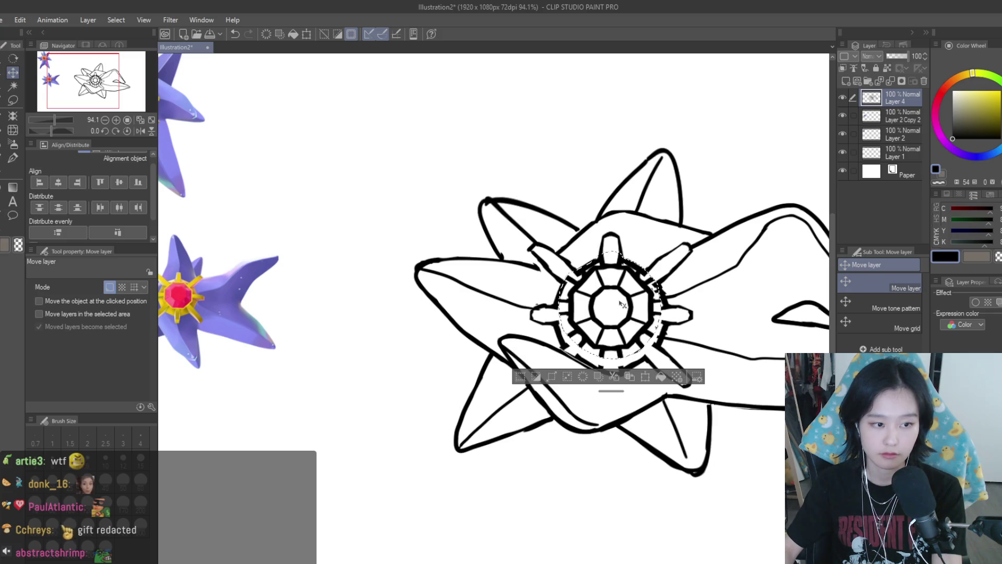
{"action": "scroll", "coordinate": [621, 303], "scroll_direction": "up", "scroll_amount": 2}
{"action": "key", "text": "ctrl+d"}
- Lasso the jewel's centre octagon and nudge it upward
{"action": "key", "text": "m"}
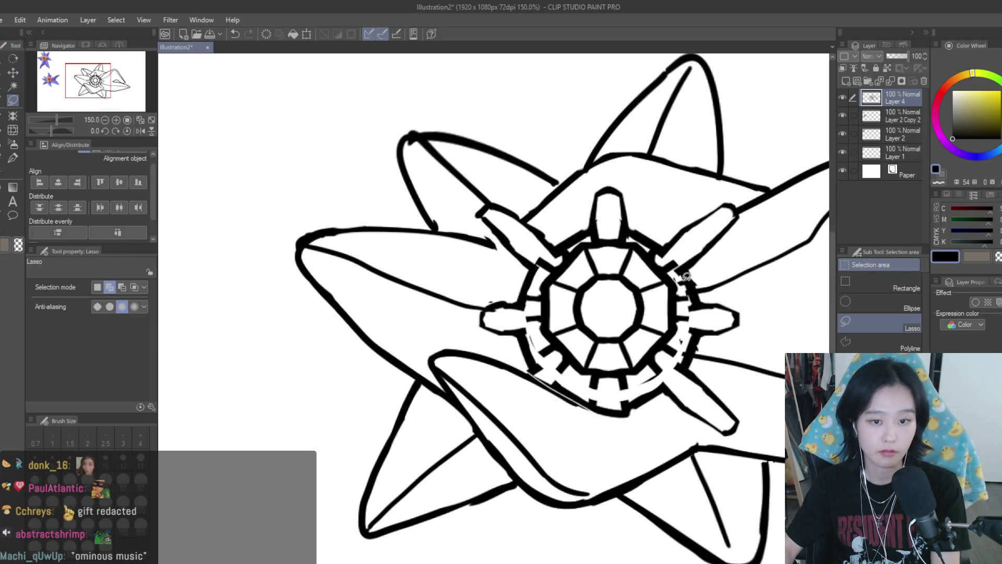
{"action": "scroll", "coordinate": [611, 284], "scroll_direction": "up", "scroll_amount": 3}
{"action": "mouse_move", "coordinate": [533, 290]}
{"action": "left_mouse_down"}
{"action": "mouse_move", "coordinate": [653, 396]}
{"action": "mouse_move", "coordinate": [595, 256]}
{"action": "left_mouse_up"}
{"action": "key", "text": "k"}
{"action": "left_click_drag", "start_coordinate": [630, 340], "coordinate": [634, 324]}
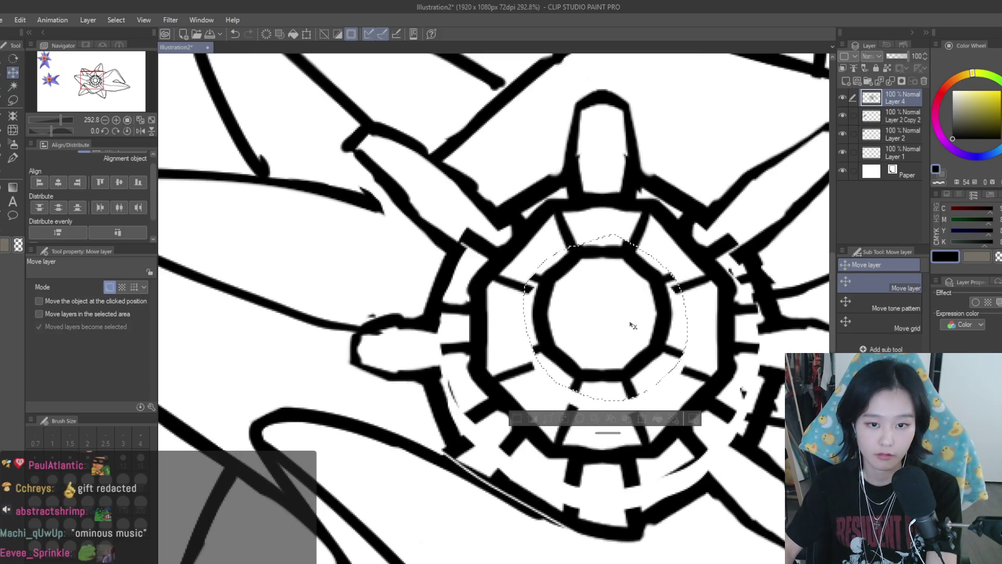
{"action": "key", "text": "ctrl+d"}
{"action": "scroll", "coordinate": [627, 335], "scroll_direction": "down", "scroll_amount": 5}
{"action": "scroll", "coordinate": [618, 343], "scroll_direction": "down", "scroll_amount": 2}
- Mirror the view to check the jewel, then deselect the centre octagon
{"action": "key", "text": "h"}
{"action": "key", "text": "h"}
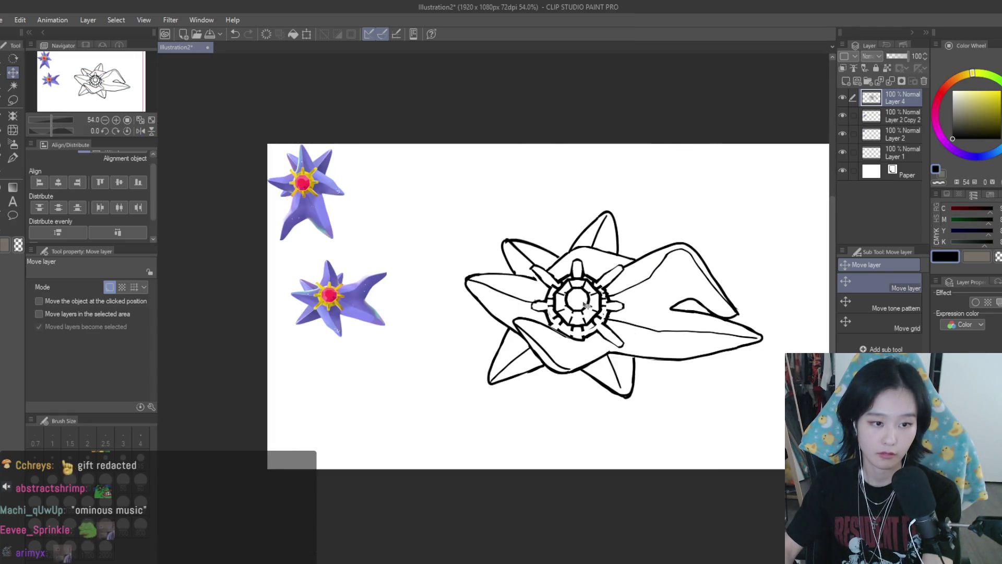
{"action": "scroll", "coordinate": [584, 305], "scroll_direction": "up", "scroll_amount": 2}
{"action": "scroll", "coordinate": [587, 313], "scroll_direction": "down", "scroll_amount": 2}
{"action": "scroll", "coordinate": [589, 321], "scroll_direction": "up", "scroll_amount": 3}
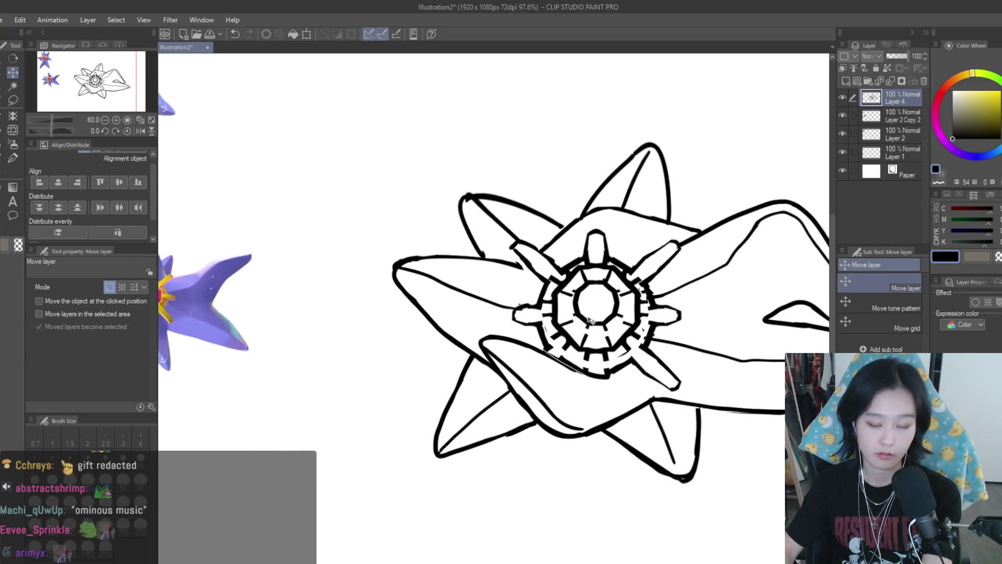
{"action": "key", "text": "ctrl+z"}
{"action": "scroll", "coordinate": [595, 318], "scroll_direction": "up", "scroll_amount": 4}
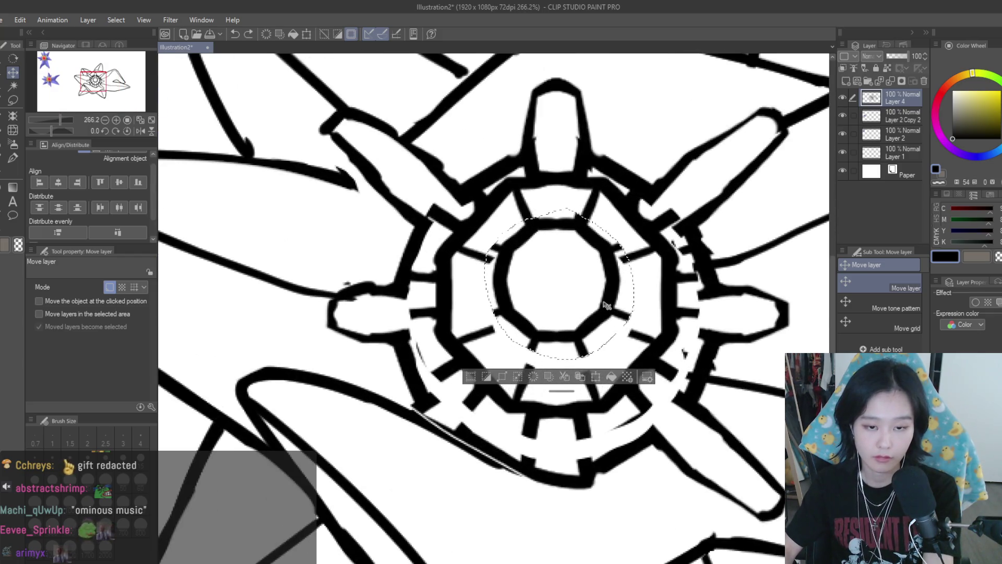
{"action": "key", "text": "ctrl+d"}
- With a smaller Snap eraser, clear stray spoke marks and outline fragments around the ring
{"action": "key", "text": "e"}
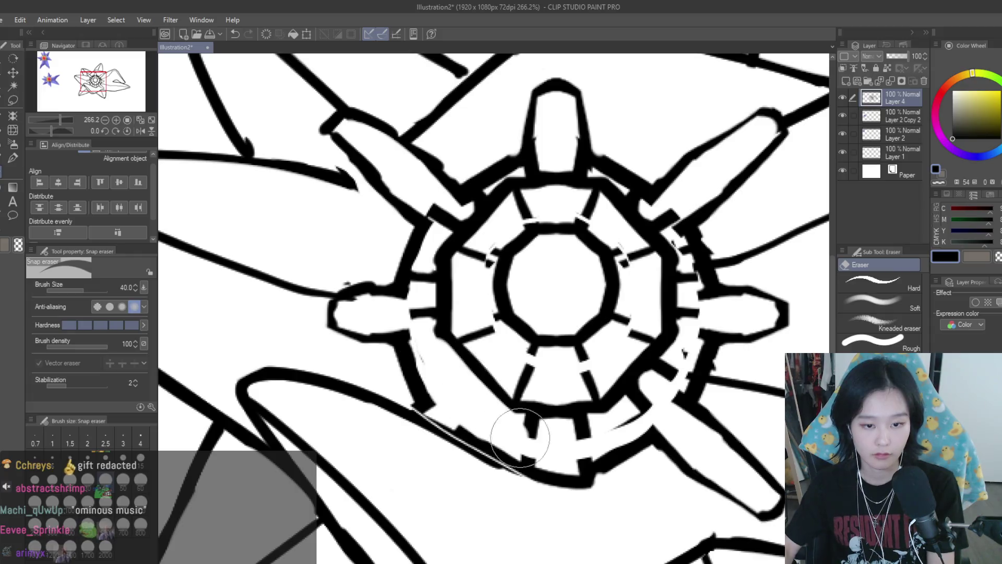
{"action": "key", "text": "bracketleft"}
{"action": "key", "text": "bracketleft"}
{"action": "mouse_move", "coordinate": [548, 441]}
{"action": "left_mouse_down"}
{"action": "mouse_move", "coordinate": [530, 418]}
{"action": "mouse_move", "coordinate": [586, 447]}
{"action": "mouse_move", "coordinate": [567, 456]}
{"action": "left_mouse_up"}
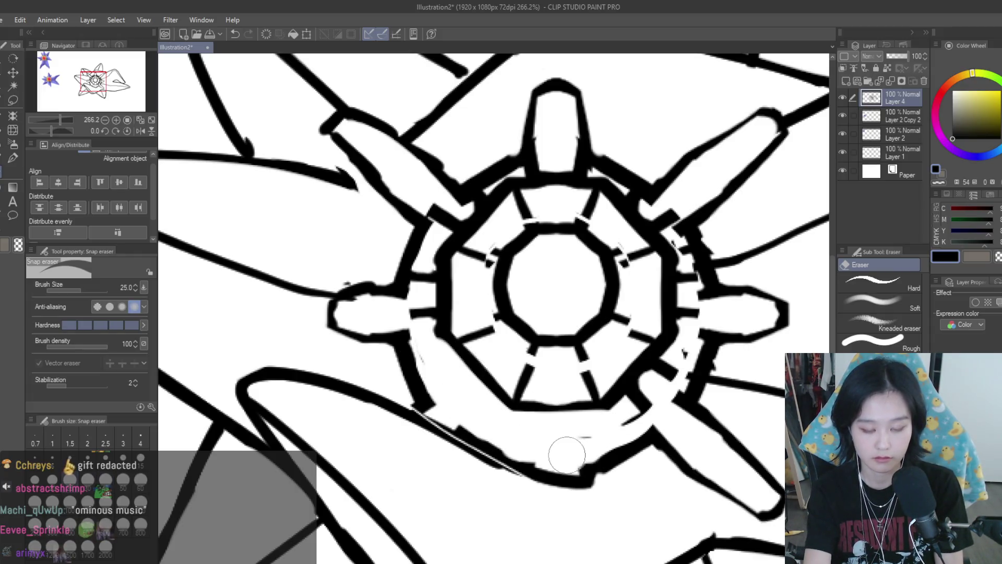
{"action": "left_click_drag", "start_coordinate": [598, 487], "coordinate": [582, 451]}
{"action": "mouse_move", "coordinate": [631, 417]}
{"action": "left_mouse_down"}
{"action": "mouse_move", "coordinate": [671, 358]}
{"action": "mouse_move", "coordinate": [660, 369]}
{"action": "mouse_move", "coordinate": [666, 409]}
{"action": "mouse_move", "coordinate": [678, 293]}
{"action": "mouse_move", "coordinate": [689, 308]}
{"action": "mouse_move", "coordinate": [687, 340]}
{"action": "mouse_move", "coordinate": [643, 209]}
{"action": "mouse_move", "coordinate": [625, 196]}
{"action": "mouse_move", "coordinate": [673, 246]}
{"action": "mouse_move", "coordinate": [626, 198]}
{"action": "mouse_move", "coordinate": [663, 219]}
{"action": "mouse_move", "coordinate": [653, 224]}
{"action": "left_mouse_up"}
{"action": "key", "text": "ctrl+z"}
{"action": "mouse_move", "coordinate": [485, 178]}
{"action": "left_mouse_down"}
{"action": "mouse_move", "coordinate": [433, 235]}
{"action": "mouse_move", "coordinate": [418, 282]}
{"action": "mouse_move", "coordinate": [430, 250]}
{"action": "mouse_move", "coordinate": [425, 346]}
{"action": "mouse_move", "coordinate": [410, 306]}
{"action": "left_mouse_up"}
{"action": "scroll", "coordinate": [678, 366], "scroll_direction": "down", "scroll_amount": 4}
{"action": "scroll", "coordinate": [686, 362], "scroll_direction": "down", "scroll_amount": 2}
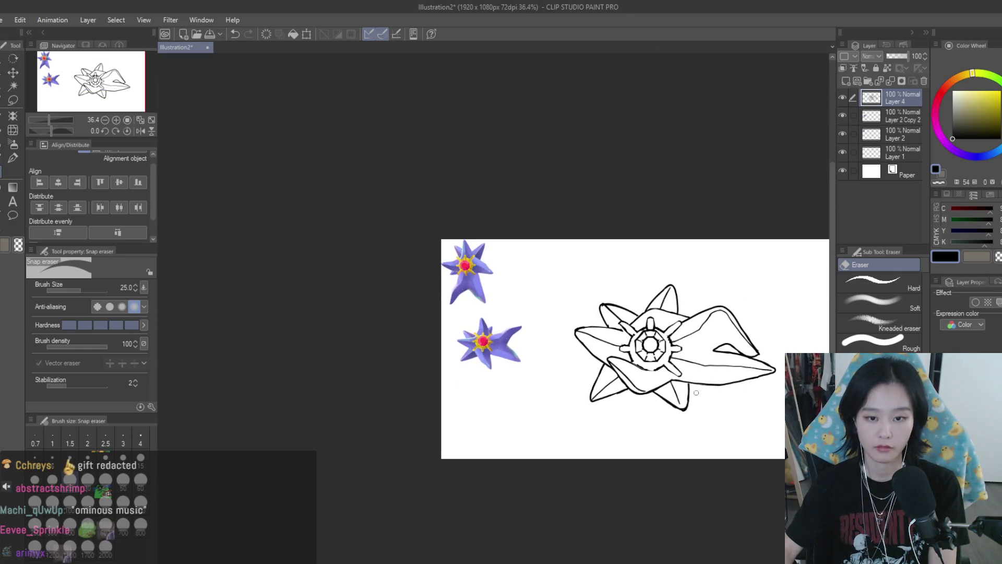
{"action": "scroll", "coordinate": [699, 382], "scroll_direction": "up", "scroll_amount": 5}
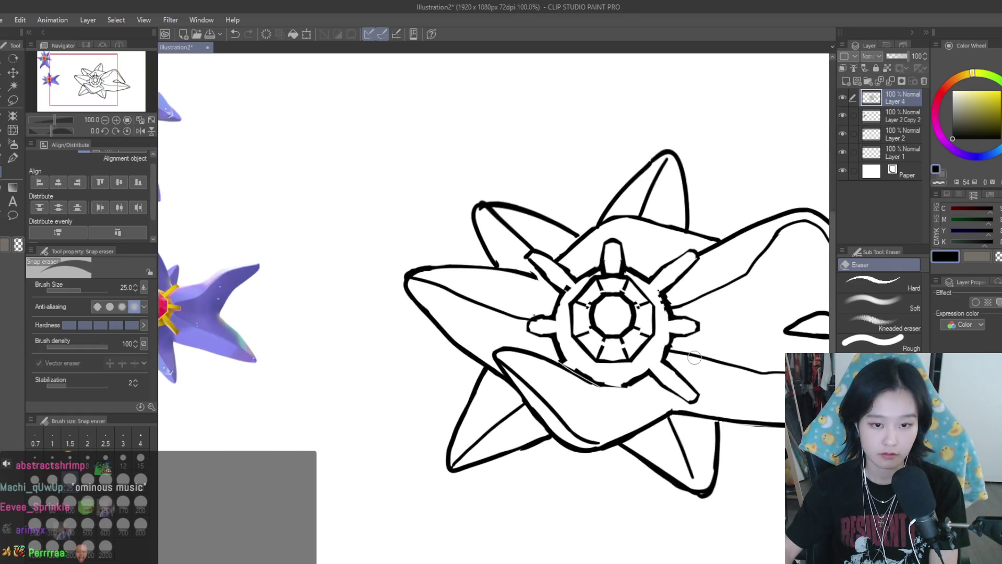
{"action": "scroll", "coordinate": [615, 359], "scroll_direction": "up", "scroll_amount": 5}
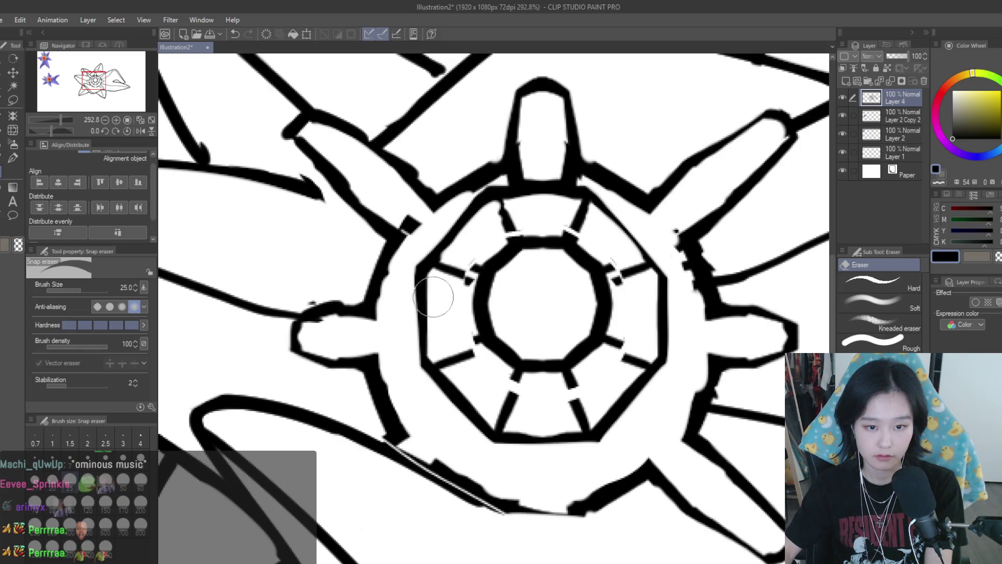
{"action": "scroll", "coordinate": [646, 300], "scroll_direction": "down", "scroll_amount": 6}
{"action": "scroll", "coordinate": [646, 300], "scroll_direction": "up", "scroll_amount": 5}
{"action": "scroll", "coordinate": [653, 303], "scroll_direction": "down", "scroll_amount": 3}
{"action": "scroll", "coordinate": [661, 307], "scroll_direction": "up", "scroll_amount": 2}
{"action": "scroll", "coordinate": [661, 307], "scroll_direction": "down", "scroll_amount": 3}
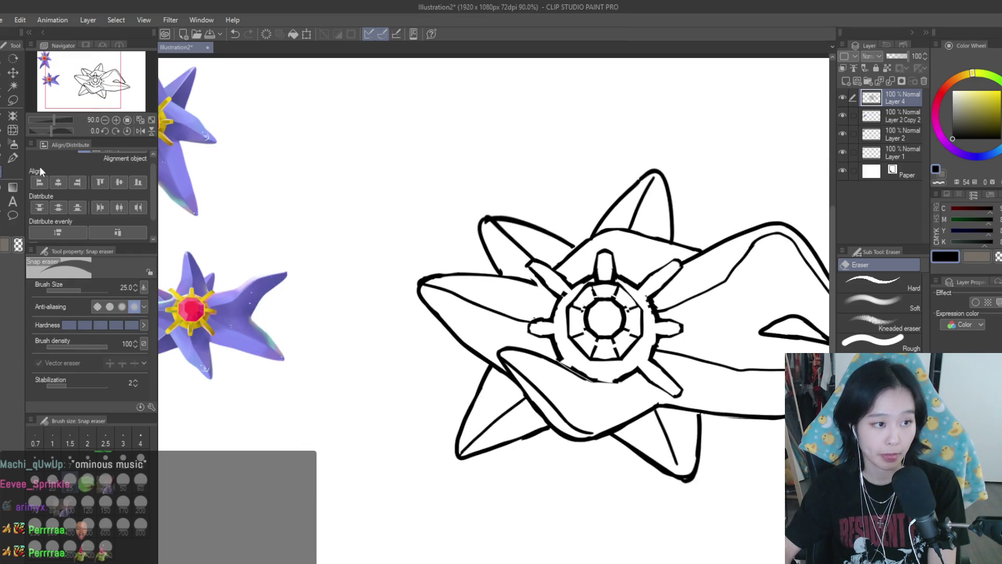
- Re-ink the ring's lower-left edge with the Turnip pen, undoing a rejected lower-right stroke
{"action": "key", "text": "p"}
{"action": "scroll", "coordinate": [738, 402], "scroll_direction": "up", "scroll_amount": 2}
{"action": "scroll", "coordinate": [737, 402], "scroll_direction": "down", "scroll_amount": 3}
{"action": "scroll", "coordinate": [688, 406], "scroll_direction": "up", "scroll_amount": 5}
{"action": "mouse_move", "coordinate": [472, 344]}
{"action": "left_mouse_down"}
{"action": "mouse_move", "coordinate": [572, 410]}
{"action": "mouse_move", "coordinate": [626, 401]}
{"action": "mouse_move", "coordinate": [620, 387]}
{"action": "mouse_move", "coordinate": [635, 374]}
{"action": "left_mouse_up"}
{"action": "scroll", "coordinate": [626, 402], "scroll_direction": "down", "scroll_amount": 4}
{"action": "scroll", "coordinate": [635, 374], "scroll_direction": "up", "scroll_amount": 2}
{"action": "left_click_drag", "start_coordinate": [696, 368], "coordinate": [733, 407]}
{"action": "key", "text": "ctrl+z"}
{"action": "key", "text": "ctrl+z"}
{"action": "key", "text": "ctrl+z"}
{"action": "key", "text": "ctrl+z"}
{"action": "key", "text": "ctrl+z"}
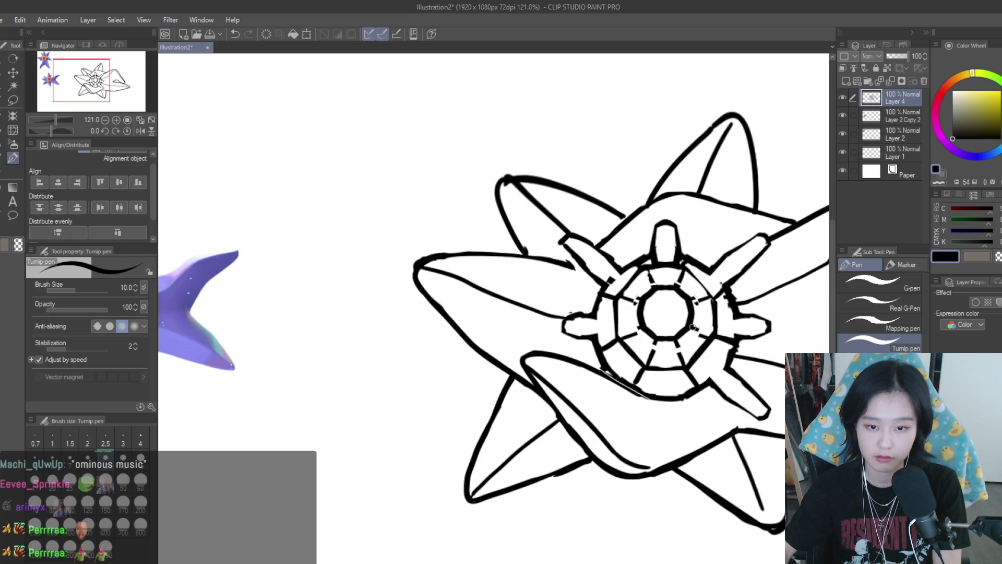
- Undo the extra inner-ring strokes and draw a small rectangular nub under the gem
{"action": "scroll", "coordinate": [703, 341], "scroll_direction": "down", "scroll_amount": 2}
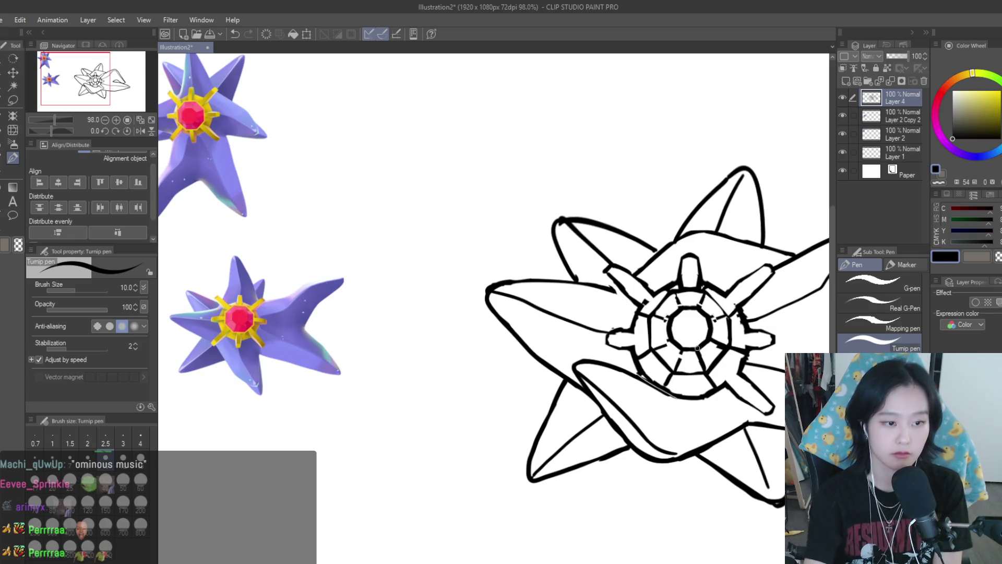
{"action": "key", "text": "ctrl+z"}
{"action": "key", "text": "ctrl+z"}
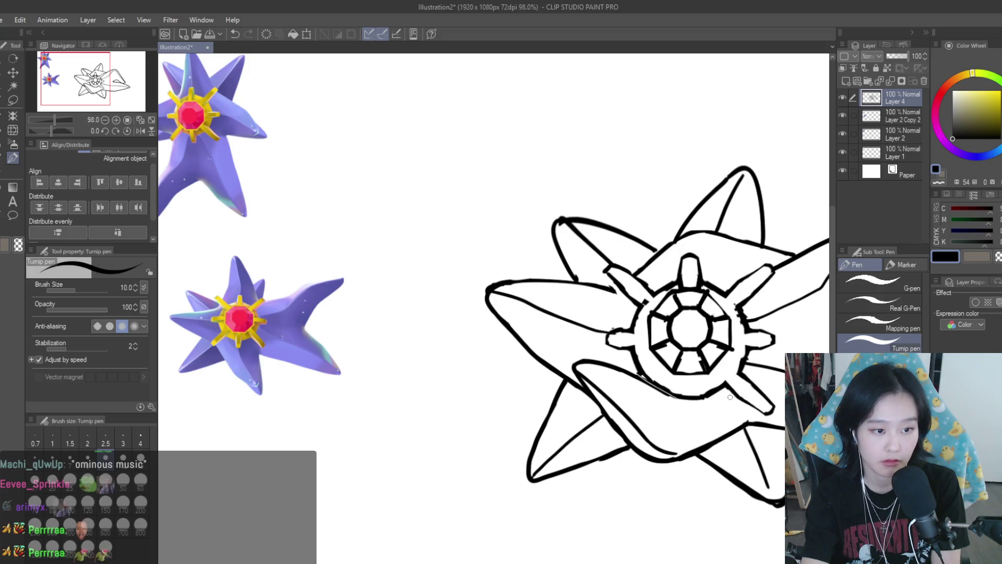
{"action": "scroll", "coordinate": [684, 352], "scroll_direction": "down", "scroll_amount": 5}
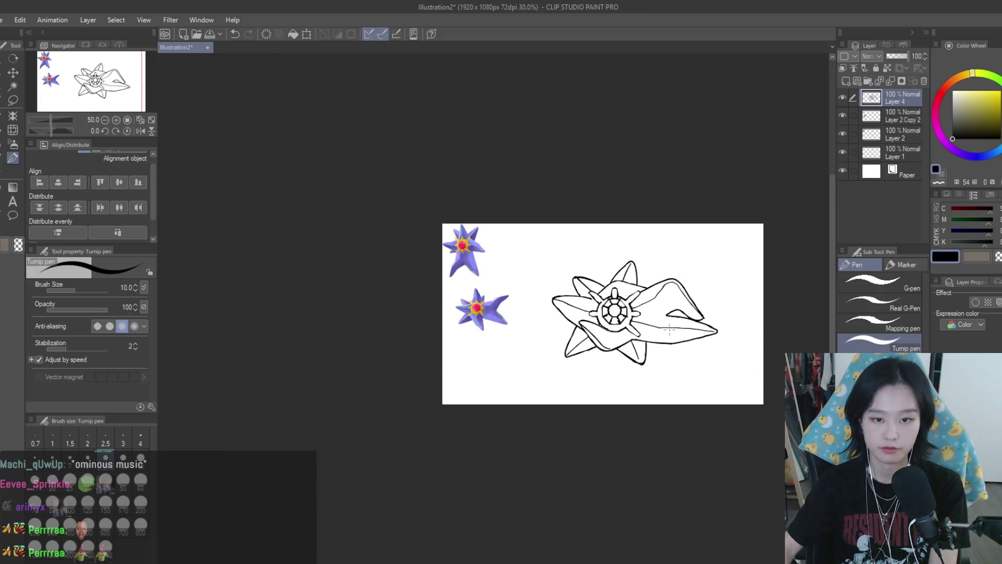
{"action": "scroll", "coordinate": [699, 358], "scroll_direction": "up", "scroll_amount": 5}
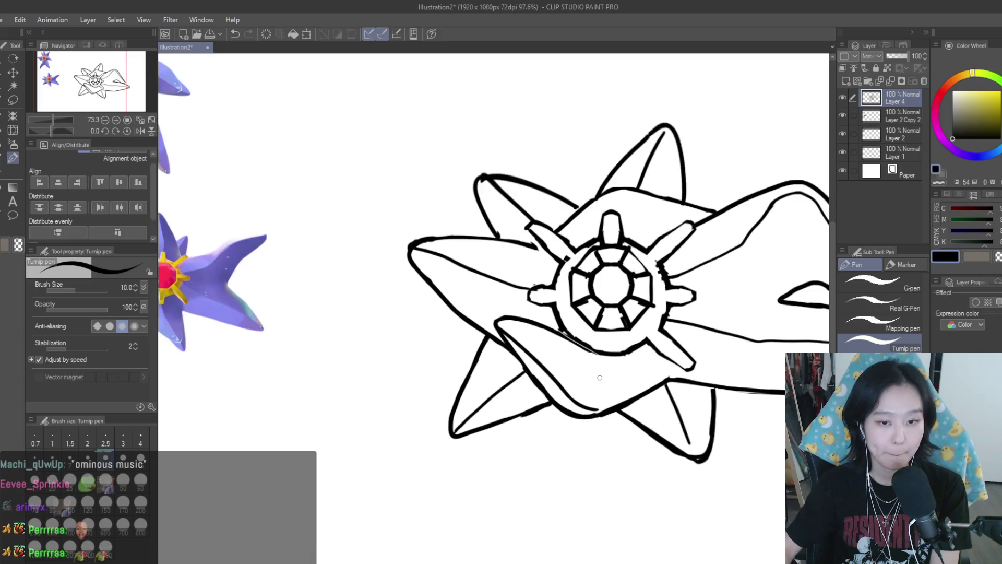
{"action": "scroll", "coordinate": [680, 362], "scroll_direction": "up", "scroll_amount": 4}
{"action": "left_click_drag", "start_coordinate": [609, 347], "coordinate": [586, 380]}
{"action": "left_click_drag", "start_coordinate": [610, 348], "coordinate": [617, 393]}
- Thicken the inner lines of the upper-left, upper-right and lower-right arms, then mirror-check the drawing
{"action": "scroll", "coordinate": [650, 343], "scroll_direction": "down", "scroll_amount": 3}
{"action": "scroll", "coordinate": [650, 342], "scroll_direction": "down", "scroll_amount": 3}
{"action": "scroll", "coordinate": [635, 369], "scroll_direction": "up", "scroll_amount": 4}
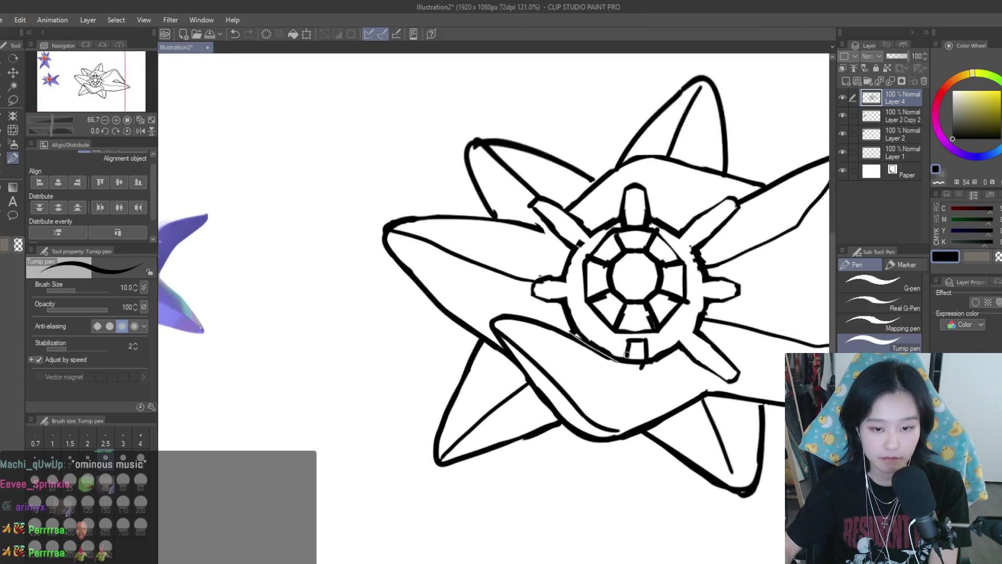
{"action": "scroll", "coordinate": [631, 373], "scroll_direction": "down", "scroll_amount": 3}
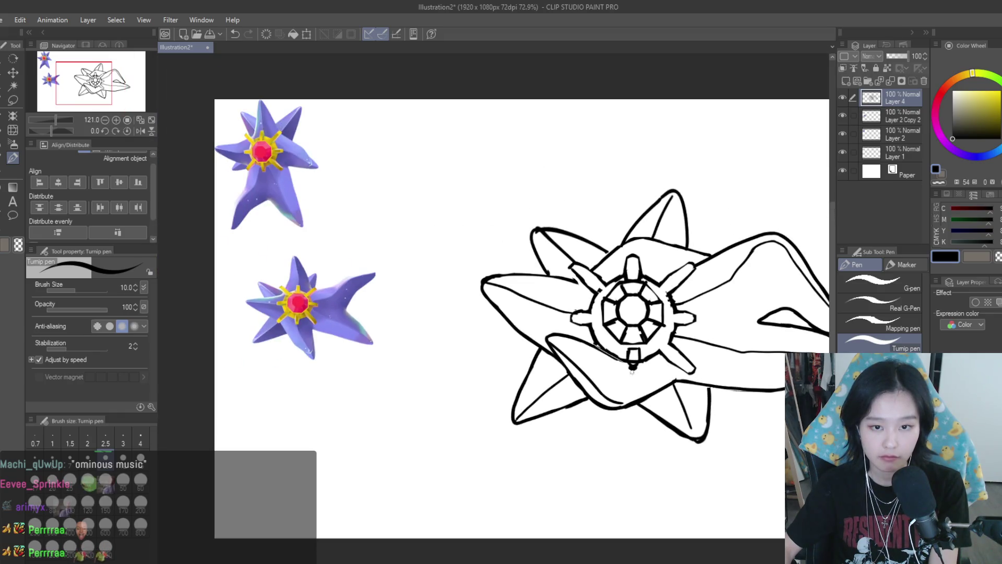
{"action": "scroll", "coordinate": [599, 261], "scroll_direction": "up", "scroll_amount": 4}
{"action": "scroll", "coordinate": [600, 262], "scroll_direction": "down", "scroll_amount": 3}
{"action": "scroll", "coordinate": [599, 293], "scroll_direction": "up", "scroll_amount": 3}
{"action": "left_click_drag", "start_coordinate": [542, 282], "coordinate": [578, 316]}
{"action": "left_click_drag", "start_coordinate": [756, 275], "coordinate": [729, 298]}
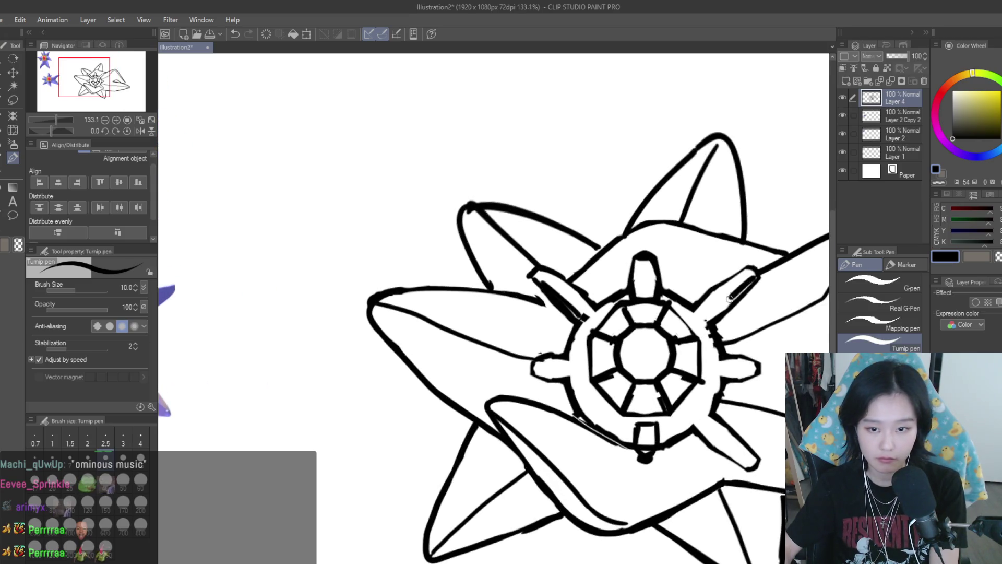
{"action": "left_click_drag", "start_coordinate": [699, 429], "coordinate": [742, 464]}
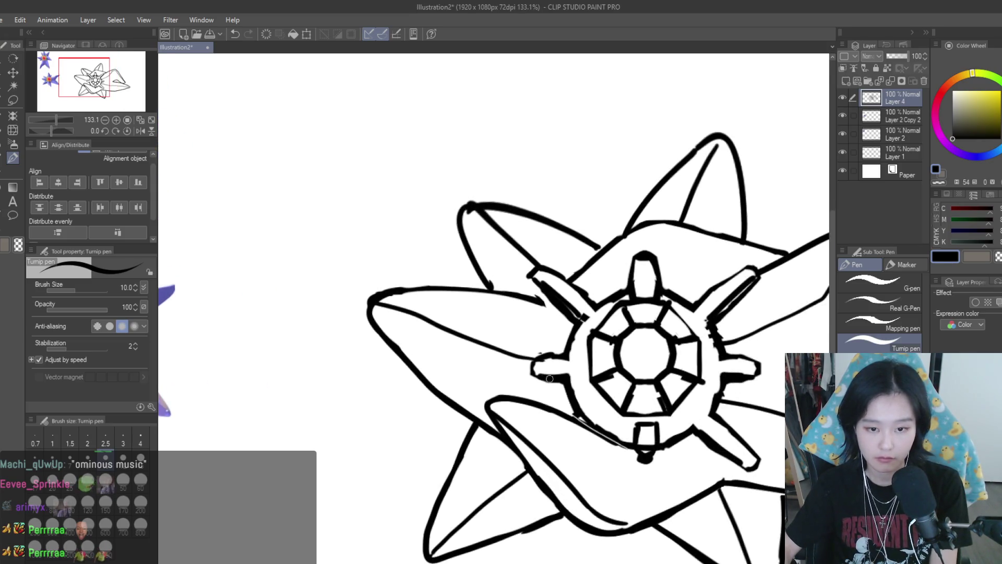
{"action": "scroll", "coordinate": [550, 378], "scroll_direction": "down", "scroll_amount": 5}
{"action": "key", "text": "h"}
{"action": "key", "text": "h"}
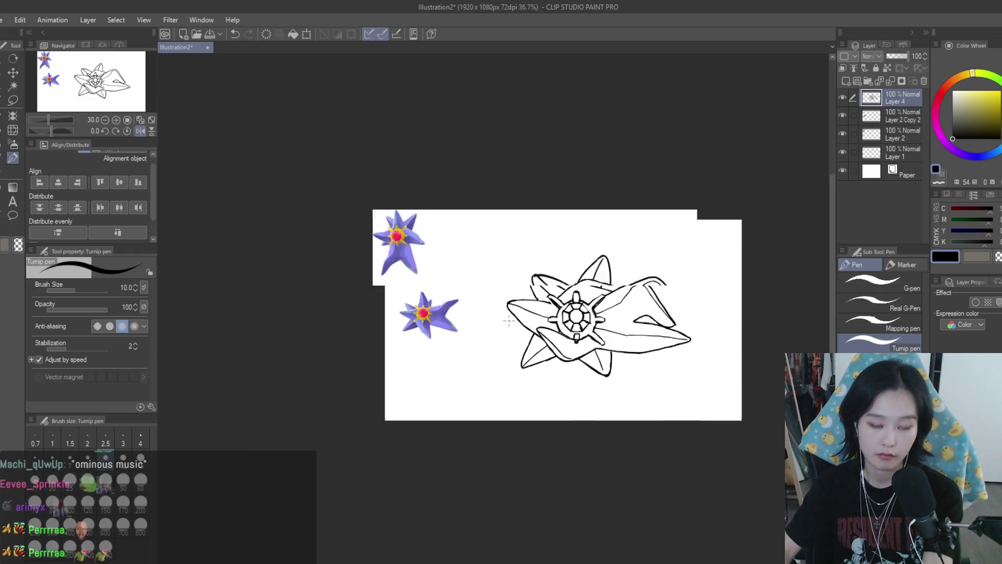
{"action": "scroll", "coordinate": [509, 320], "scroll_direction": "up", "scroll_amount": 2}
{"action": "scroll", "coordinate": [759, 316], "scroll_direction": "up", "scroll_amount": 5}
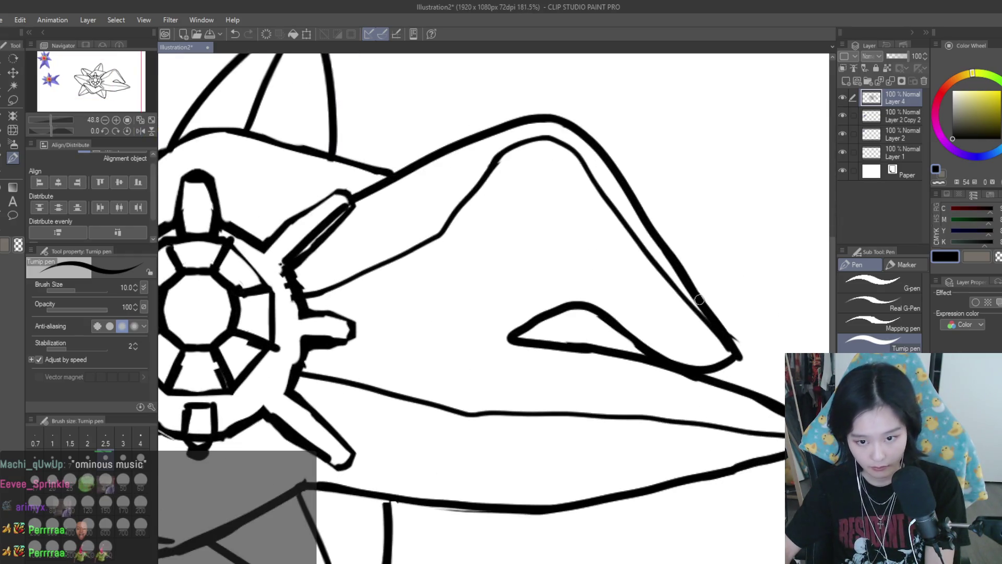
- Thin the lower edge of the right arm's triangle with the eraser and mirror-check the view
{"action": "key", "text": "e"}
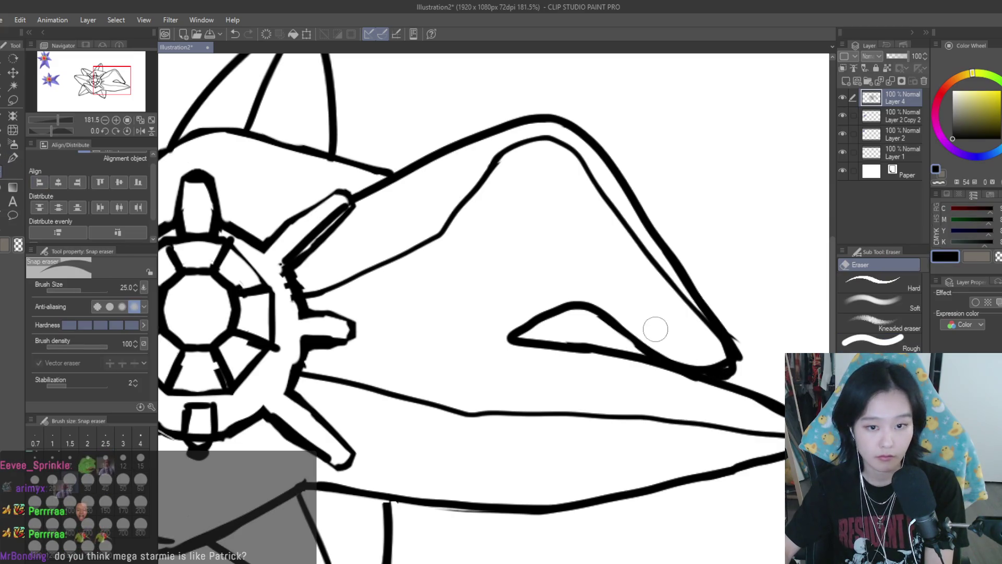
{"action": "scroll", "coordinate": [641, 318], "scroll_direction": "down", "scroll_amount": 3}
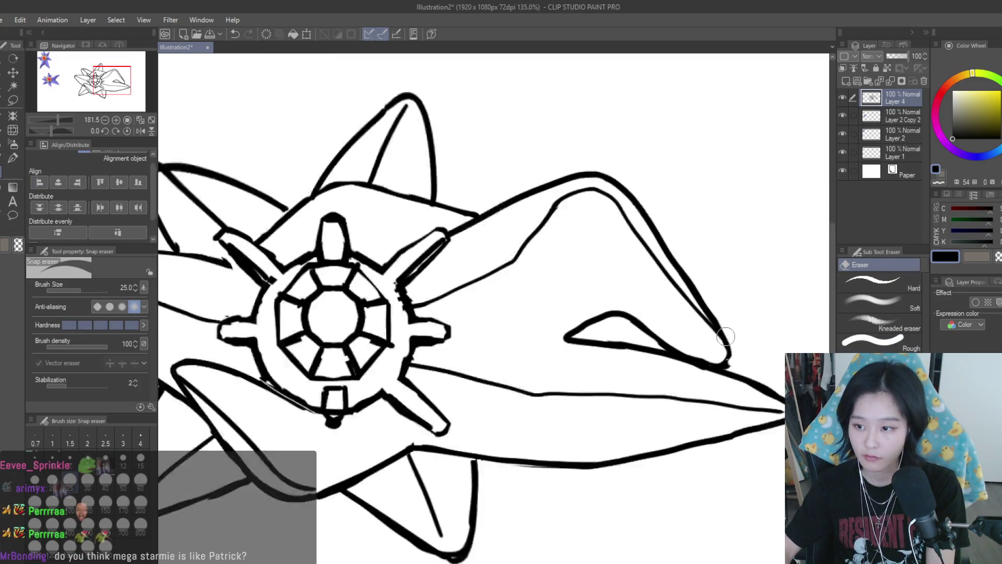
{"action": "mouse_move", "coordinate": [641, 318]}
{"action": "left_mouse_down"}
{"action": "mouse_move", "coordinate": [694, 355]}
{"action": "mouse_move", "coordinate": [688, 344]}
{"action": "mouse_move", "coordinate": [705, 350]}
{"action": "left_mouse_up"}
{"action": "left_click", "coordinate": [12, 157]}
{"action": "scroll", "coordinate": [643, 321], "scroll_direction": "up", "scroll_amount": 3}
{"action": "left_click", "coordinate": [6, 174]}
{"action": "scroll", "coordinate": [679, 314], "scroll_direction": "down", "scroll_amount": 2}
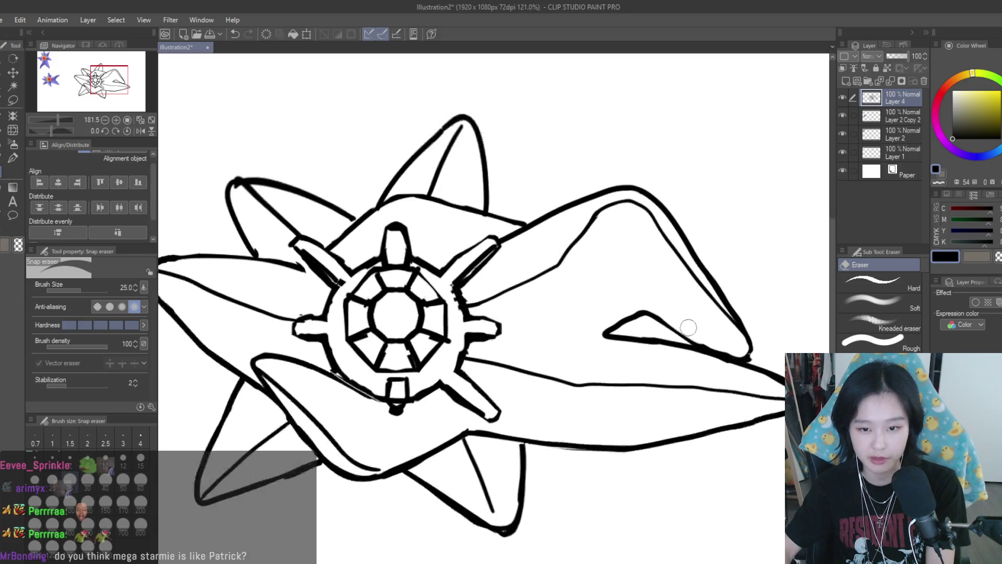
{"action": "left_click", "coordinate": [13, 157]}
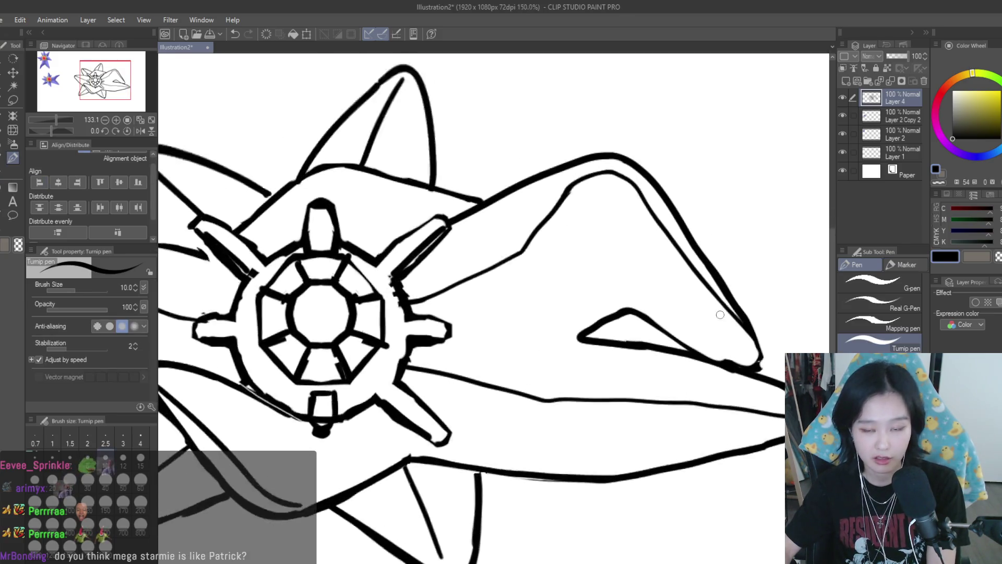
{"action": "scroll", "coordinate": [657, 294], "scroll_direction": "down", "scroll_amount": 5}
{"action": "scroll", "coordinate": [684, 294], "scroll_direction": "up", "scroll_amount": 1}
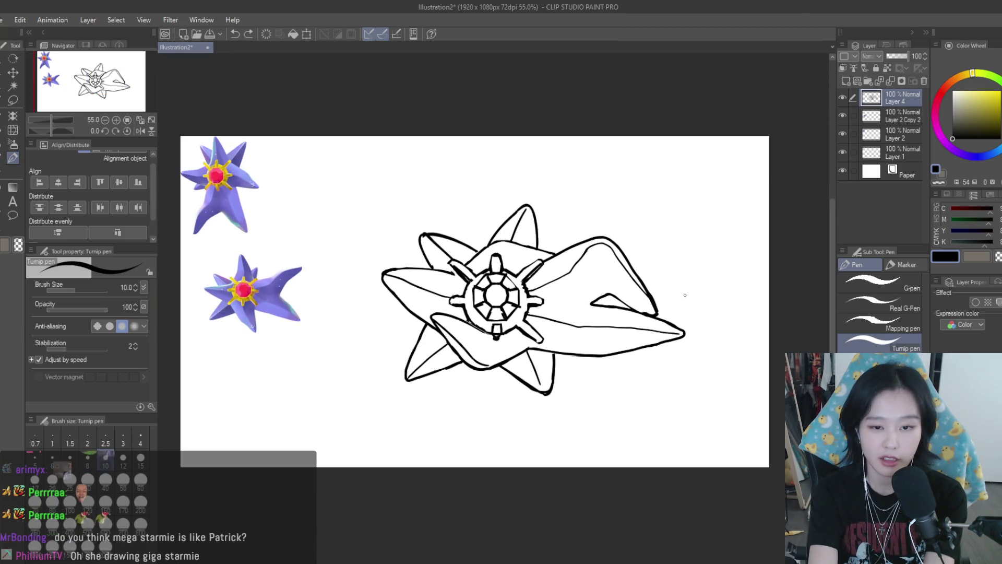
{"action": "key", "text": "h"}
{"action": "key", "text": "h"}
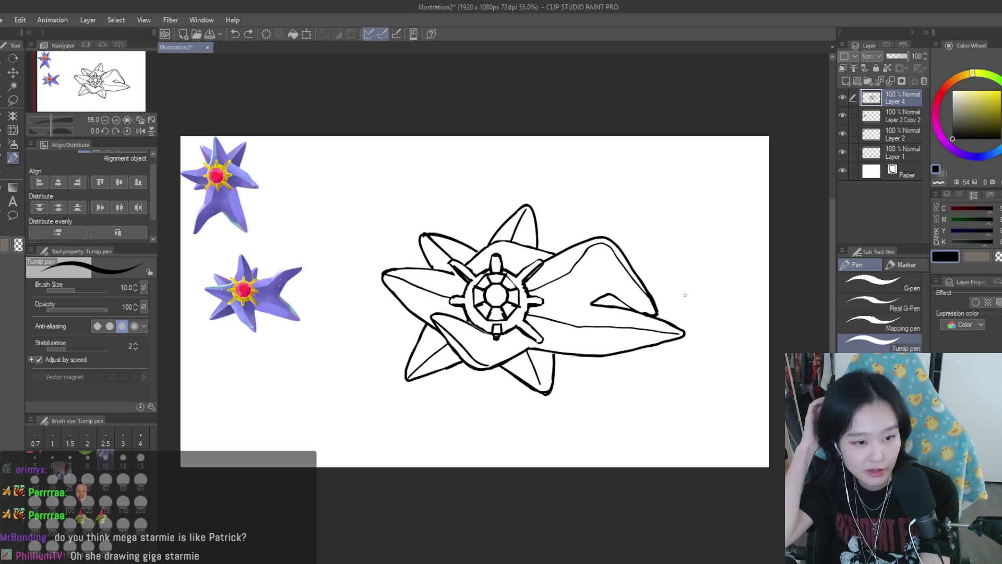
{"action": "scroll", "coordinate": [659, 316], "scroll_direction": "up", "scroll_amount": 6}
- Darken a short line on the right arm and add a short stroke near the hub
{"action": "left_click_drag", "start_coordinate": [544, 260], "coordinate": [622, 304]}
{"action": "scroll", "coordinate": [493, 273], "scroll_direction": "down", "scroll_amount": 6}
{"action": "scroll", "coordinate": [493, 272], "scroll_direction": "up", "scroll_amount": 1}
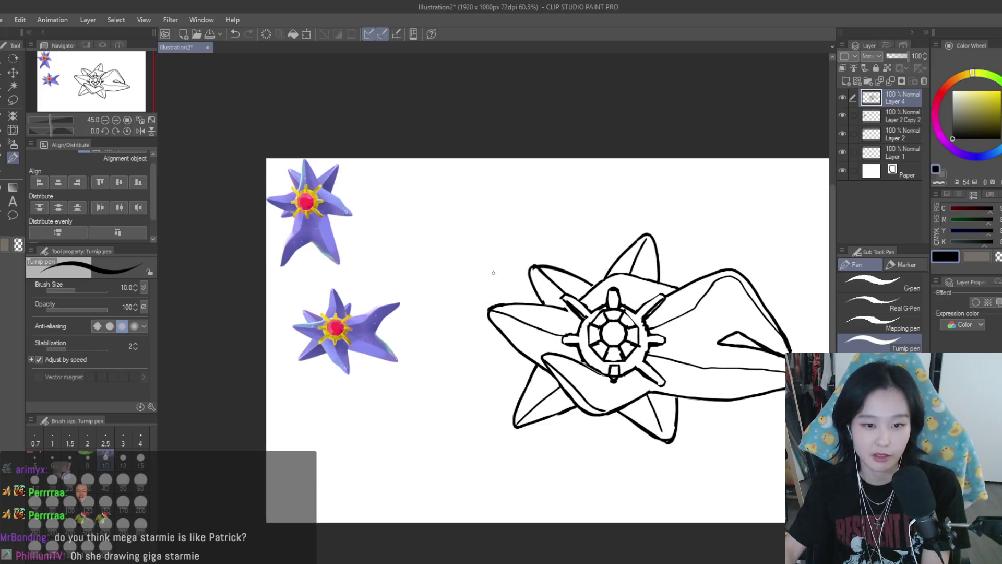
{"action": "scroll", "coordinate": [494, 272], "scroll_direction": "up", "scroll_amount": 4}
{"action": "mouse_move", "coordinate": [545, 313]}
{"action": "left_mouse_down"}
{"action": "mouse_move", "coordinate": [593, 310]}
{"action": "mouse_move", "coordinate": [503, 314]}
{"action": "mouse_move", "coordinate": [510, 327]}
{"action": "mouse_move", "coordinate": [596, 316]}
{"action": "mouse_move", "coordinate": [697, 324]}
{"action": "mouse_move", "coordinate": [674, 316]}
{"action": "left_mouse_up"}
{"action": "scroll", "coordinate": [542, 320], "scroll_direction": "down", "scroll_amount": 4}
{"action": "scroll", "coordinate": [542, 320], "scroll_direction": "up", "scroll_amount": 3}
- Trim the left arm tip, alternating between the Snap eraser and Turnip pen
{"action": "key", "text": "e"}
{"action": "scroll", "coordinate": [510, 285], "scroll_direction": "up", "scroll_amount": 2}
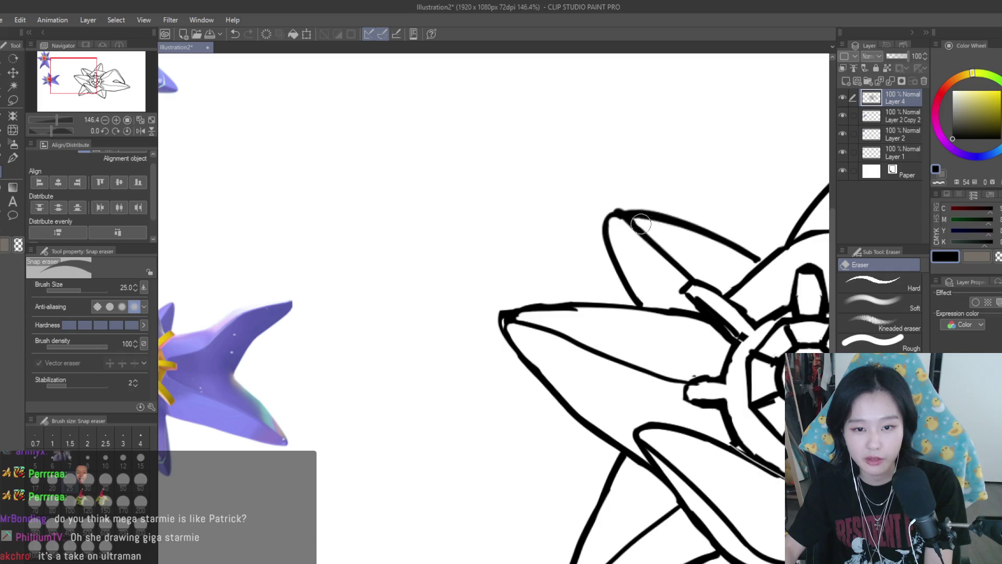
{"action": "left_click", "coordinate": [13, 157]}
{"action": "scroll", "coordinate": [421, 382], "scroll_direction": "down", "scroll_amount": 5}
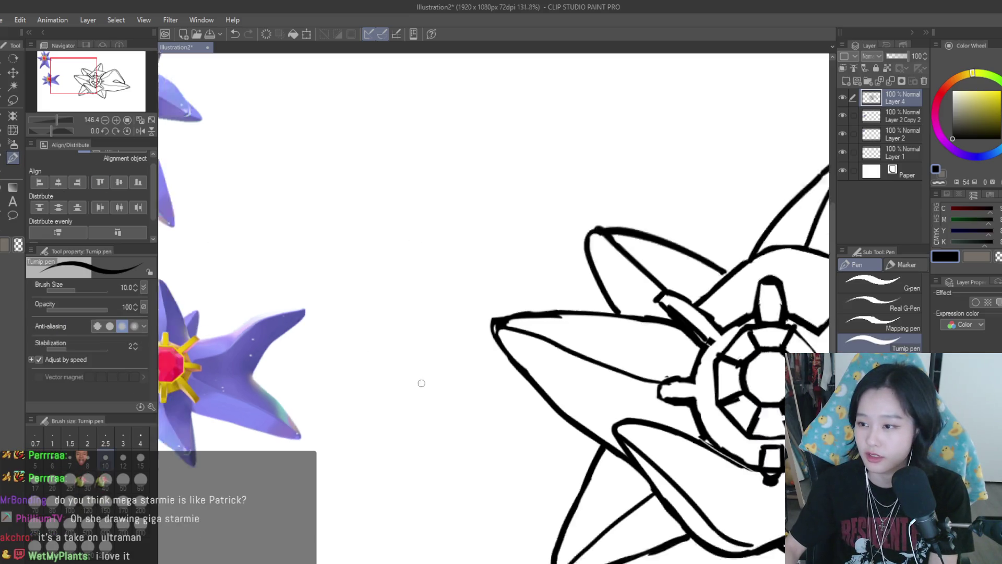
{"action": "scroll", "coordinate": [745, 348], "scroll_direction": "up", "scroll_amount": 2}
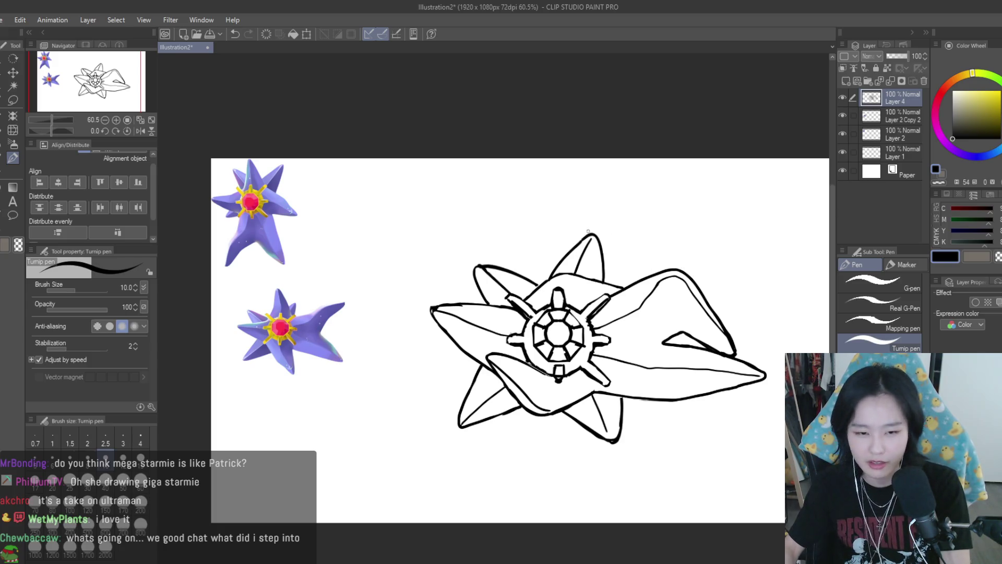
{"action": "scroll", "coordinate": [577, 246], "scroll_direction": "up", "scroll_amount": 2}
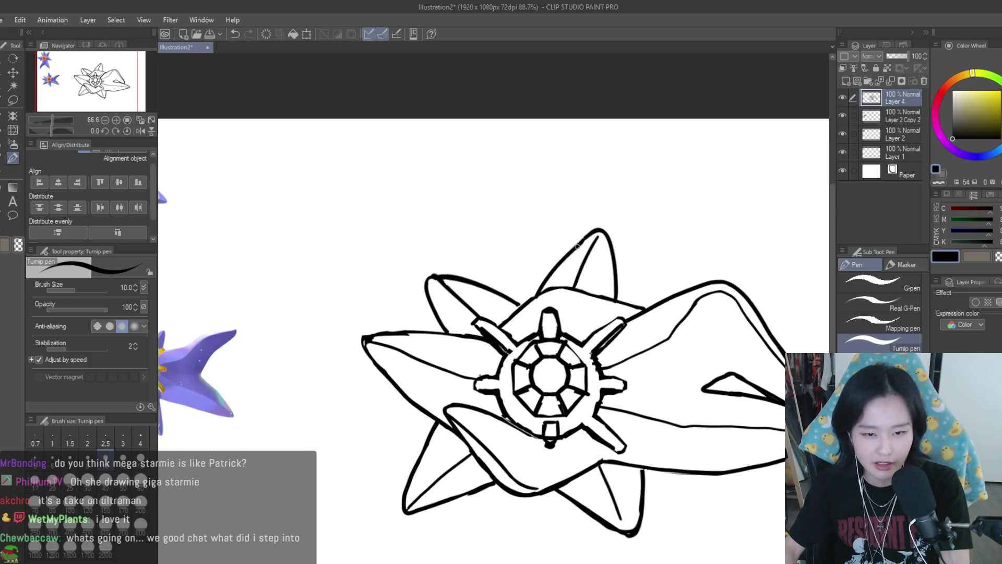
{"action": "left_click", "coordinate": [12, 187]}
{"action": "scroll", "coordinate": [559, 321], "scroll_direction": "up", "scroll_amount": 3}
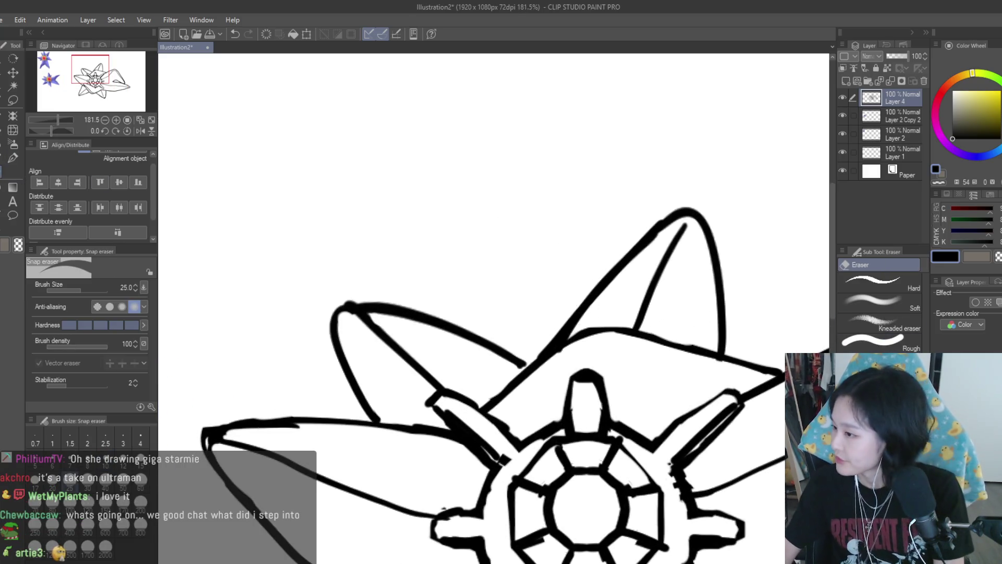
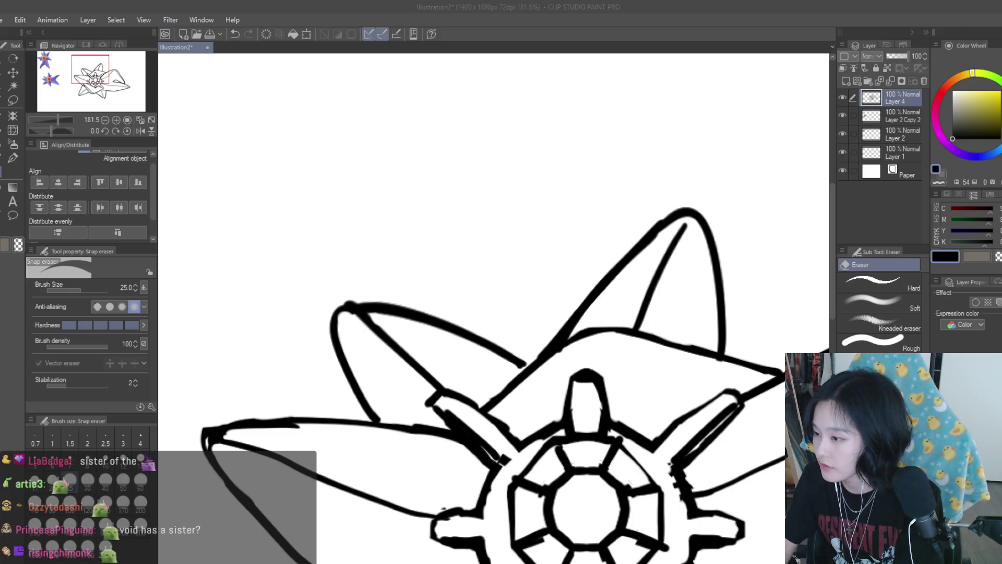
- With the Turnip pen, add a short stroke beside the gem's lower-right spoke and mirror-check it
{"action": "scroll", "coordinate": [582, 202], "scroll_direction": "down", "scroll_amount": 5}
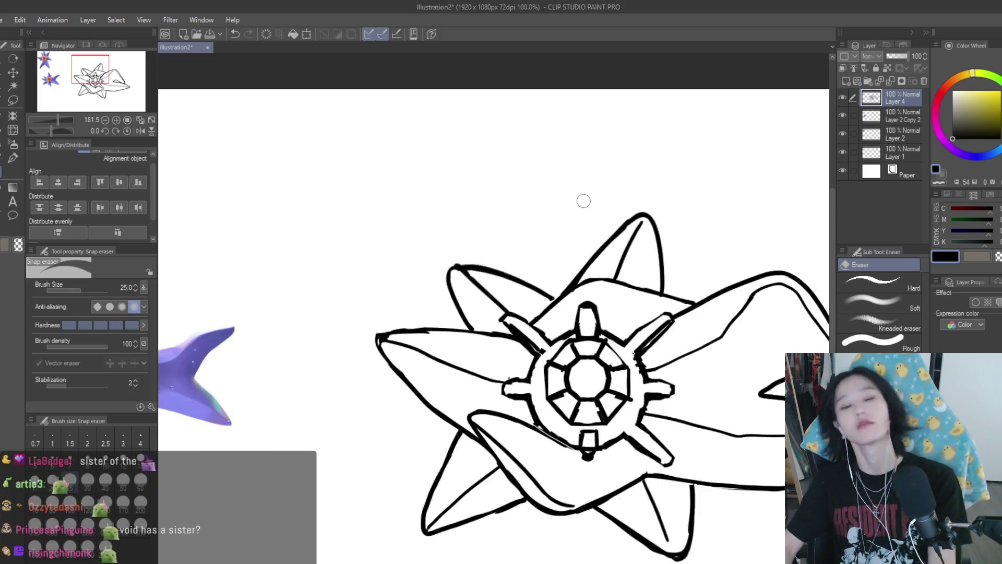
{"action": "scroll", "coordinate": [604, 359], "scroll_direction": "up", "scroll_amount": 2}
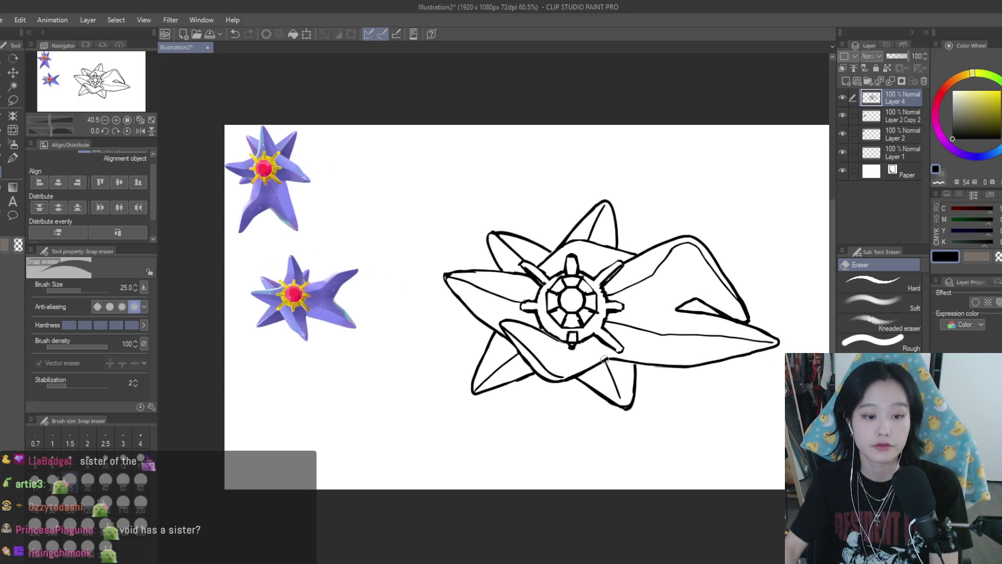
{"action": "scroll", "coordinate": [596, 338], "scroll_direction": "up", "scroll_amount": 1}
{"action": "key", "text": "p"}
{"action": "scroll", "coordinate": [584, 322], "scroll_direction": "up", "scroll_amount": 3}
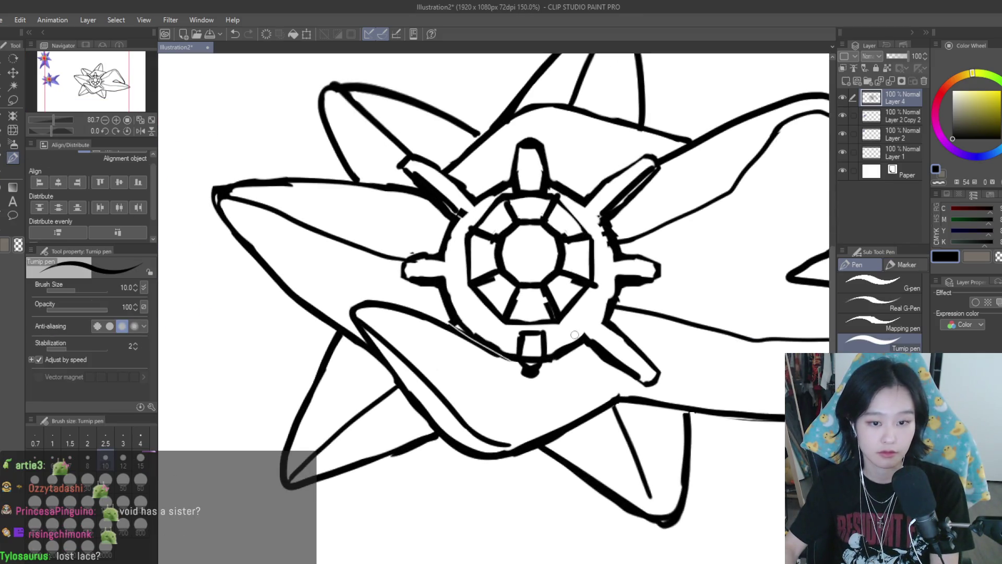
{"action": "left_click_drag", "start_coordinate": [572, 302], "coordinate": [650, 367]}
{"action": "scroll", "coordinate": [640, 287], "scroll_direction": "down", "scroll_amount": 4}
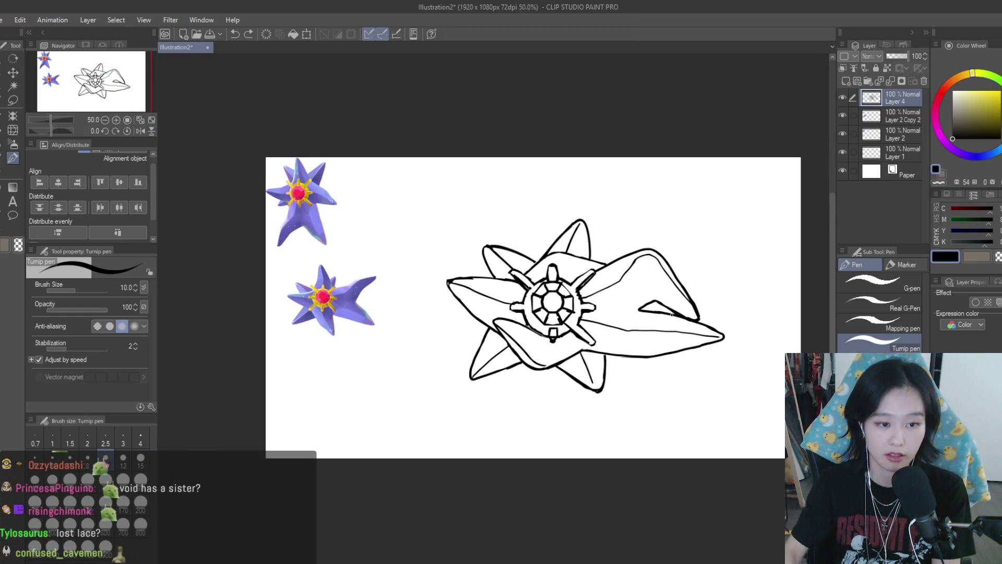
{"action": "scroll", "coordinate": [641, 323], "scroll_direction": "up", "scroll_amount": 1}
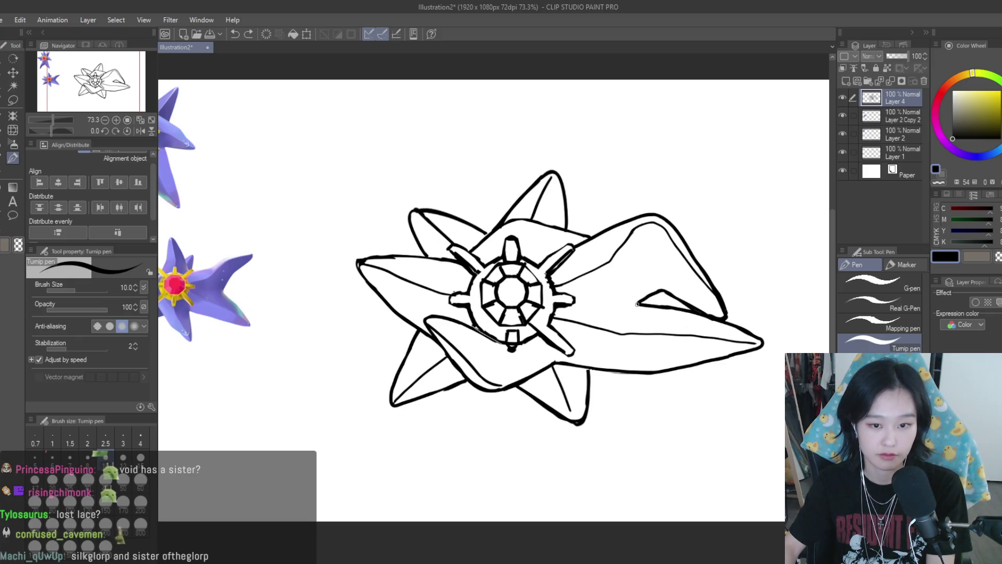
{"action": "scroll", "coordinate": [687, 317], "scroll_direction": "down", "scroll_amount": 3}
{"action": "scroll", "coordinate": [709, 335], "scroll_direction": "up", "scroll_amount": 1}
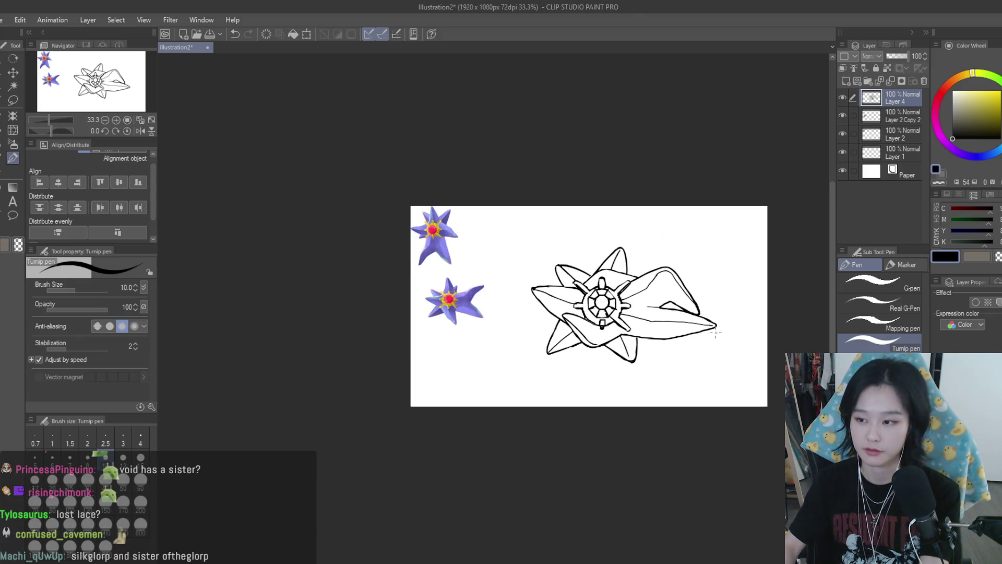
{"action": "key", "text": "h"}
{"action": "key", "text": "h"}
{"action": "scroll", "coordinate": [705, 307], "scroll_direction": "up", "scroll_amount": 2}
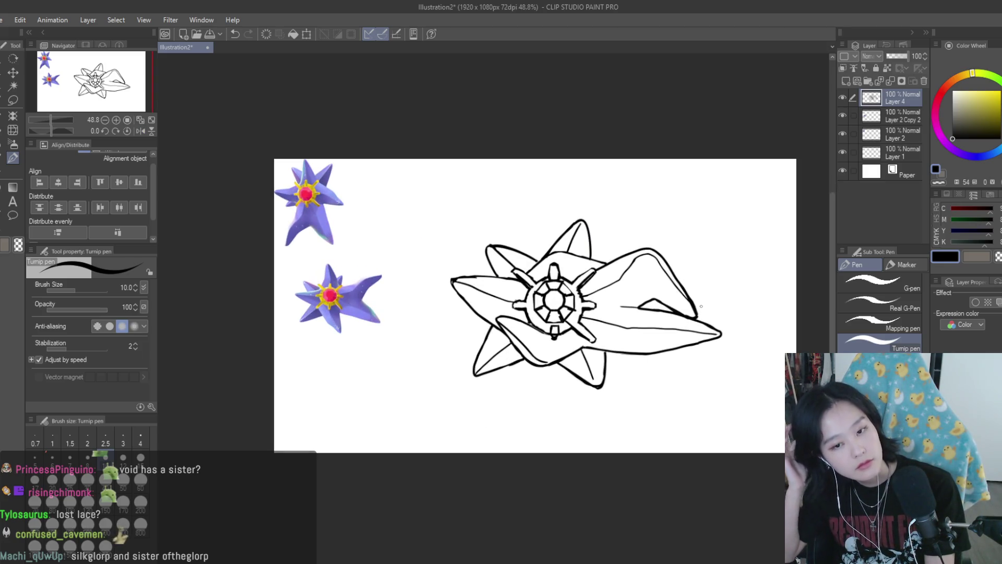
{"action": "scroll", "coordinate": [652, 318], "scroll_direction": "up", "scroll_amount": 2}
- Fill the small triangle inside the right petal solid black
{"action": "key", "text": "e"}
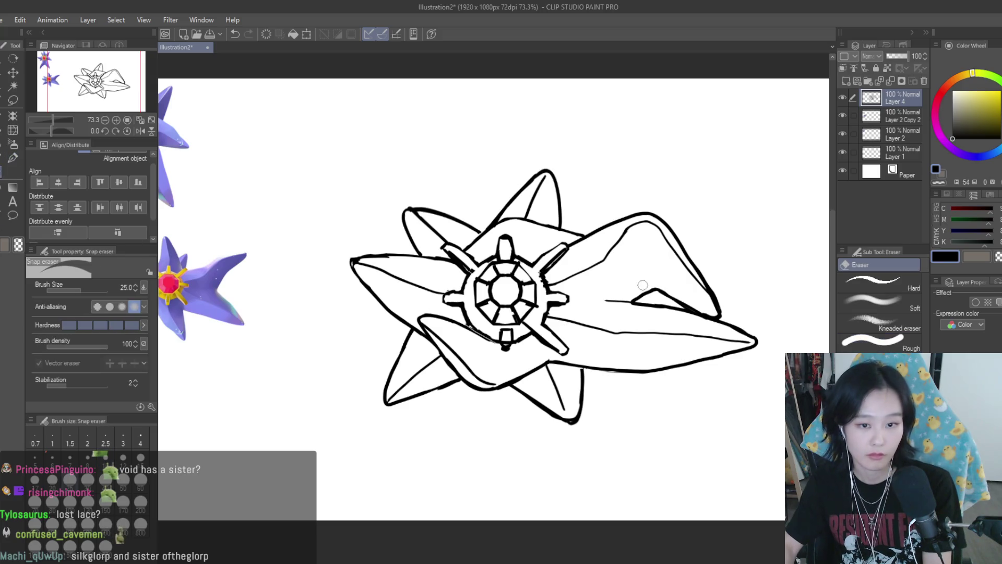
{"action": "scroll", "coordinate": [662, 303], "scroll_direction": "down", "scroll_amount": 3}
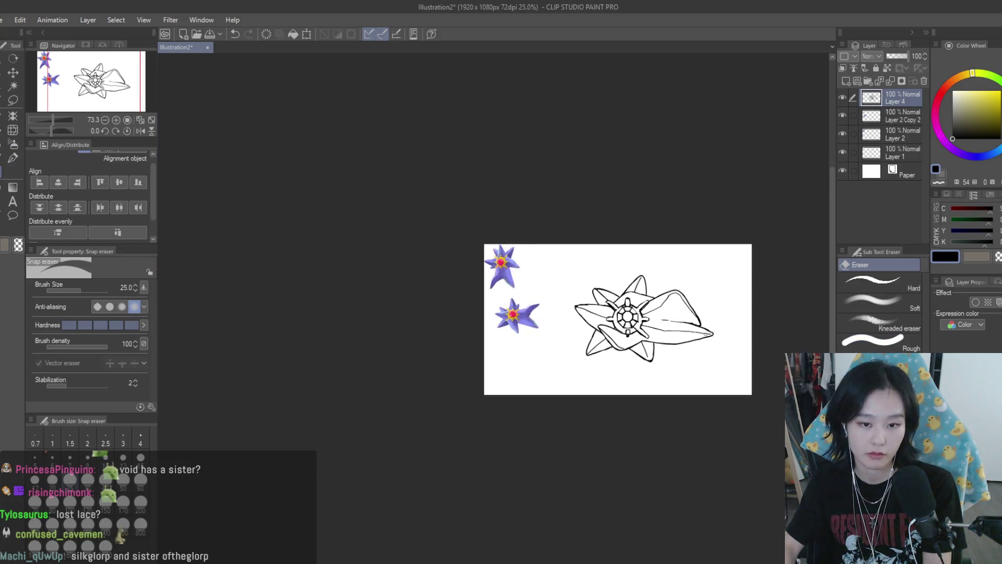
{"action": "scroll", "coordinate": [678, 287], "scroll_direction": "up", "scroll_amount": 1}
{"action": "key", "text": "p"}
{"action": "scroll", "coordinate": [712, 265], "scroll_direction": "up", "scroll_amount": 1}
{"action": "scroll", "coordinate": [712, 265], "scroll_direction": "up", "scroll_amount": 3}
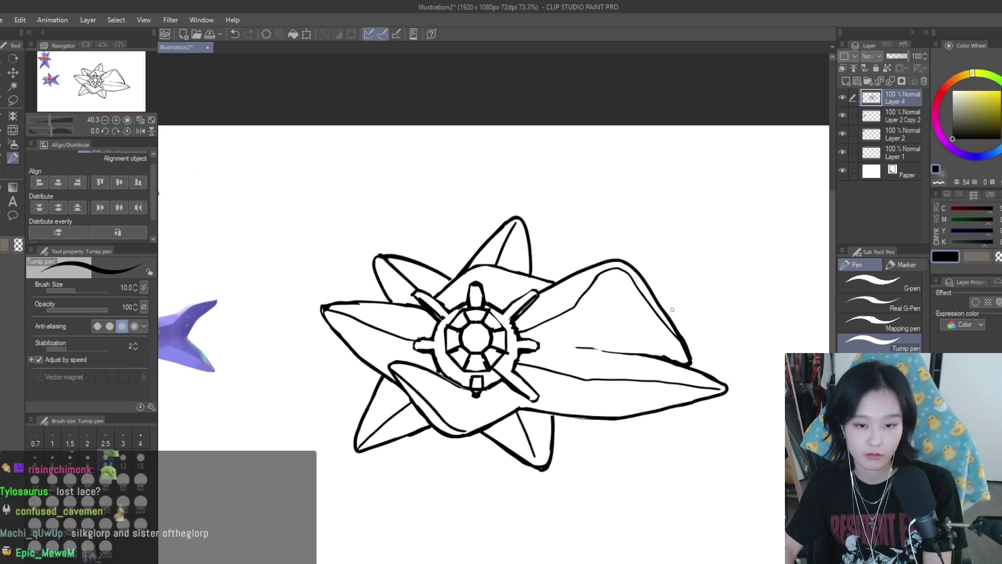
{"action": "left_click_drag", "start_coordinate": [619, 348], "coordinate": [626, 360]}
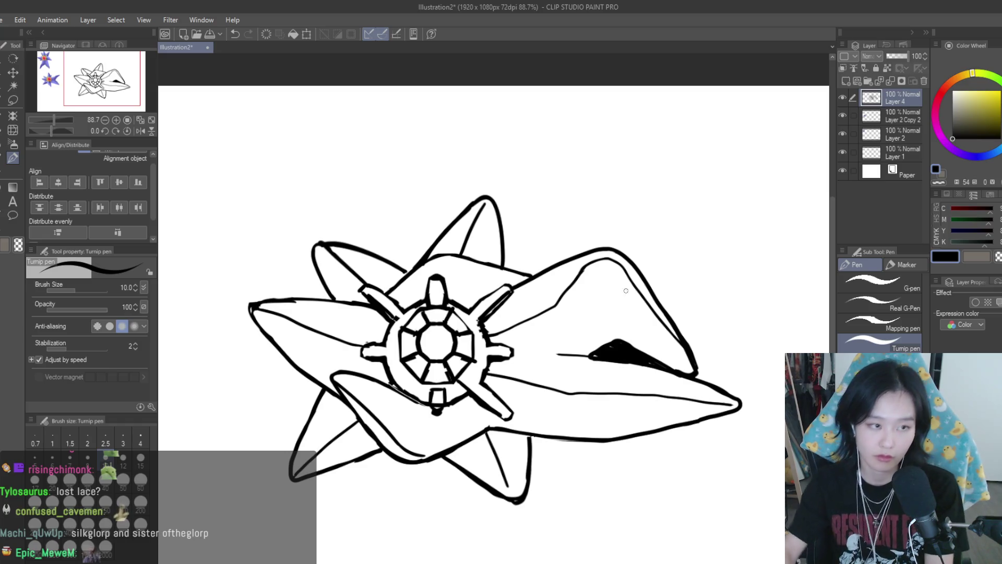
{"action": "scroll", "coordinate": [652, 271], "scroll_direction": "down", "scroll_amount": 5}
{"action": "key", "text": "h"}
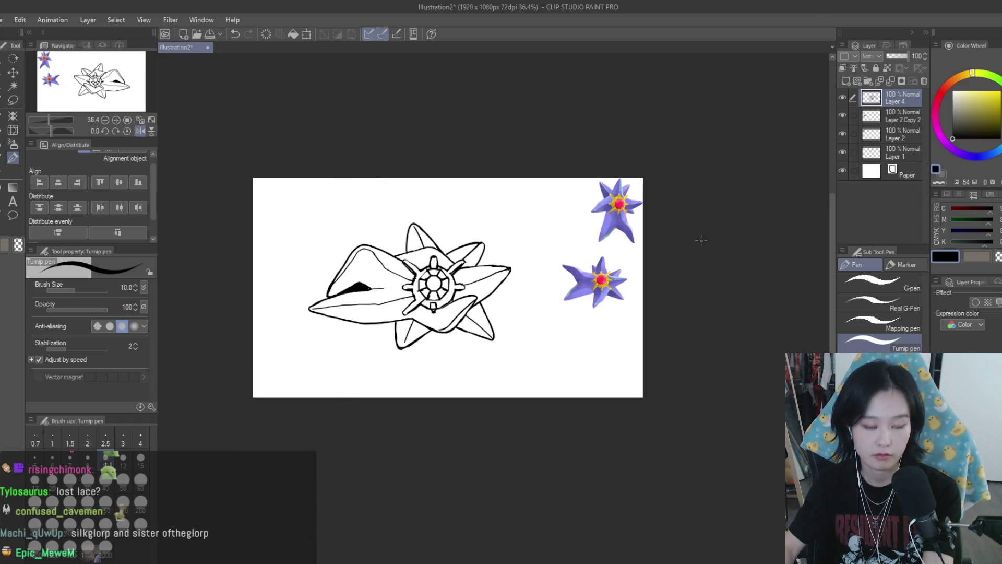
{"action": "key", "text": "h"}
{"action": "scroll", "coordinate": [694, 256], "scroll_direction": "up", "scroll_amount": 2}
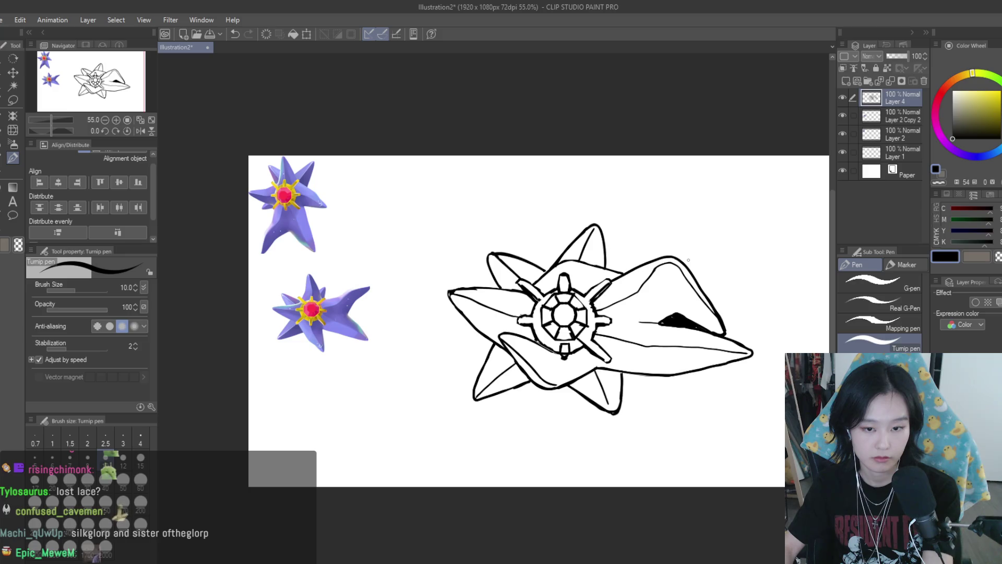
- Erase the black wedge inside the right petal
{"action": "key", "text": "e"}
{"action": "scroll", "coordinate": [728, 342], "scroll_direction": "up", "scroll_amount": 1}
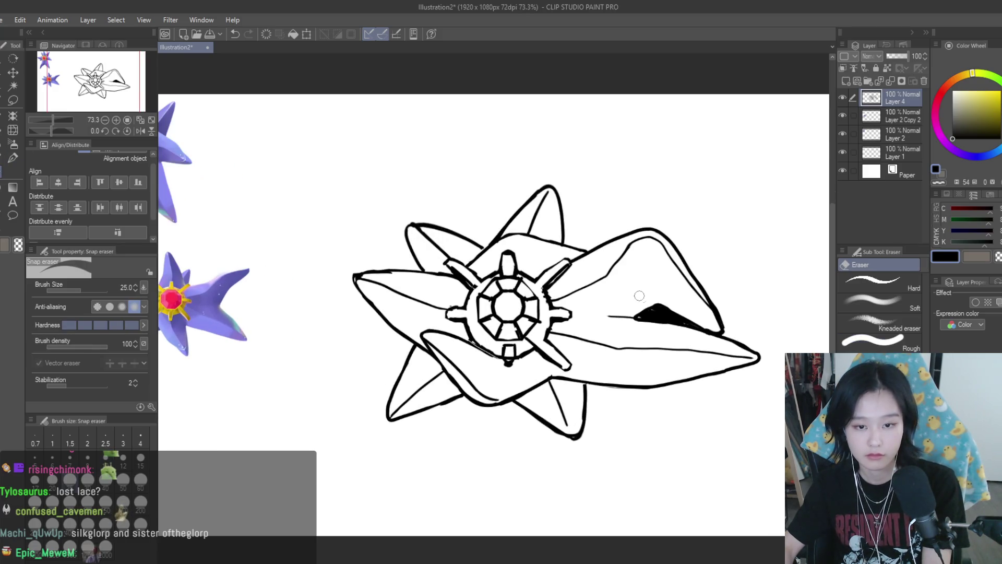
{"action": "mouse_move", "coordinate": [683, 313]}
{"action": "left_mouse_down"}
{"action": "mouse_move", "coordinate": [647, 319]}
{"action": "mouse_move", "coordinate": [695, 324]}
{"action": "left_mouse_up"}
- Lasso the upper-right petal and skew its right side inward, comparing it against the original
{"action": "key", "text": "m"}
{"action": "mouse_move", "coordinate": [616, 209]}
{"action": "left_mouse_down"}
{"action": "mouse_move", "coordinate": [740, 324]}
{"action": "mouse_move", "coordinate": [632, 216]}
{"action": "left_mouse_up"}
{"action": "key", "text": "ctrl+t"}
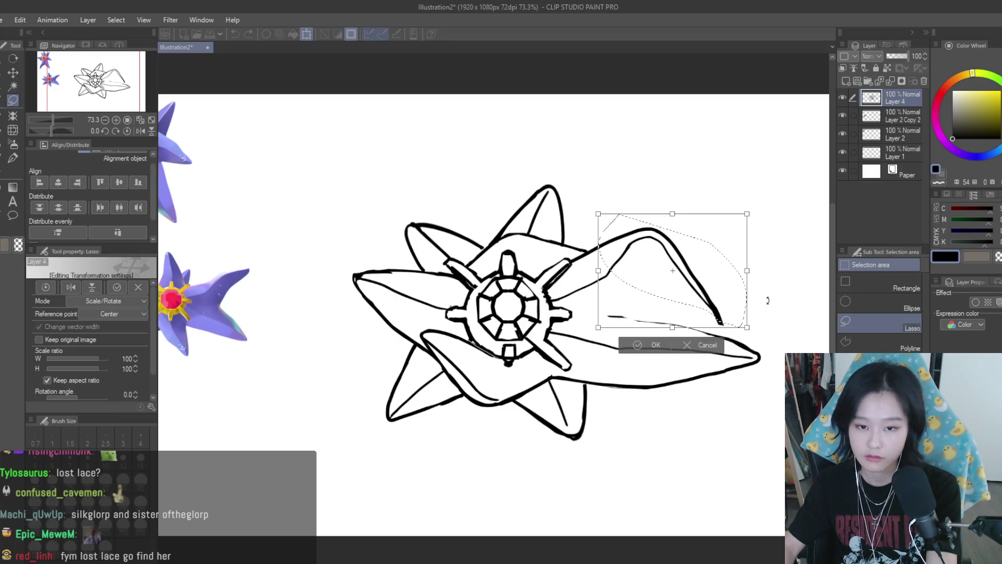
{"action": "mouse_move", "coordinate": [747, 322]}
{"action": "left_mouse_down"}
{"action": "mouse_move", "coordinate": [710, 336]}
{"action": "mouse_move", "coordinate": [702, 329]}
{"action": "left_mouse_up"}
{"action": "key", "text": "Return"}
{"action": "scroll", "coordinate": [725, 302], "scroll_direction": "down", "scroll_amount": 4}
{"action": "key", "text": "h"}
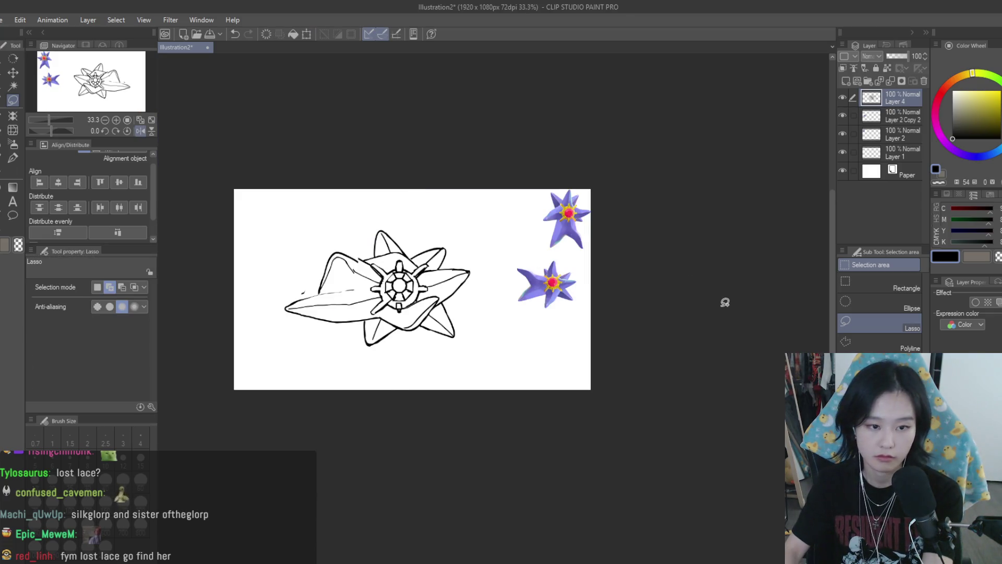
{"action": "key", "text": "h"}
{"action": "key", "text": "ctrl+z"}
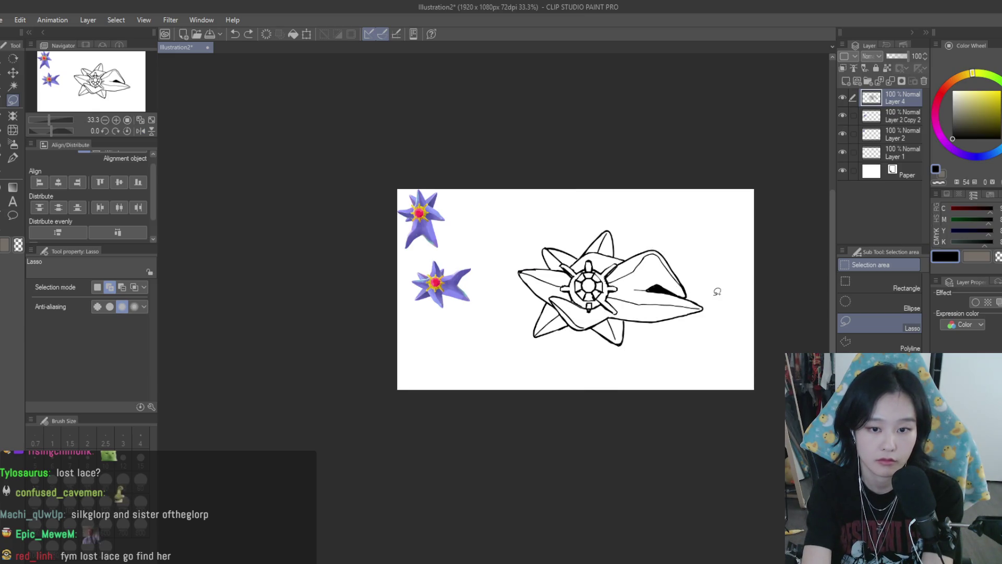
{"action": "key", "text": "h"}
{"action": "key", "text": "h"}
{"action": "scroll", "coordinate": [702, 253], "scroll_direction": "up", "scroll_amount": 3}
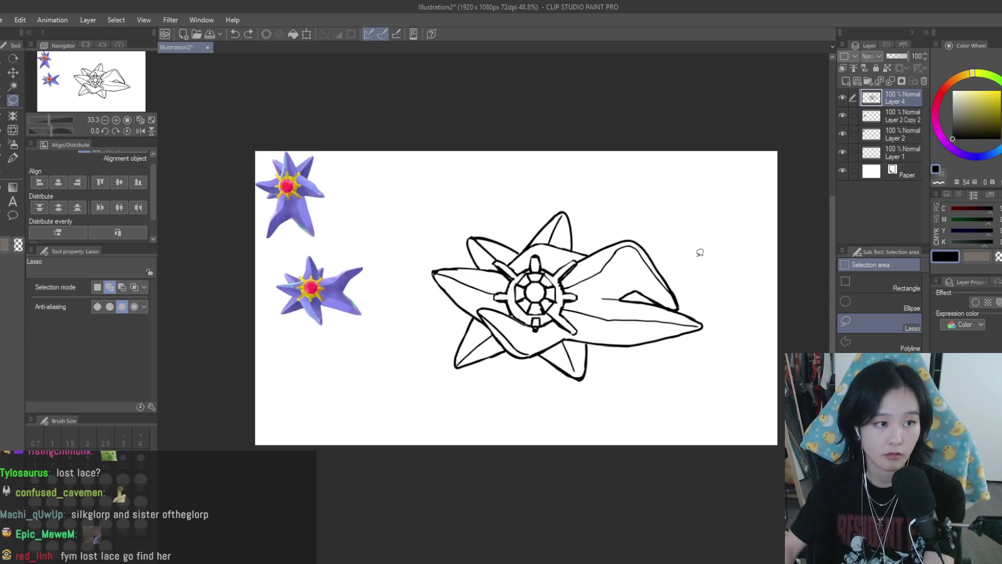
{"action": "scroll", "coordinate": [633, 233], "scroll_direction": "up", "scroll_amount": 4}
- Reselect the right petal, then skew it leftward and stretch it taller
{"action": "mouse_move", "coordinate": [611, 201]}
{"action": "left_mouse_down"}
{"action": "mouse_move", "coordinate": [563, 166]}
{"action": "mouse_move", "coordinate": [542, 322]}
{"action": "mouse_move", "coordinate": [572, 352]}
{"action": "mouse_move", "coordinate": [650, 366]}
{"action": "mouse_move", "coordinate": [655, 141]}
{"action": "left_mouse_up"}
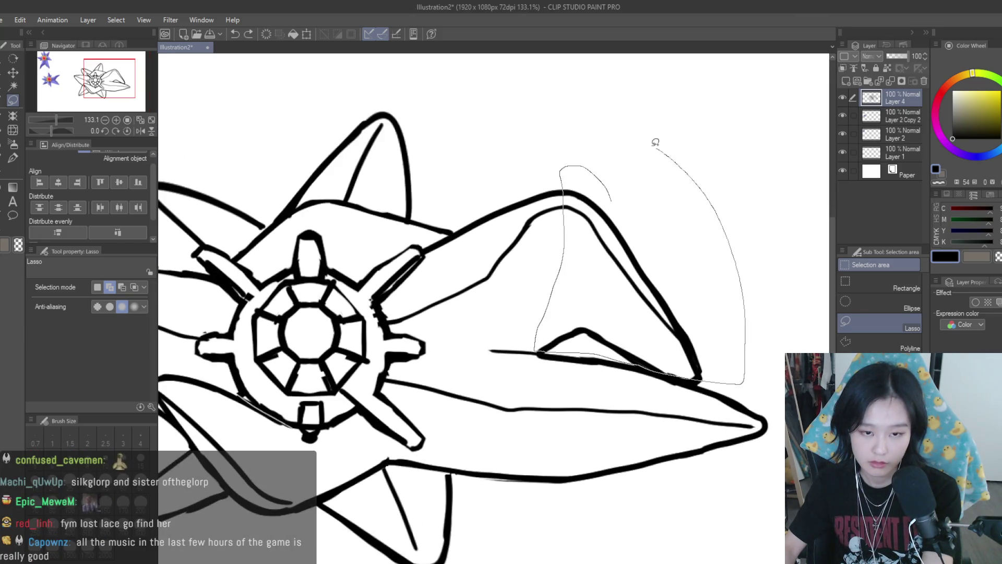
{"action": "scroll", "coordinate": [728, 271], "scroll_direction": "down", "scroll_amount": 2}
{"action": "key", "text": "ctrl+t"}
{"action": "left_click_drag", "start_coordinate": [672, 337], "coordinate": [633, 354]}
{"action": "left_click_drag", "start_coordinate": [671, 194], "coordinate": [673, 191]}
{"action": "key", "text": "Return"}
- Deselect and erase stray lines in the petal's lower wedge, then mirror-check the result
{"action": "key", "text": "e"}
{"action": "scroll", "coordinate": [652, 295], "scroll_direction": "up", "scroll_amount": 2}
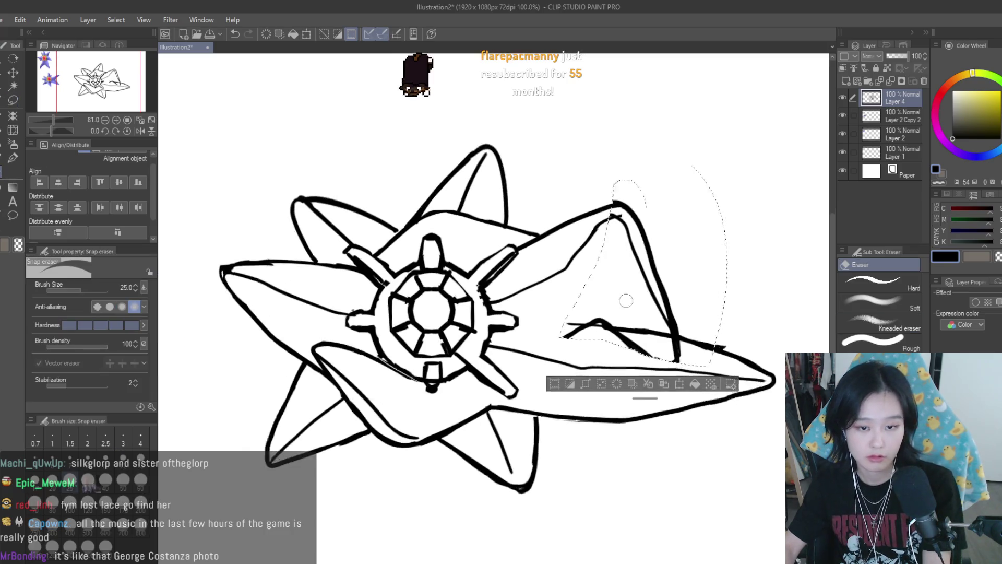
{"action": "scroll", "coordinate": [664, 298], "scroll_direction": "up", "scroll_amount": 2}
{"action": "key", "text": "ctrl+d"}
{"action": "mouse_move", "coordinate": [631, 309]}
{"action": "left_mouse_down"}
{"action": "mouse_move", "coordinate": [579, 328]}
{"action": "mouse_move", "coordinate": [548, 324]}
{"action": "mouse_move", "coordinate": [678, 370]}
{"action": "mouse_move", "coordinate": [563, 347]}
{"action": "mouse_move", "coordinate": [512, 350]}
{"action": "left_mouse_up"}
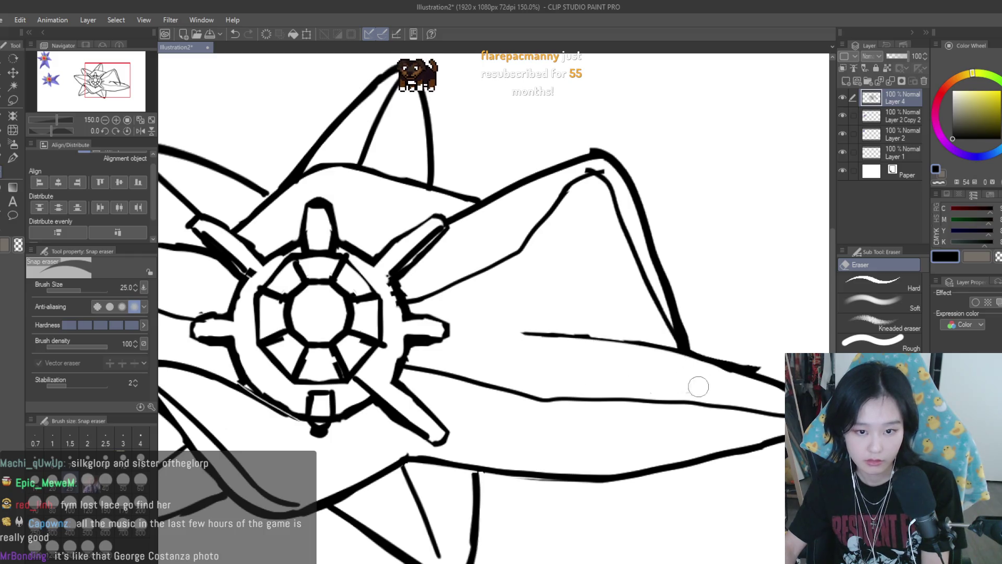
{"action": "scroll", "coordinate": [593, 278], "scroll_direction": "down", "scroll_amount": 4}
{"action": "scroll", "coordinate": [593, 278], "scroll_direction": "down", "scroll_amount": 5}
{"action": "key", "text": "h"}
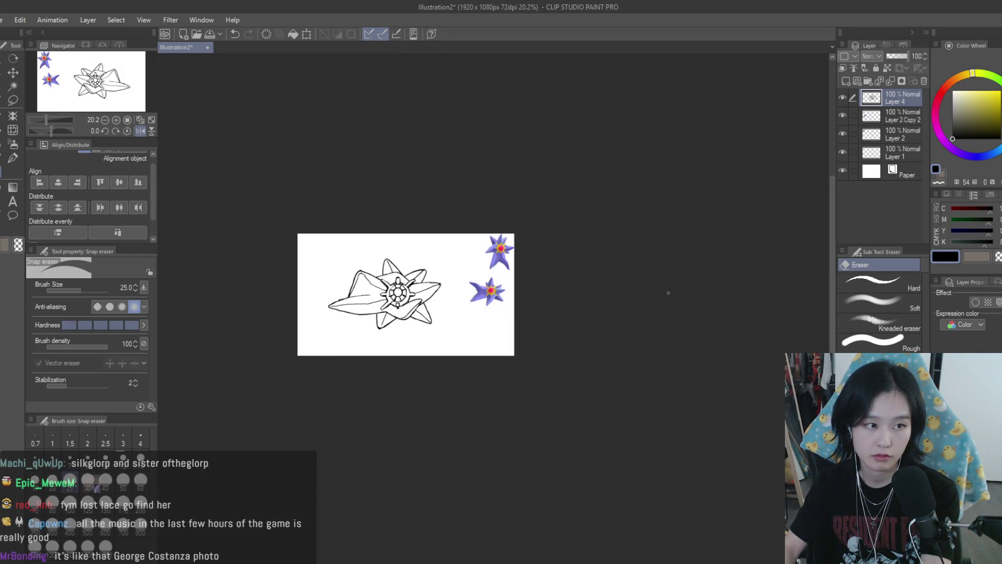
{"action": "key", "text": "h"}
{"action": "scroll", "coordinate": [616, 293], "scroll_direction": "up", "scroll_amount": 2}
- Place a vertical symmetry ruler through the gem's centre, nudge it right, and thin the Turnip pen
{"action": "scroll", "coordinate": [668, 292], "scroll_direction": "up", "scroll_amount": 1}
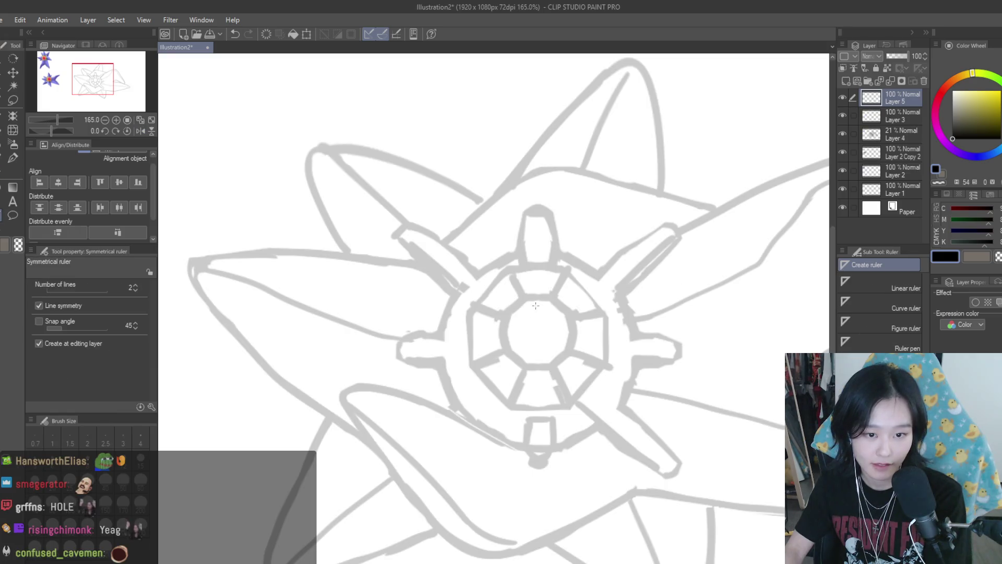
{"action": "left_click_drag", "start_coordinate": [539, 303], "coordinate": [540, 365]}
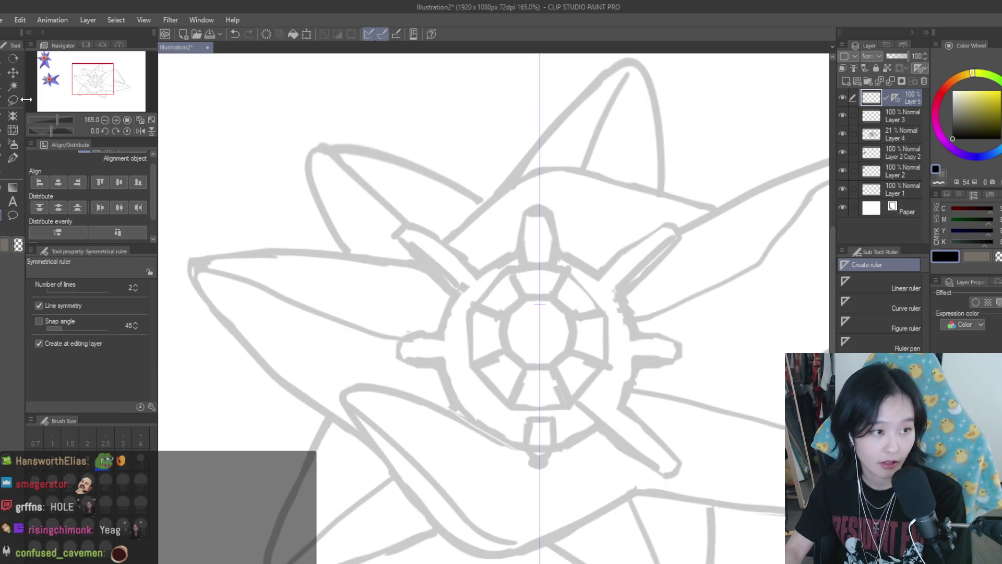
{"action": "key", "text": "k"}
{"action": "scroll", "coordinate": [475, 220], "scroll_direction": "up", "scroll_amount": 1}
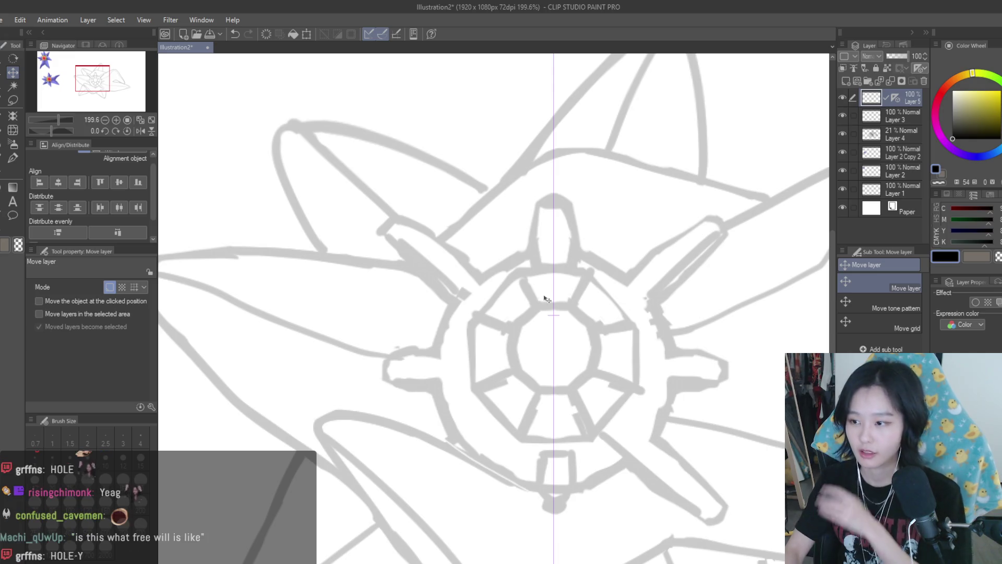
{"action": "left_click_drag", "start_coordinate": [545, 298], "coordinate": [547, 299]}
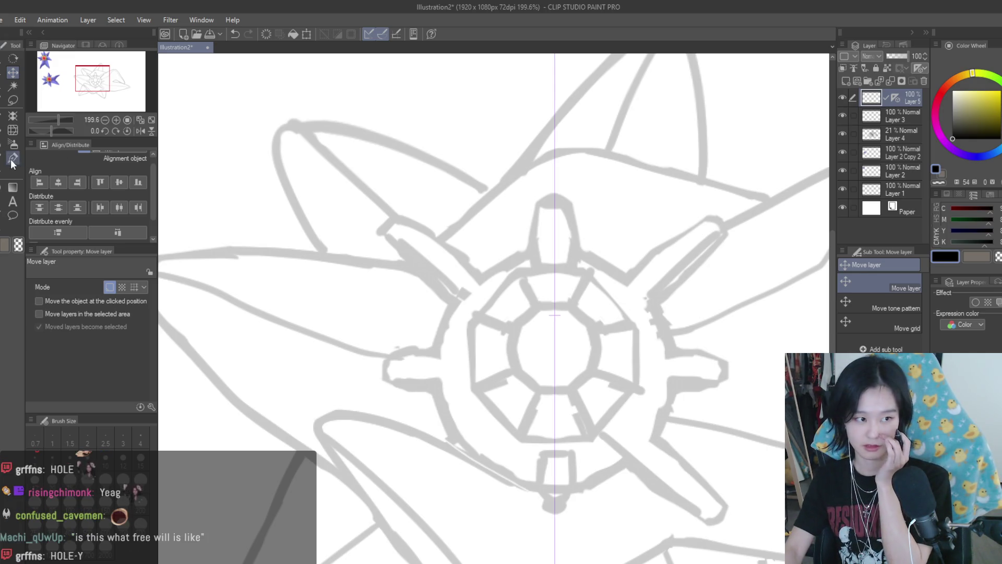
{"action": "key", "text": "p"}
{"action": "scroll", "coordinate": [365, 316], "scroll_direction": "down", "scroll_amount": 4}
{"action": "scroll", "coordinate": [414, 284], "scroll_direction": "up", "scroll_amount": 8}
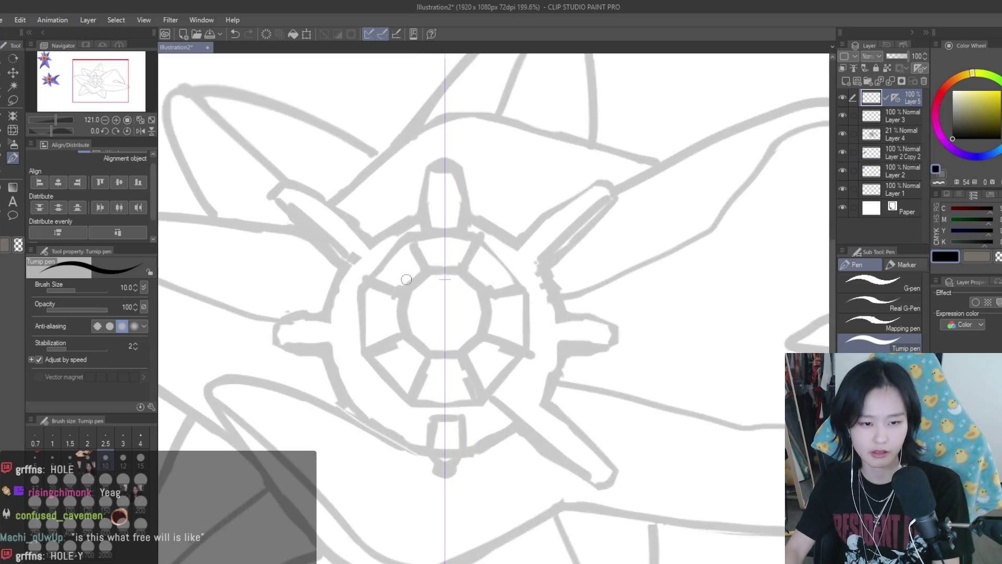
{"action": "key", "text": "bracketleft"}
{"action": "key", "text": "bracketleft"}
{"action": "key", "text": "bracketleft"}
- Ink the central octagon's top, angled and bottom edges, redoing bad strokes
{"action": "key", "text": "ctrl+z"}
{"action": "mouse_move", "coordinate": [435, 264]}
{"action": "left_mouse_down"}
{"action": "mouse_move", "coordinate": [405, 264]}
{"action": "mouse_move", "coordinate": [375, 293]}
{"action": "left_mouse_up"}
{"action": "key", "text": "ctrl+z"}
{"action": "key", "text": "ctrl+z"}
{"action": "key", "text": "ctrl+z"}
{"action": "key", "text": "ctrl+z"}
{"action": "mouse_move", "coordinate": [436, 262]}
{"action": "left_mouse_down"}
{"action": "mouse_move", "coordinate": [376, 296]}
{"action": "mouse_move", "coordinate": [370, 359]}
{"action": "left_mouse_up"}
{"action": "key", "text": "ctrl+z"}
{"action": "mouse_move", "coordinate": [373, 294]}
{"action": "left_mouse_down"}
{"action": "mouse_move", "coordinate": [366, 329]}
{"action": "mouse_move", "coordinate": [380, 368]}
{"action": "left_mouse_up"}
{"action": "key", "text": "ctrl+z"}
{"action": "mouse_move", "coordinate": [365, 333]}
{"action": "left_mouse_down"}
{"action": "mouse_move", "coordinate": [379, 373]}
{"action": "mouse_move", "coordinate": [404, 393]}
{"action": "left_mouse_up"}
{"action": "key", "text": "ctrl+z"}
{"action": "key", "text": "ctrl+z"}
{"action": "mouse_move", "coordinate": [367, 355]}
{"action": "left_mouse_down"}
{"action": "mouse_move", "coordinate": [405, 393]}
{"action": "mouse_move", "coordinate": [428, 399]}
{"action": "mouse_move", "coordinate": [421, 395]}
{"action": "left_mouse_up"}
{"action": "key", "text": "ctrl+z"}
{"action": "key", "text": "ctrl+z"}
{"action": "key", "text": "ctrl+z"}
{"action": "key", "text": "ctrl+z"}
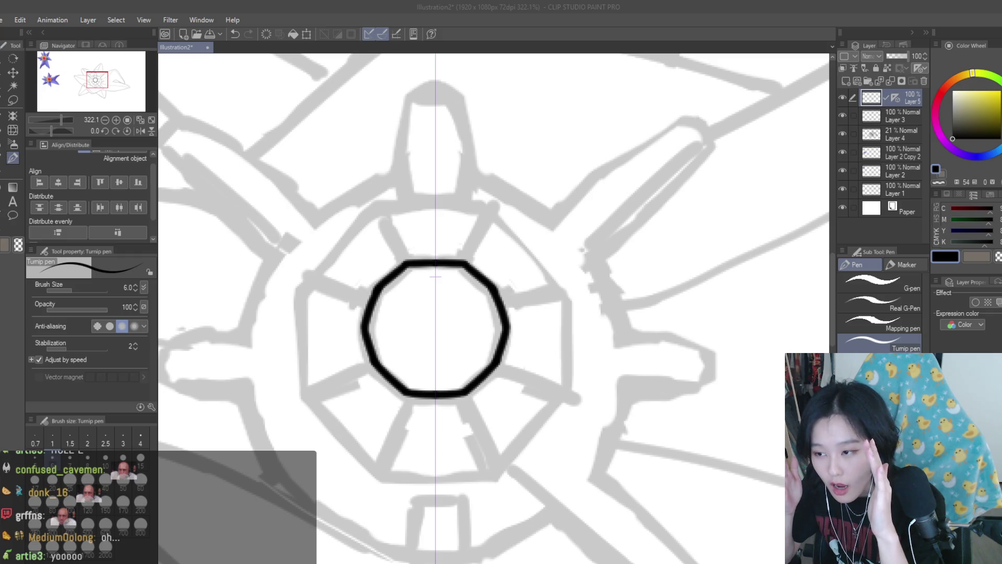
- Ink mirrored strokes rising from the gem's top corners
{"action": "scroll", "coordinate": [618, 288], "scroll_direction": "down", "scroll_amount": 5}
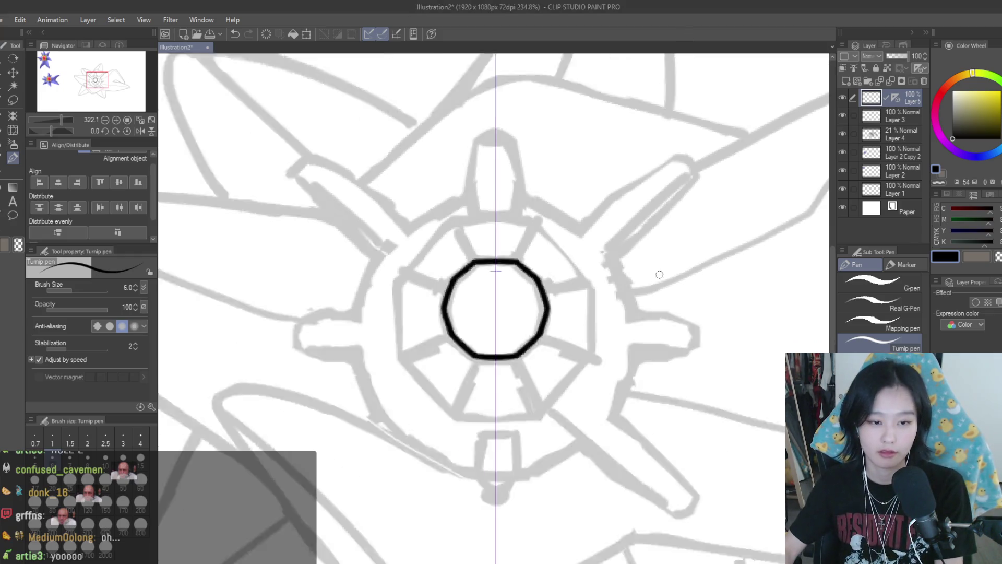
{"action": "scroll", "coordinate": [618, 289], "scroll_direction": "down", "scroll_amount": 3}
{"action": "scroll", "coordinate": [652, 298], "scroll_direction": "up", "scroll_amount": 1}
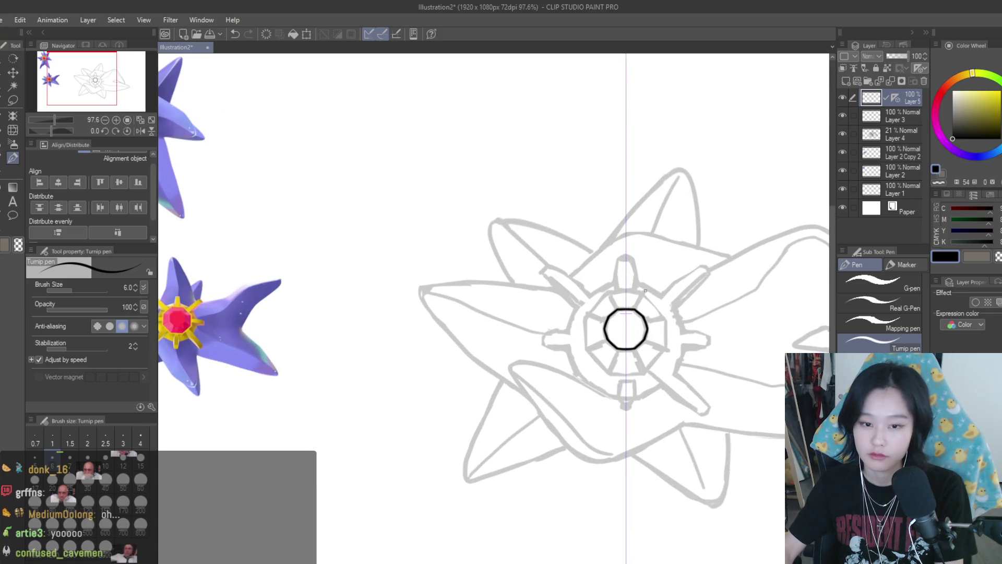
{"action": "scroll", "coordinate": [667, 303], "scroll_direction": "down", "scroll_amount": 1}
{"action": "scroll", "coordinate": [653, 300], "scroll_direction": "up", "scroll_amount": 10}
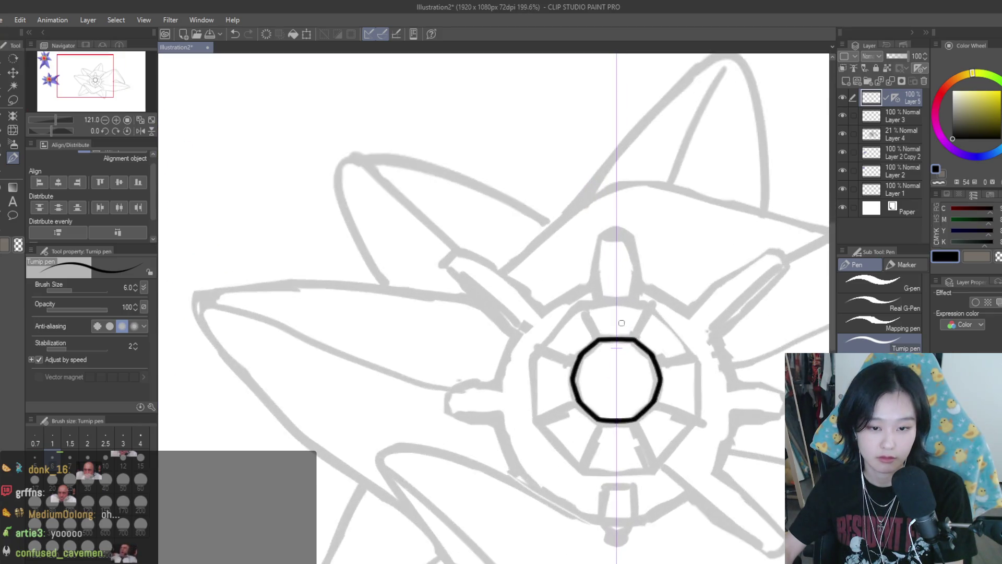
{"action": "scroll", "coordinate": [576, 305], "scroll_direction": "up", "scroll_amount": 2}
{"action": "left_click_drag", "start_coordinate": [546, 301], "coordinate": [603, 402]}
{"action": "left_click_drag", "start_coordinate": [782, 305], "coordinate": [725, 398]}
{"action": "scroll", "coordinate": [599, 327], "scroll_direction": "down", "scroll_amount": 4}
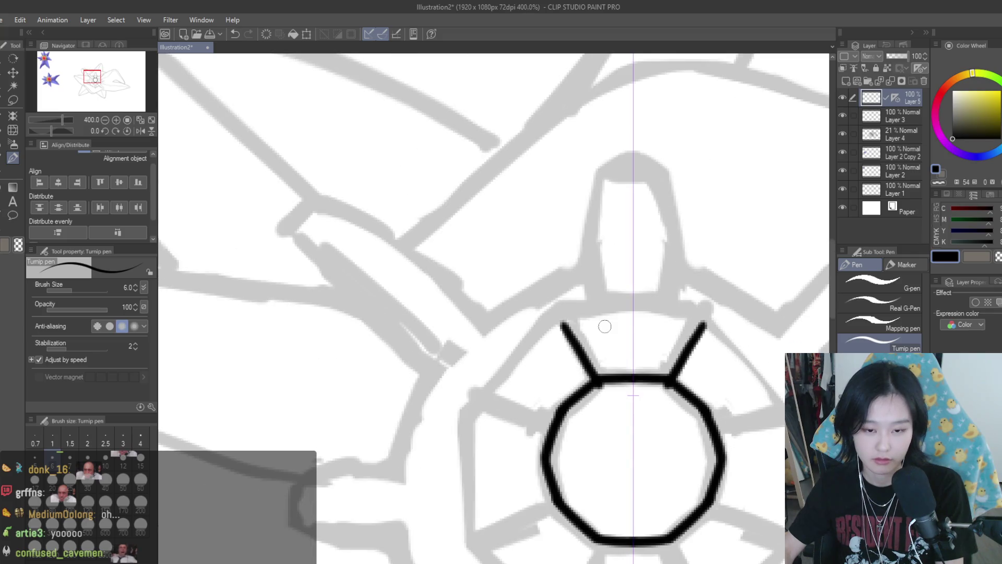
{"action": "scroll", "coordinate": [595, 303], "scroll_direction": "up", "scroll_amount": 3}
{"action": "scroll", "coordinate": [594, 303], "scroll_direction": "down", "scroll_amount": 9}
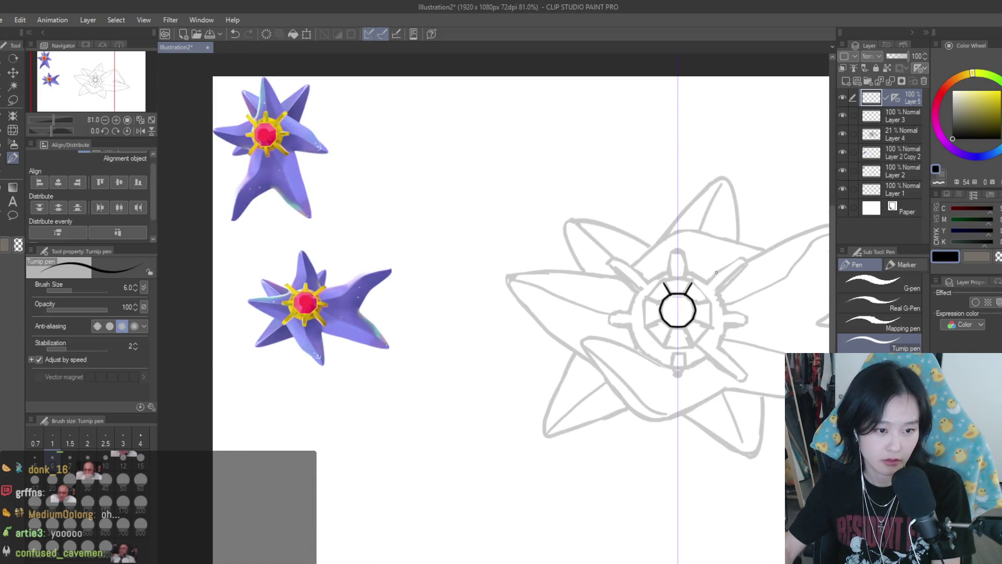
{"action": "scroll", "coordinate": [716, 269], "scroll_direction": "up", "scroll_amount": 3}
{"action": "scroll", "coordinate": [714, 281], "scroll_direction": "down", "scroll_amount": 5}
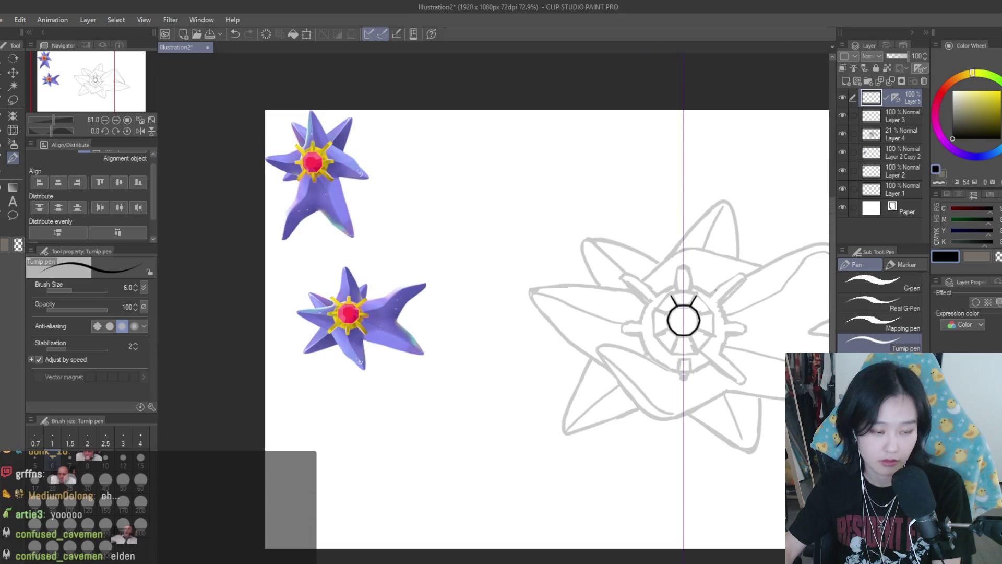
{"action": "scroll", "coordinate": [713, 293], "scroll_direction": "up", "scroll_amount": 2}
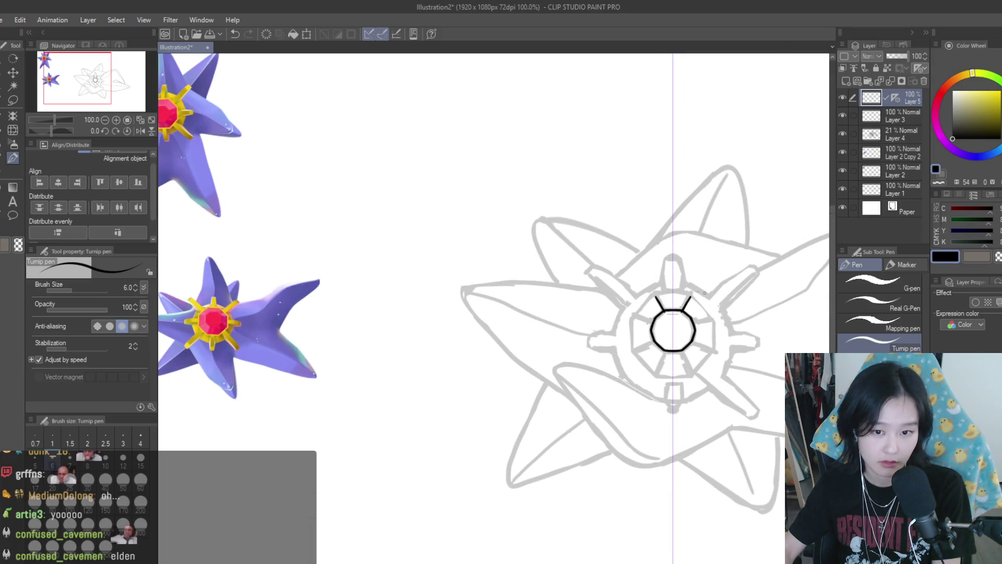
{"action": "scroll", "coordinate": [704, 293], "scroll_direction": "up", "scroll_amount": 18}
- Ink the outer ring's top edge and mirrored upper diagonal edges, retrying the top edge
{"action": "mouse_move", "coordinate": [559, 308]}
{"action": "left_mouse_down"}
{"action": "mouse_move", "coordinate": [552, 296]}
{"action": "mouse_move", "coordinate": [651, 282]}
{"action": "mouse_move", "coordinate": [547, 285]}
{"action": "left_mouse_up"}
{"action": "key", "text": "ctrl+z"}
{"action": "key", "text": "ctrl+z"}
{"action": "mouse_move", "coordinate": [668, 284]}
{"action": "left_mouse_down"}
{"action": "mouse_move", "coordinate": [543, 285]}
{"action": "mouse_move", "coordinate": [671, 285]}
{"action": "mouse_move", "coordinate": [559, 285]}
{"action": "mouse_move", "coordinate": [551, 307]}
{"action": "left_mouse_up"}
{"action": "key", "text": "ctrl+z"}
{"action": "key", "text": "ctrl+z"}
{"action": "scroll", "coordinate": [506, 291], "scroll_direction": "up", "scroll_amount": 1}
{"action": "left_click_drag", "start_coordinate": [478, 372], "coordinate": [595, 423]}
{"action": "scroll", "coordinate": [597, 407], "scroll_direction": "down", "scroll_amount": 3}
{"action": "left_click_drag", "start_coordinate": [621, 280], "coordinate": [517, 387]}
{"action": "scroll", "coordinate": [517, 387], "scroll_direction": "down", "scroll_amount": 2}
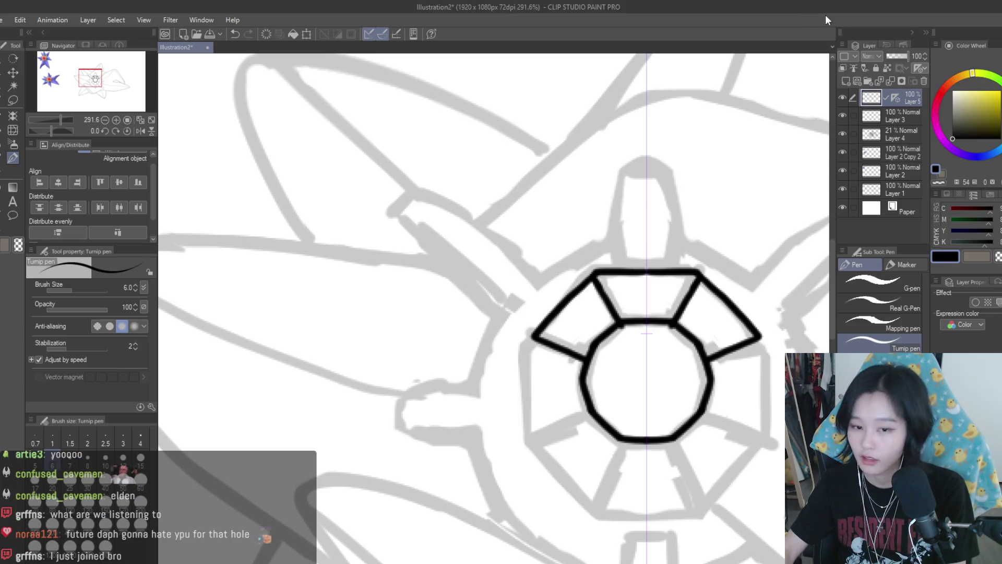
{"action": "scroll", "coordinate": [534, 316], "scroll_direction": "down", "scroll_amount": 2}
{"action": "scroll", "coordinate": [534, 316], "scroll_direction": "up", "scroll_amount": 1}
- Ink the ring's mirrored vertical sides, redrawing them and the upper diagonals several times
{"action": "left_click_drag", "start_coordinate": [534, 315], "coordinate": [535, 402]}
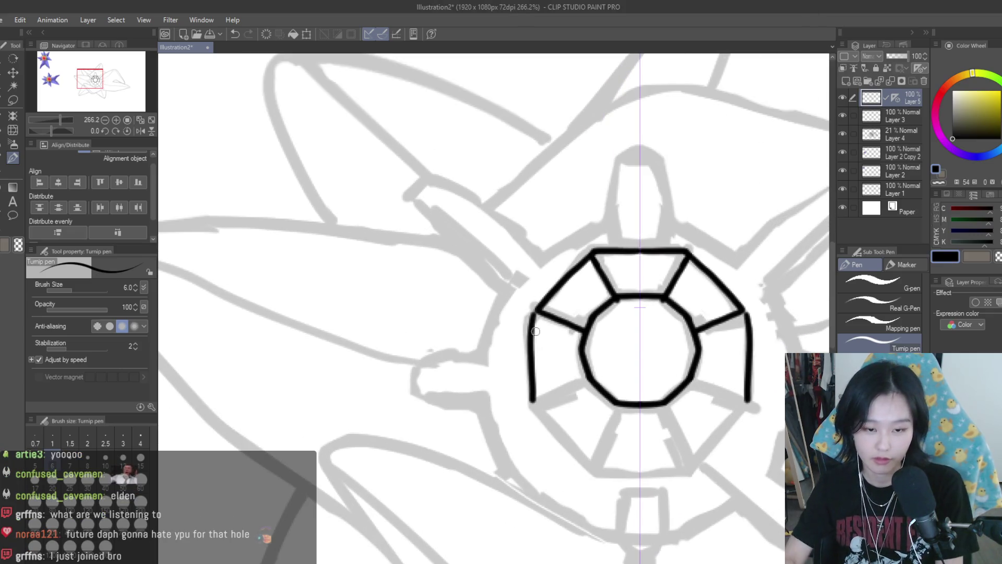
{"action": "key", "text": "ctrl+z"}
{"action": "left_click_drag", "start_coordinate": [535, 315], "coordinate": [535, 407]}
{"action": "key", "text": "ctrl+z"}
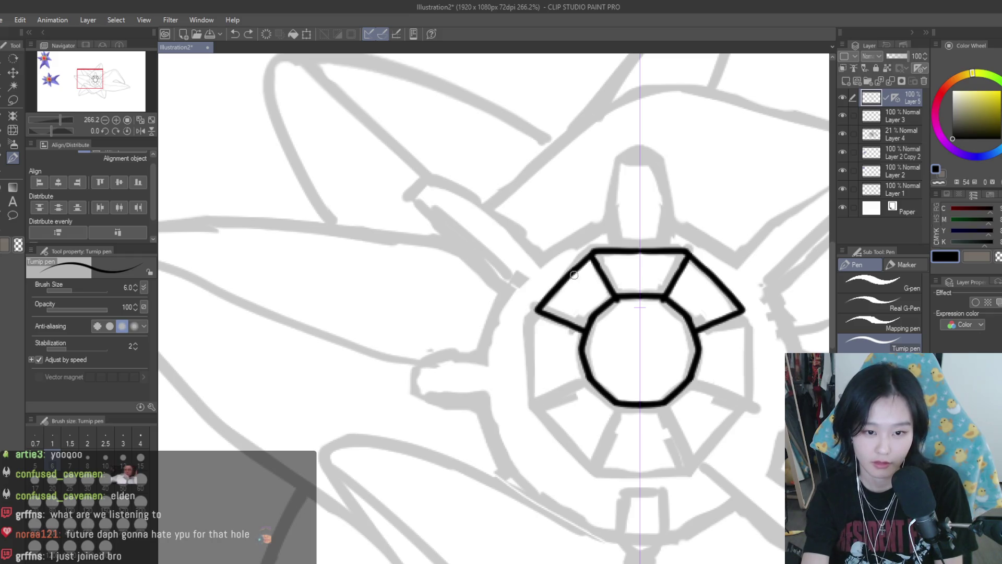
{"action": "key", "text": "ctrl+z"}
{"action": "key", "text": "ctrl+z"}
{"action": "mouse_move", "coordinate": [587, 258]}
{"action": "left_mouse_down"}
{"action": "mouse_move", "coordinate": [532, 314]}
{"action": "mouse_move", "coordinate": [528, 401]}
{"action": "left_mouse_up"}
{"action": "key", "text": "ctrl+z"}
{"action": "key", "text": "ctrl+z"}
{"action": "mouse_move", "coordinate": [532, 310]}
{"action": "left_mouse_down"}
{"action": "mouse_move", "coordinate": [528, 400]}
{"action": "mouse_move", "coordinate": [526, 390]}
{"action": "left_mouse_up"}
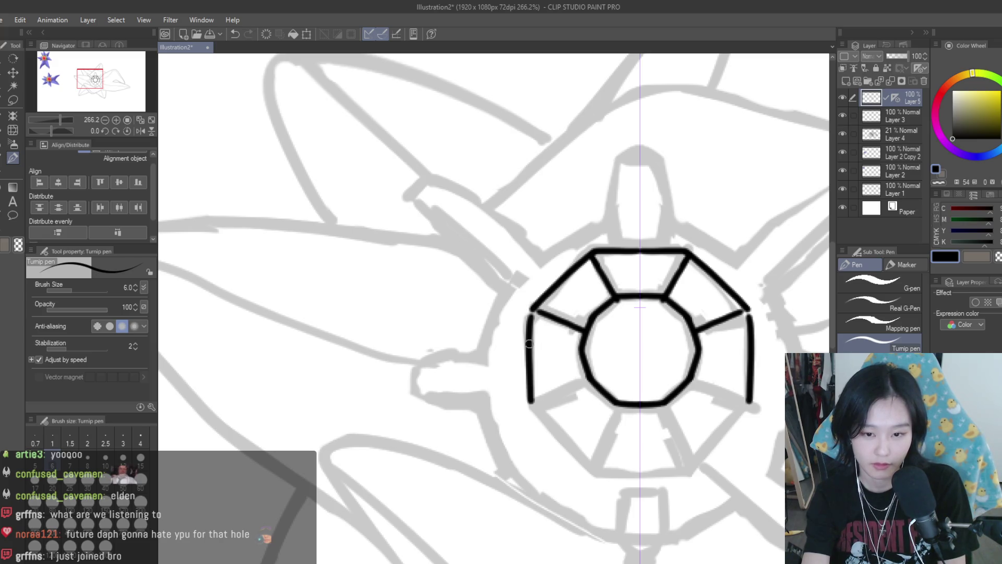
{"action": "key", "text": "ctrl+z"}
{"action": "left_click_drag", "start_coordinate": [532, 310], "coordinate": [527, 397]}
{"action": "key", "text": "ctrl+z"}
{"action": "key", "text": "ctrl+z"}
{"action": "key", "text": "ctrl+z"}
{"action": "key", "text": "ctrl+z"}
{"action": "left_click_drag", "start_coordinate": [533, 321], "coordinate": [526, 394]}
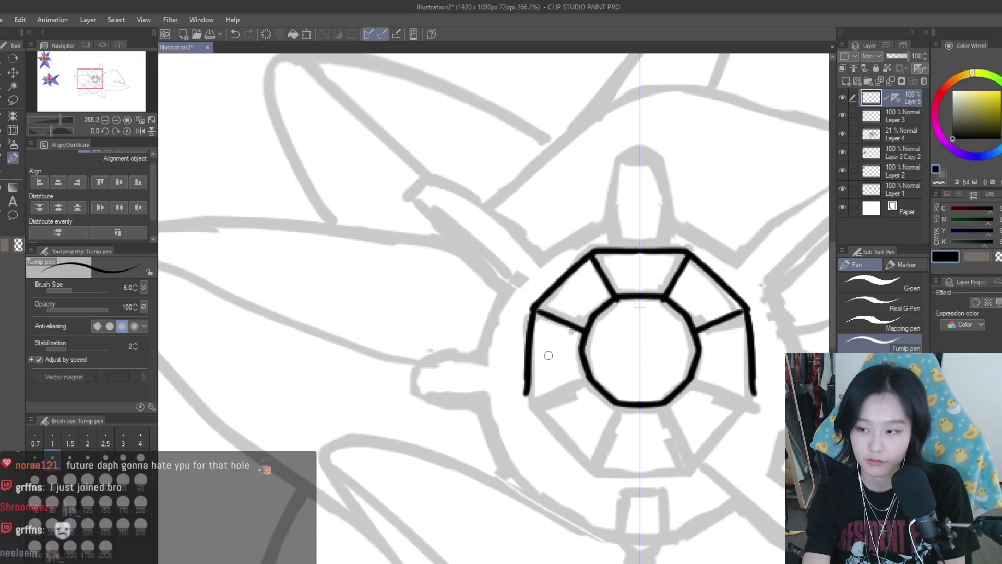
{"action": "key", "text": "ctrl+z"}
{"action": "left_click_drag", "start_coordinate": [531, 311], "coordinate": [527, 405]}
{"action": "key", "text": "ctrl+z"}
{"action": "key", "text": "ctrl+z"}
- Ink the ring's lower diagonal edges and the mirrored spokes between the two octagons
{"action": "mouse_move", "coordinate": [527, 370]}
{"action": "left_mouse_down"}
{"action": "mouse_move", "coordinate": [528, 405]}
{"action": "mouse_move", "coordinate": [601, 483]}
{"action": "left_mouse_up"}
{"action": "key", "text": "ctrl+z"}
{"action": "key", "text": "ctrl+z"}
{"action": "left_click_drag", "start_coordinate": [530, 405], "coordinate": [595, 468]}
{"action": "key", "text": "ctrl+z"}
{"action": "key", "text": "ctrl+z"}
{"action": "key", "text": "ctrl+z"}
{"action": "mouse_move", "coordinate": [527, 402]}
{"action": "left_mouse_down"}
{"action": "mouse_move", "coordinate": [592, 472]}
{"action": "mouse_move", "coordinate": [637, 473]}
{"action": "mouse_move", "coordinate": [590, 473]}
{"action": "mouse_move", "coordinate": [639, 474]}
{"action": "left_mouse_up"}
{"action": "key", "text": "ctrl+z"}
{"action": "key", "text": "ctrl+z"}
{"action": "key", "text": "ctrl+z"}
{"action": "key", "text": "ctrl+z"}
{"action": "key", "text": "ctrl+z"}
{"action": "mouse_move", "coordinate": [619, 405]}
{"action": "left_mouse_down"}
{"action": "mouse_move", "coordinate": [590, 471]}
{"action": "mouse_move", "coordinate": [605, 409]}
{"action": "mouse_move", "coordinate": [590, 462]}
{"action": "left_mouse_up"}
{"action": "key", "text": "ctrl+z"}
{"action": "key", "text": "ctrl+z"}
{"action": "key", "text": "ctrl+z"}
{"action": "key", "text": "ctrl+z"}
{"action": "left_click_drag", "start_coordinate": [587, 380], "coordinate": [528, 402]}
{"action": "key", "text": "ctrl+z"}
{"action": "scroll", "coordinate": [553, 336], "scroll_direction": "down", "scroll_amount": 6}
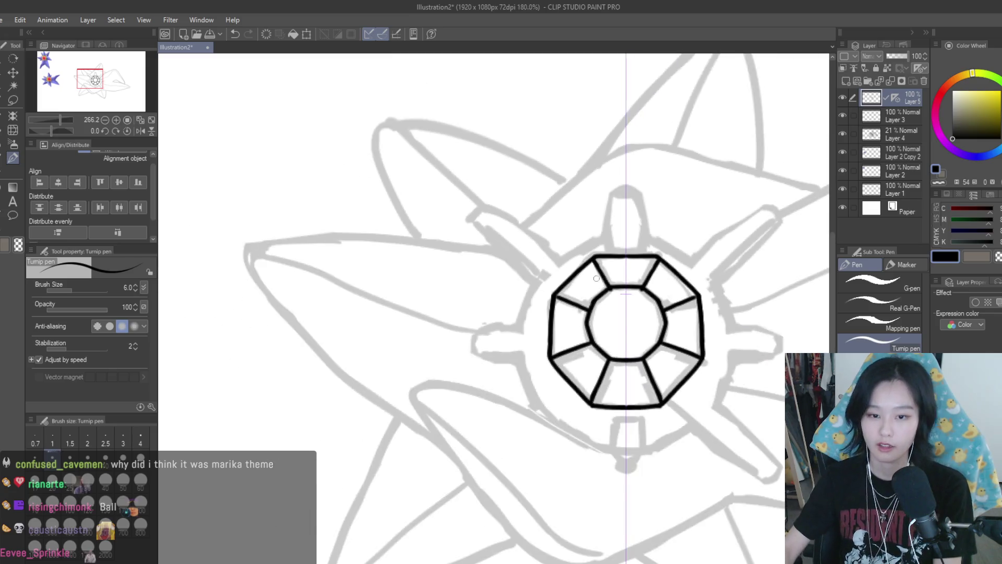
{"action": "scroll", "coordinate": [752, 355], "scroll_direction": "up", "scroll_amount": 2}
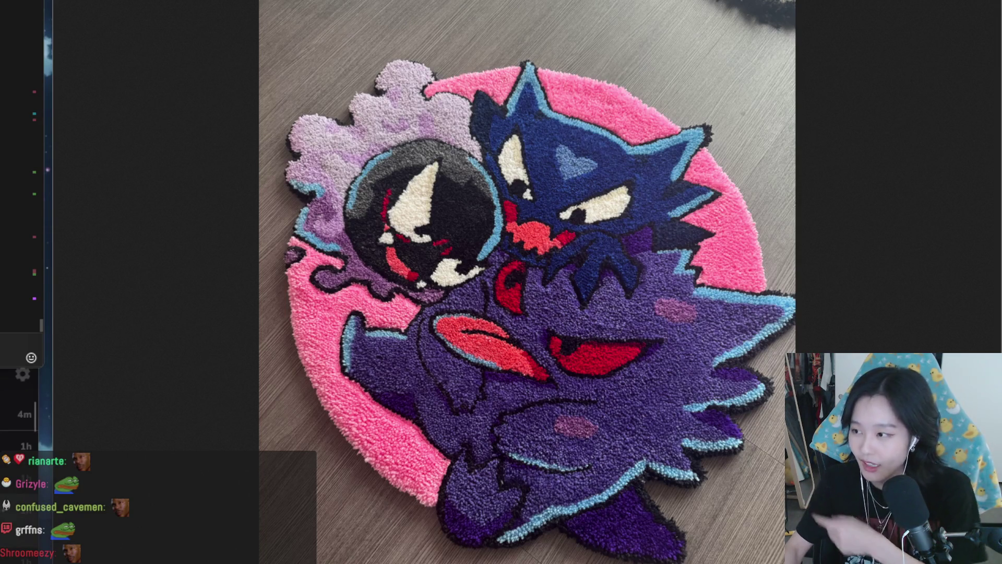
{"action": "key", "text": "Right"}
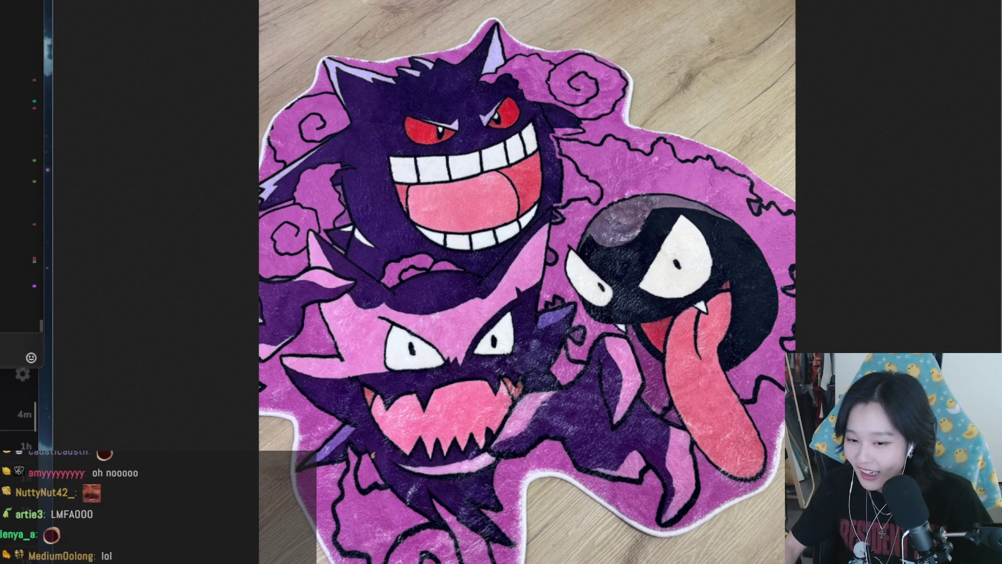
{"action": "key", "text": "alt+Tab"}
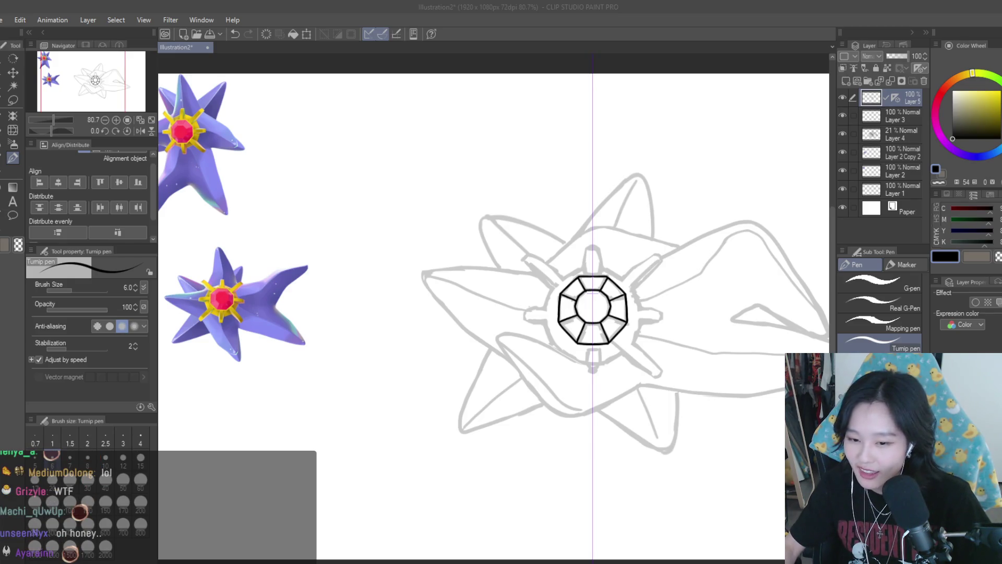
{"action": "key", "text": "alt+Tab"}
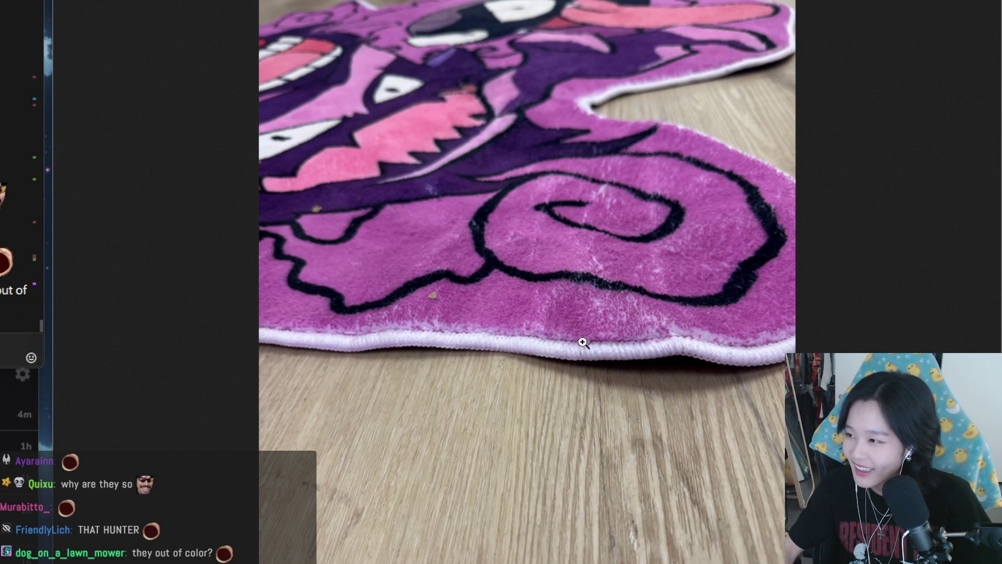
{"action": "key", "text": "Left"}
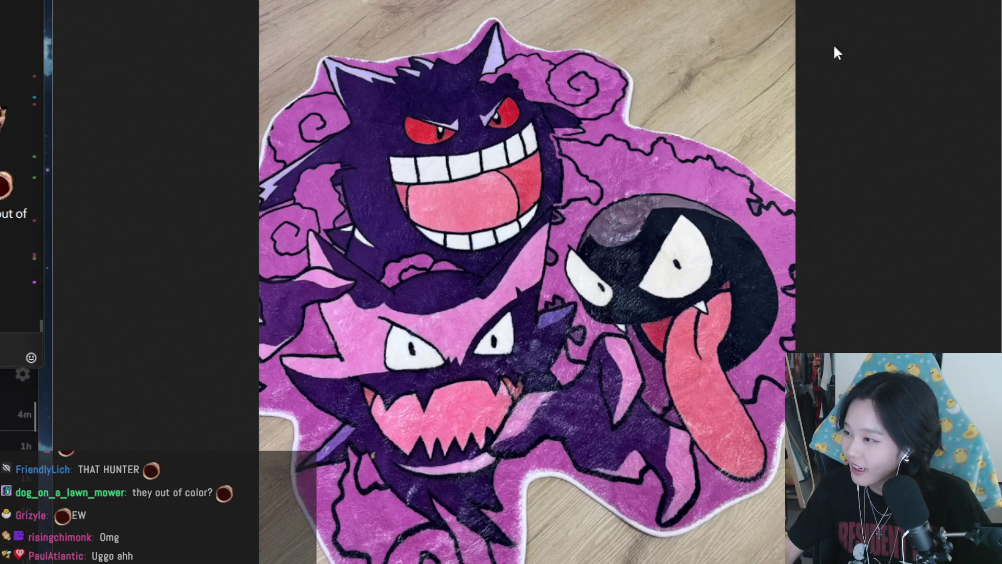
{"action": "key", "text": "Right"}
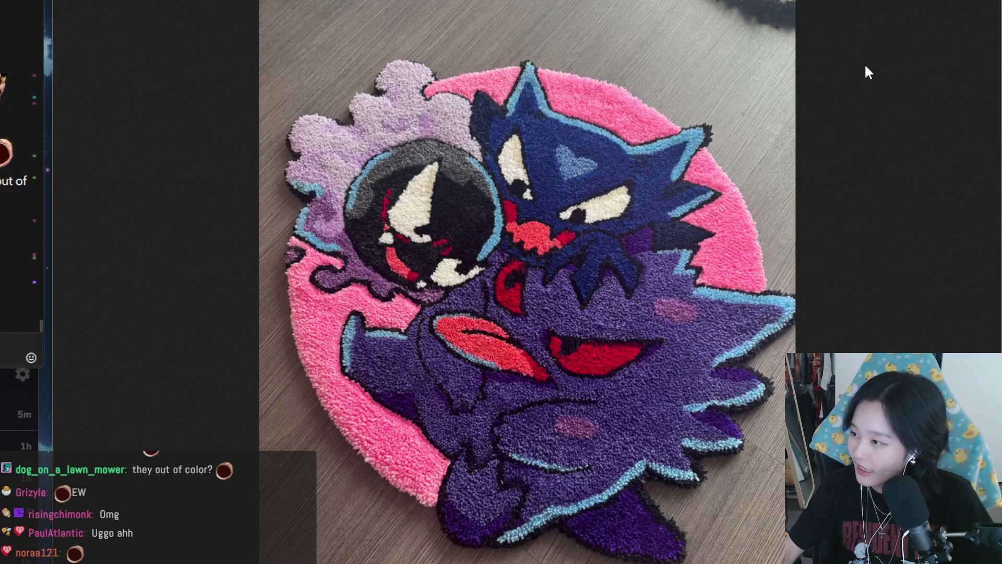
{"action": "key", "text": "Left"}
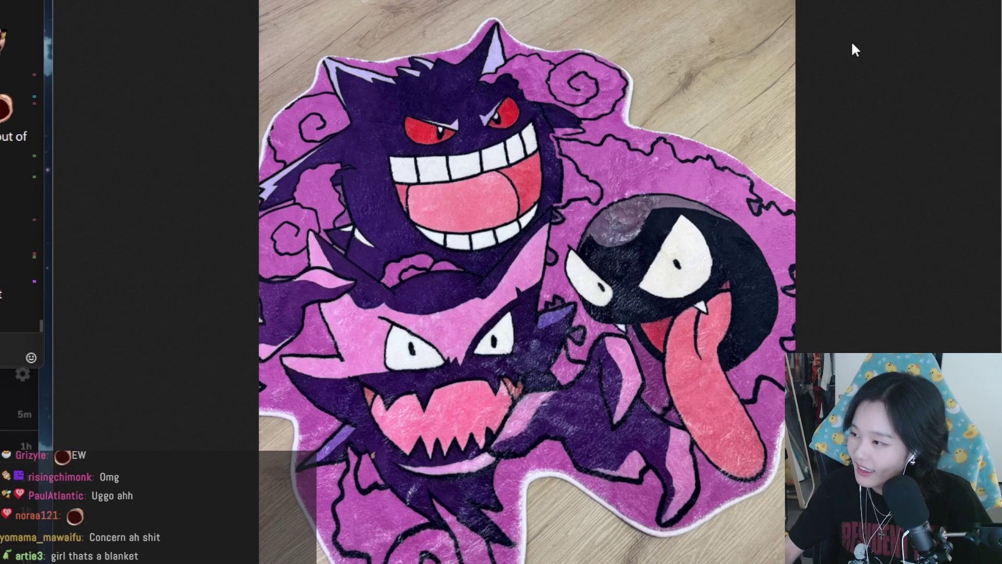
{"action": "key", "text": "Right"}
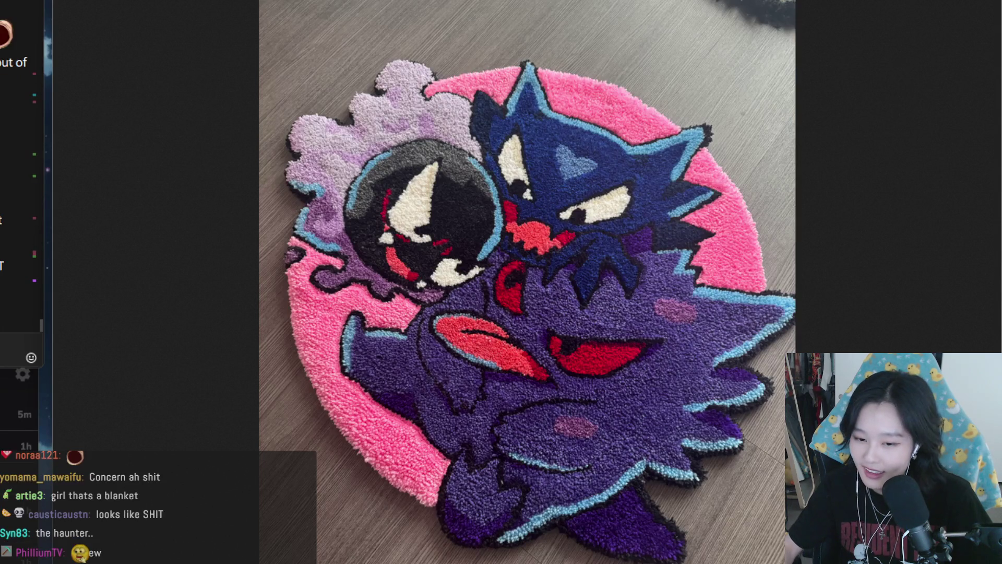
{"action": "key", "text": "alt+Tab"}
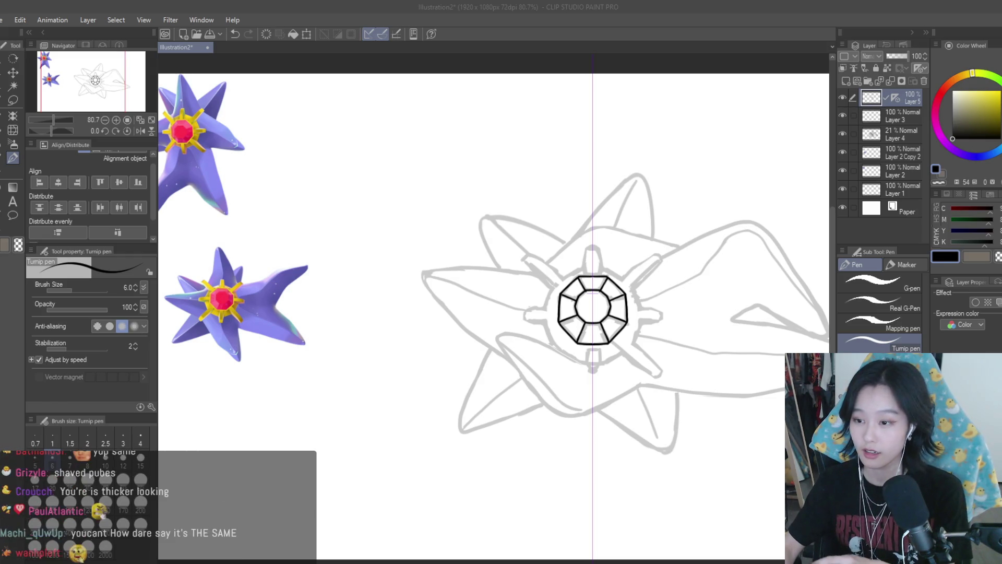
- Try mirrored arcs left of and over the gem's top-left, undoing each attempt
{"action": "scroll", "coordinate": [609, 304], "scroll_direction": "down", "scroll_amount": 3}
{"action": "scroll", "coordinate": [554, 286], "scroll_direction": "up", "scroll_amount": 1}
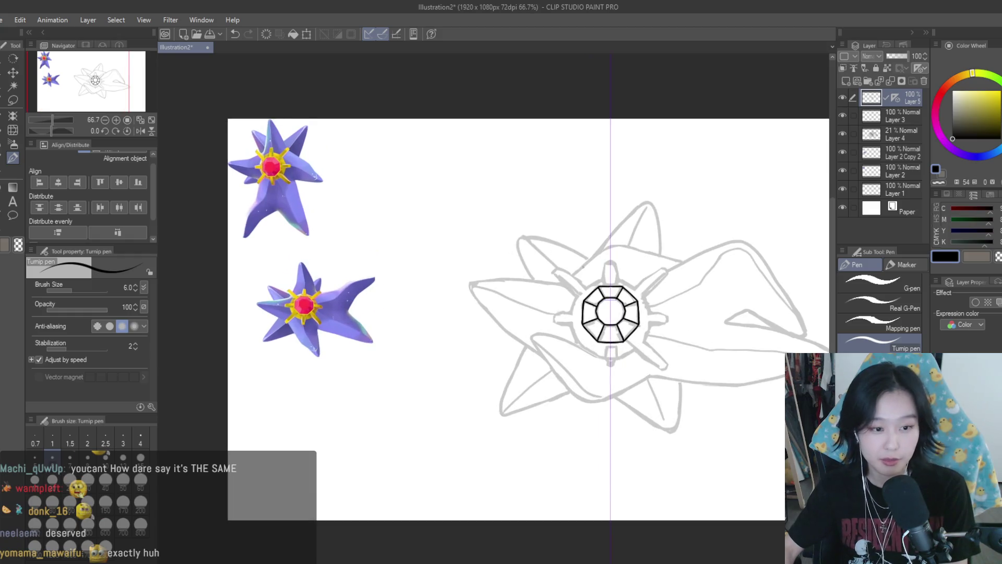
{"action": "scroll", "coordinate": [677, 308], "scroll_direction": "up", "scroll_amount": 2}
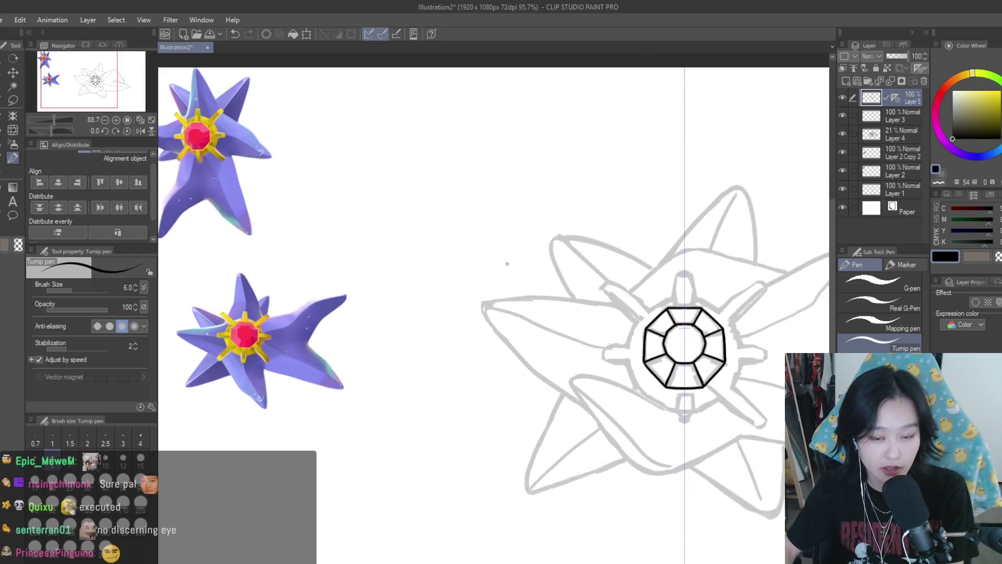
{"action": "mouse_move", "coordinate": [646, 320]}
{"action": "left_mouse_down"}
{"action": "mouse_move", "coordinate": [633, 347]}
{"action": "mouse_move", "coordinate": [647, 401]}
{"action": "mouse_move", "coordinate": [678, 416]}
{"action": "left_mouse_up"}
{"action": "key", "text": "ctrl+z"}
{"action": "key", "text": "ctrl+z"}
{"action": "key", "text": "ctrl+z"}
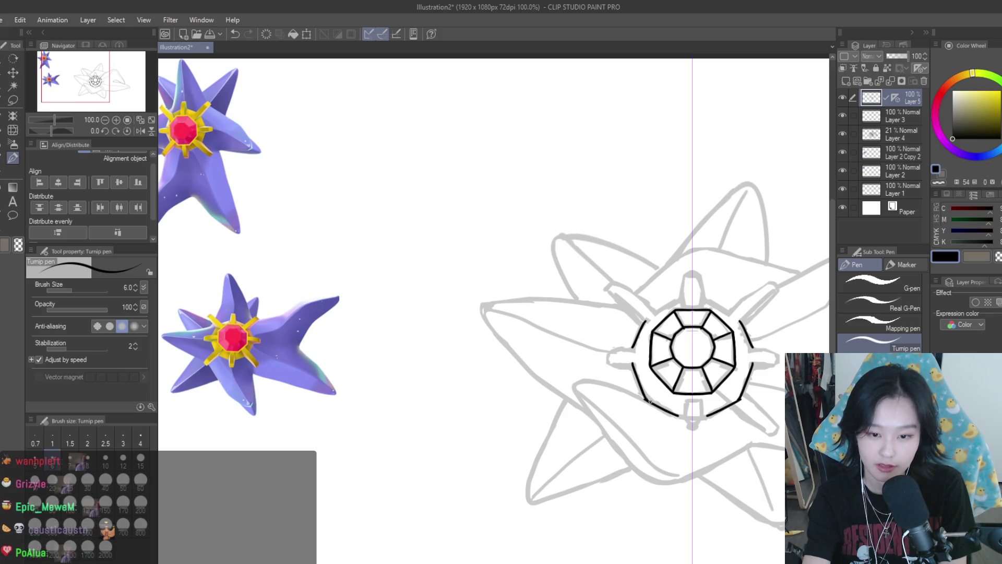
{"action": "scroll", "coordinate": [704, 344], "scroll_direction": "down", "scroll_amount": 5}
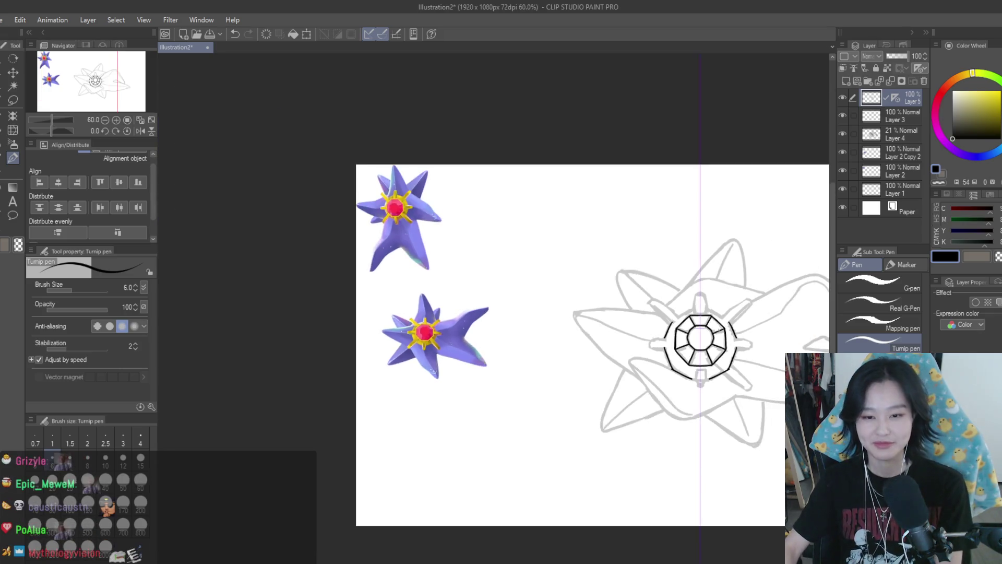
{"action": "scroll", "coordinate": [737, 347], "scroll_direction": "up", "scroll_amount": 6}
{"action": "scroll", "coordinate": [737, 347], "scroll_direction": "down", "scroll_amount": 1}
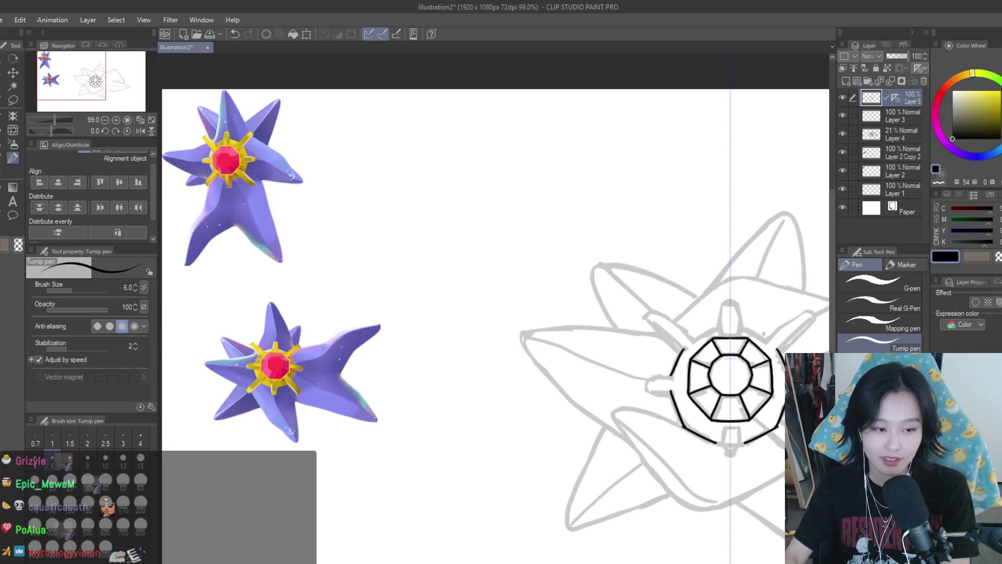
{"action": "left_click_drag", "start_coordinate": [716, 326], "coordinate": [688, 345]}
{"action": "key", "text": "ctrl+z"}
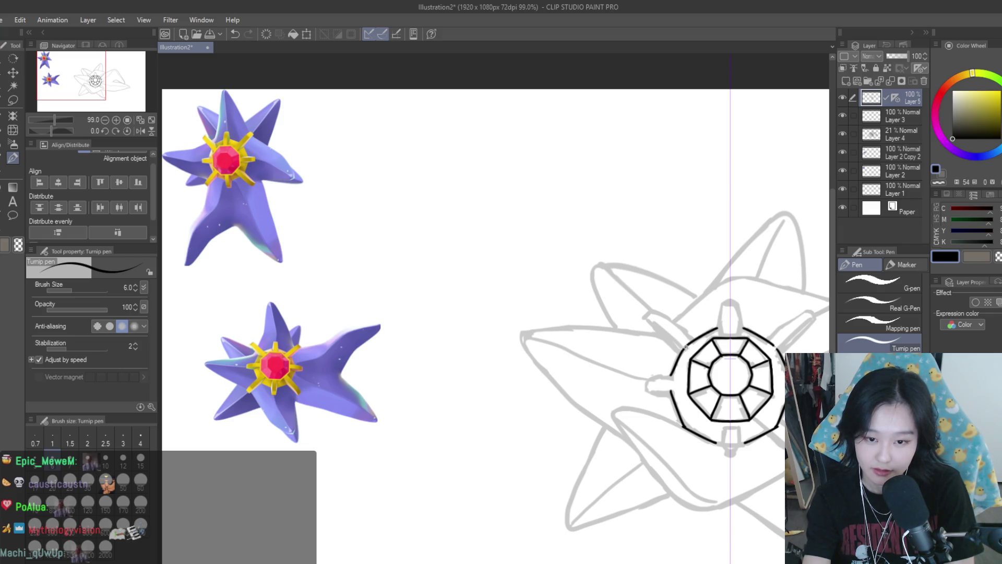
{"action": "scroll", "coordinate": [697, 340], "scroll_direction": "up", "scroll_amount": 2}
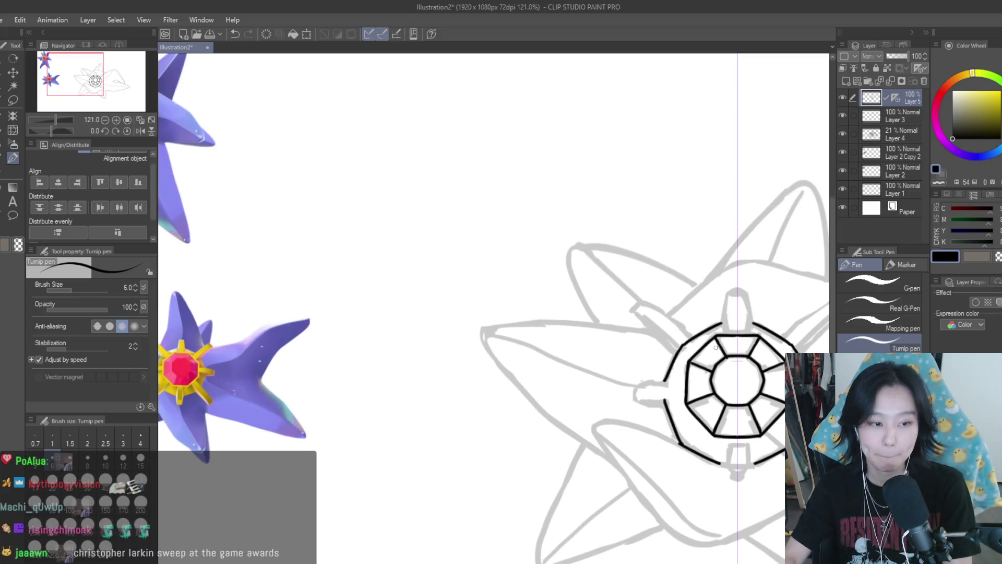
{"action": "left_click_drag", "start_coordinate": [720, 324], "coordinate": [681, 346]}
{"action": "key", "text": "ctrl+z"}
{"action": "key", "text": "ctrl+z"}
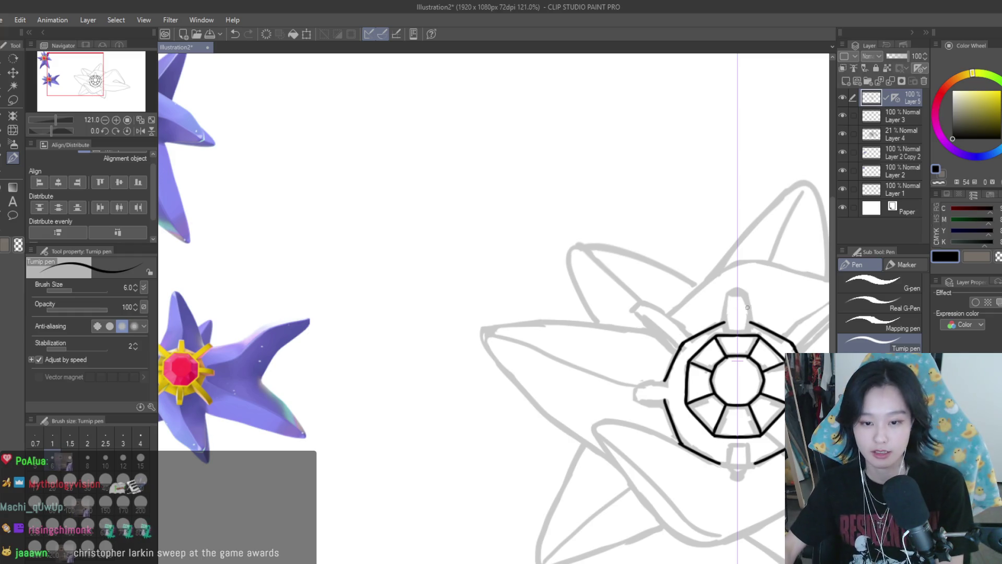
- Remove the short test strokes and ink the upper and lower edges of the left prong
{"action": "scroll", "coordinate": [676, 338], "scroll_direction": "down", "scroll_amount": 3}
{"action": "scroll", "coordinate": [707, 324], "scroll_direction": "up", "scroll_amount": 4}
{"action": "scroll", "coordinate": [708, 324], "scroll_direction": "up", "scroll_amount": 5}
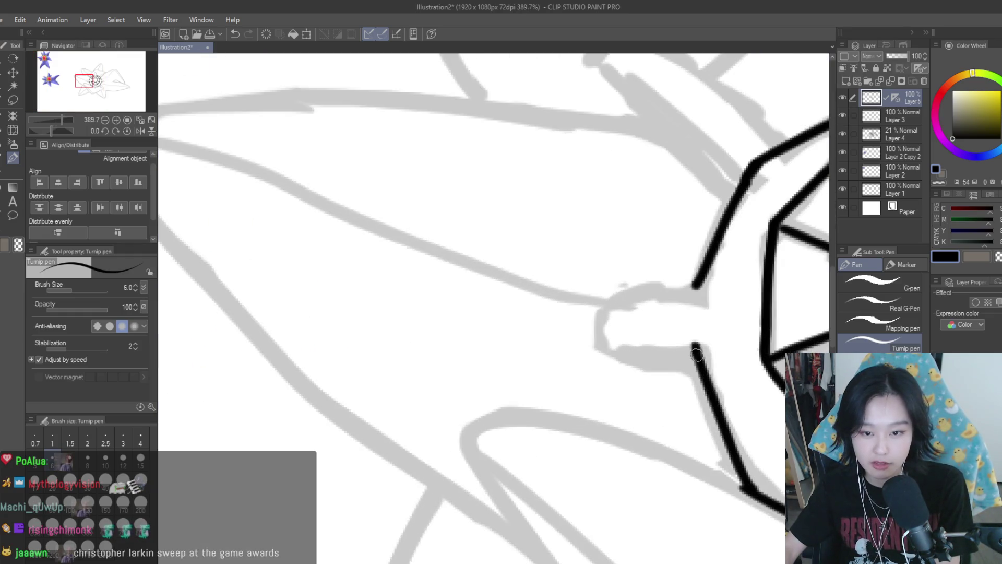
{"action": "scroll", "coordinate": [702, 354], "scroll_direction": "down", "scroll_amount": 6}
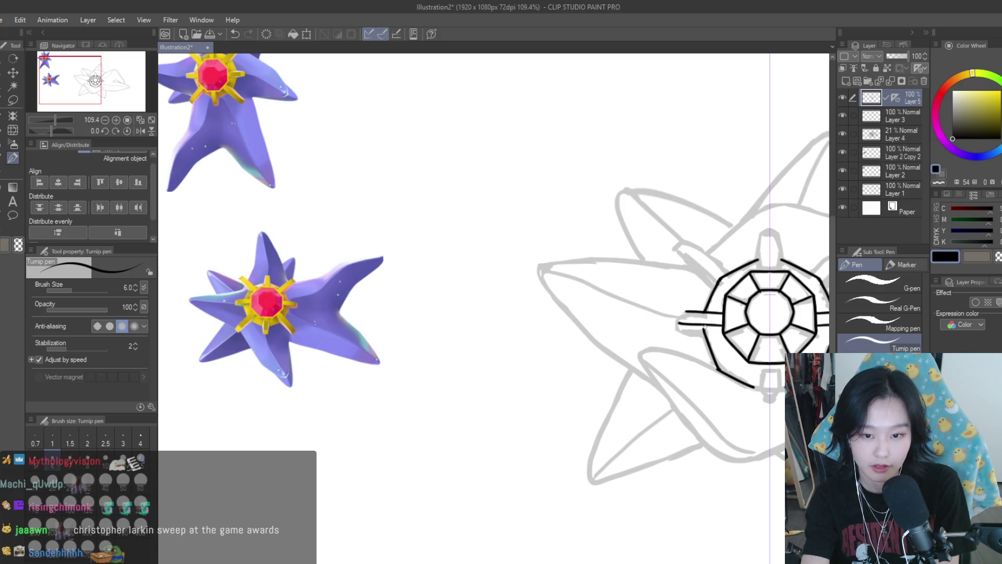
{"action": "key", "text": "ctrl+z"}
{"action": "left_click_drag", "start_coordinate": [684, 324], "coordinate": [707, 325]}
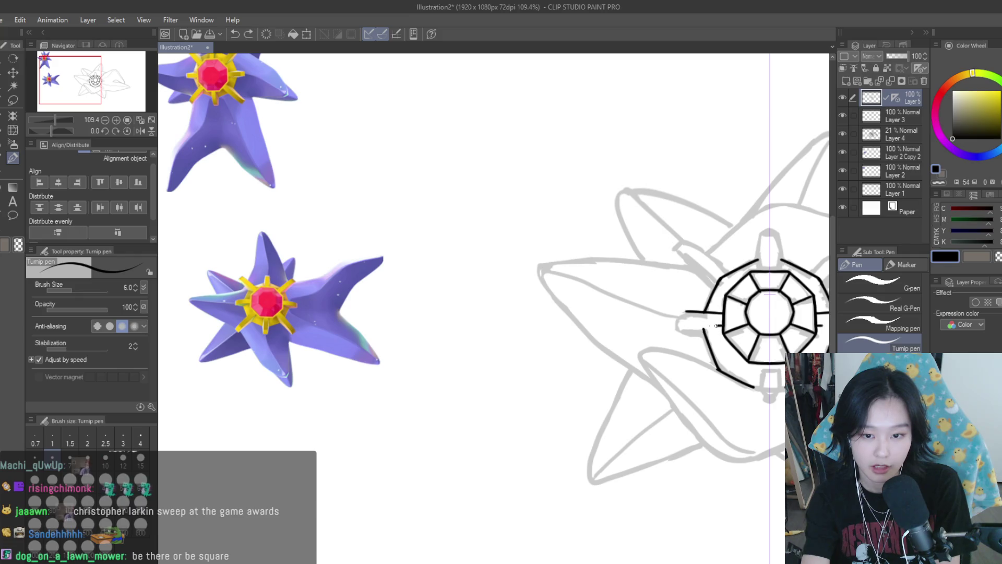
{"action": "key", "text": "ctrl+z"}
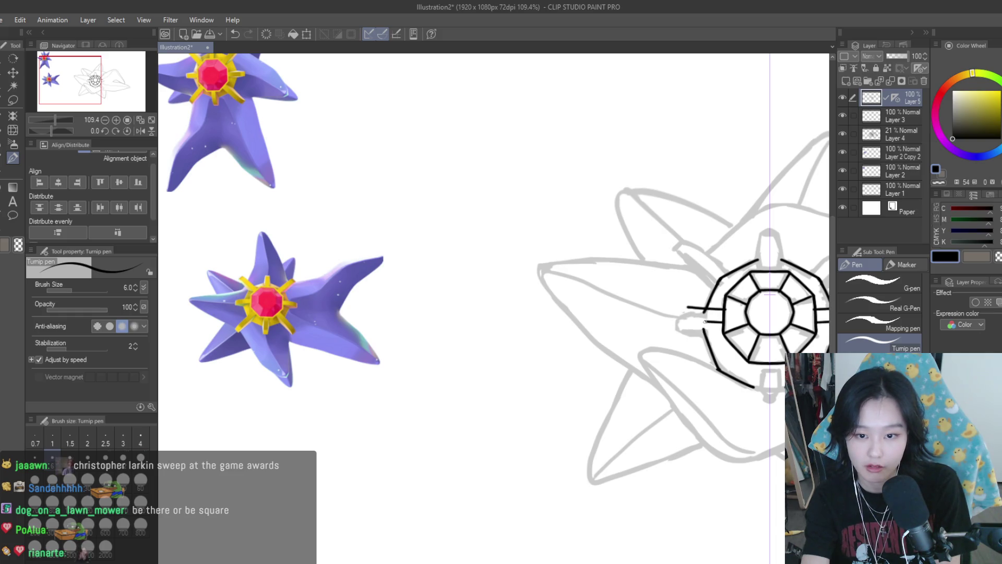
{"action": "left_click_drag", "start_coordinate": [722, 306], "coordinate": [688, 306]}
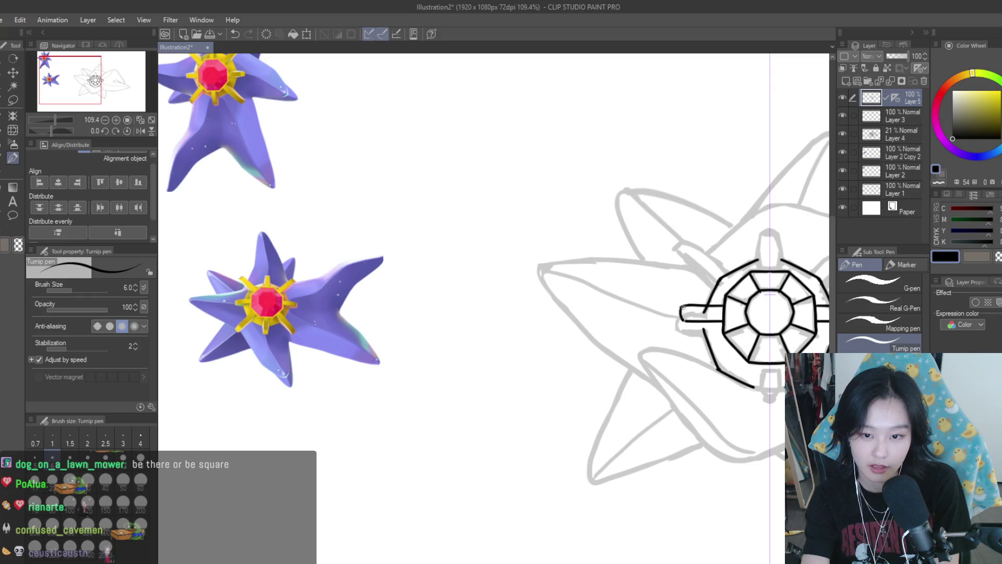
{"action": "left_click_drag", "start_coordinate": [683, 320], "coordinate": [714, 329]}
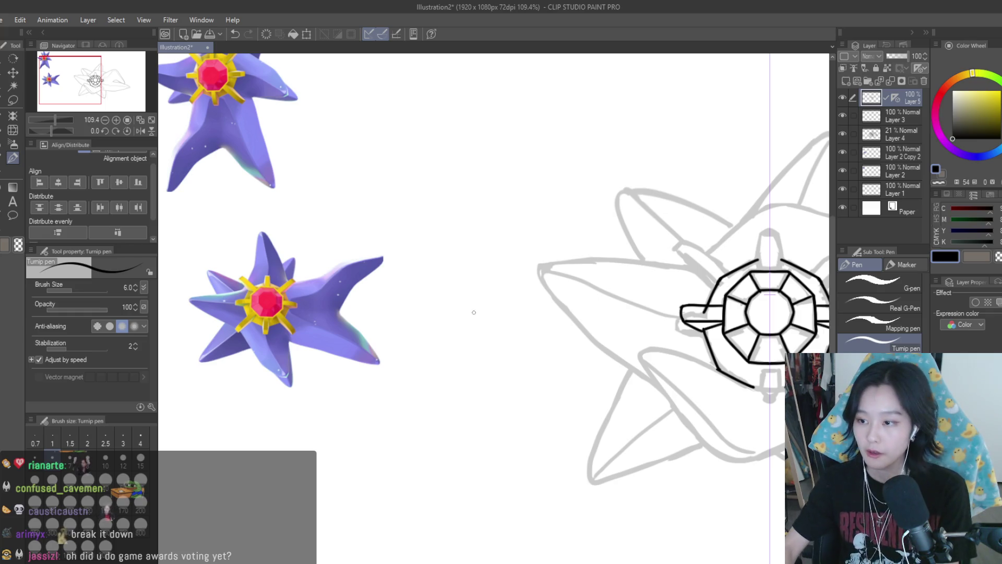
- Erase the stray stroke inside the left prong
{"action": "key", "text": "e"}
{"action": "scroll", "coordinate": [689, 312], "scroll_direction": "up", "scroll_amount": 3}
{"action": "scroll", "coordinate": [689, 312], "scroll_direction": "up", "scroll_amount": 2}
{"action": "mouse_move", "coordinate": [689, 312]}
{"action": "left_mouse_down"}
{"action": "mouse_move", "coordinate": [705, 308]}
{"action": "mouse_move", "coordinate": [688, 345]}
{"action": "left_mouse_up"}
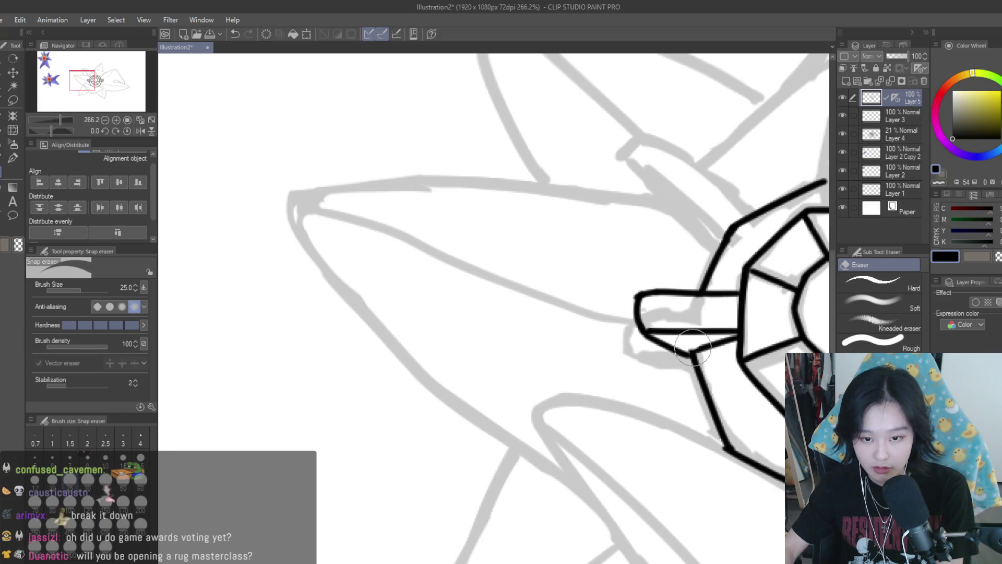
- Shrink the Snap eraser to size 8, trim stray ends around the left prong, and return to the Turnip pen
{"action": "scroll", "coordinate": [689, 342], "scroll_direction": "up", "scroll_amount": 2}
{"action": "key", "text": "bracketleft"}
{"action": "key", "text": "bracketleft"}
{"action": "key", "text": "bracketleft"}
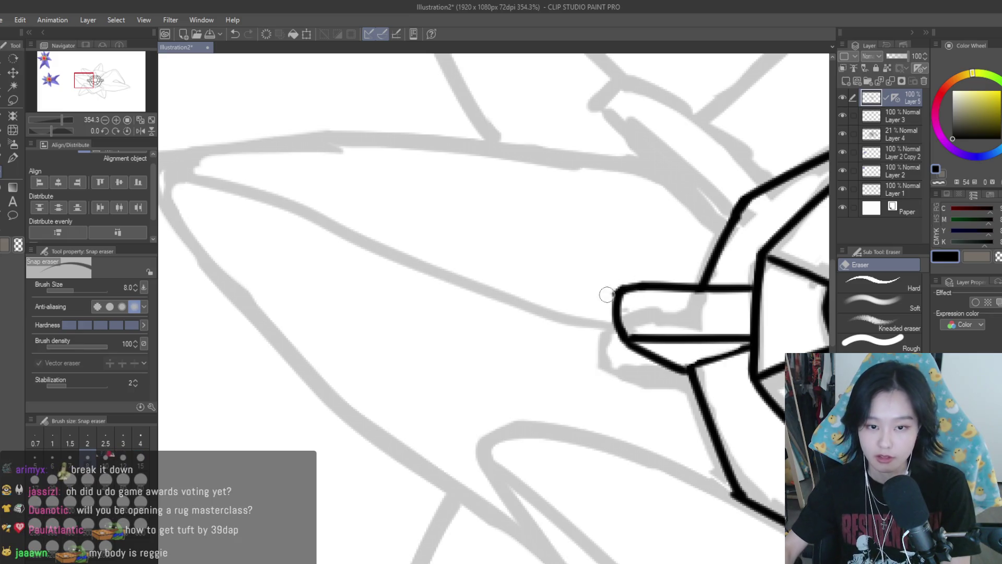
{"action": "scroll", "coordinate": [667, 280], "scroll_direction": "up", "scroll_amount": 2}
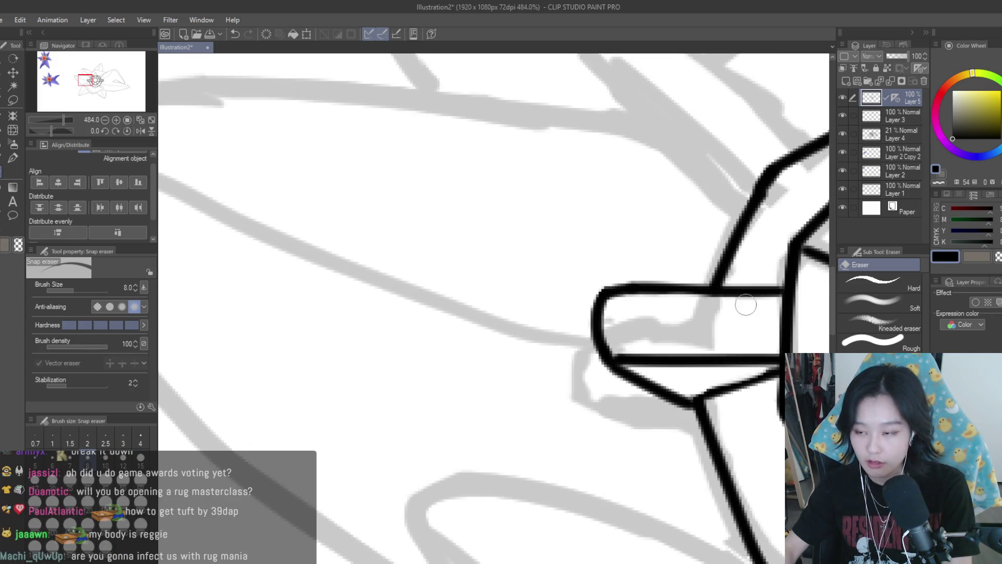
{"action": "scroll", "coordinate": [746, 304], "scroll_direction": "down", "scroll_amount": 4}
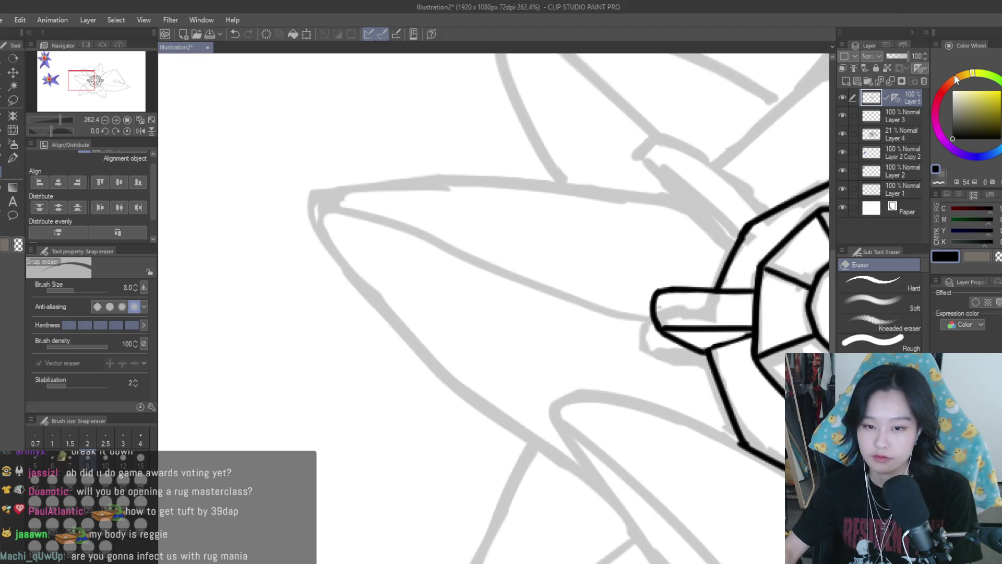
{"action": "scroll", "coordinate": [557, 339], "scroll_direction": "down", "scroll_amount": 3}
{"action": "scroll", "coordinate": [557, 338], "scroll_direction": "up", "scroll_amount": 2}
{"action": "scroll", "coordinate": [556, 338], "scroll_direction": "up", "scroll_amount": 2}
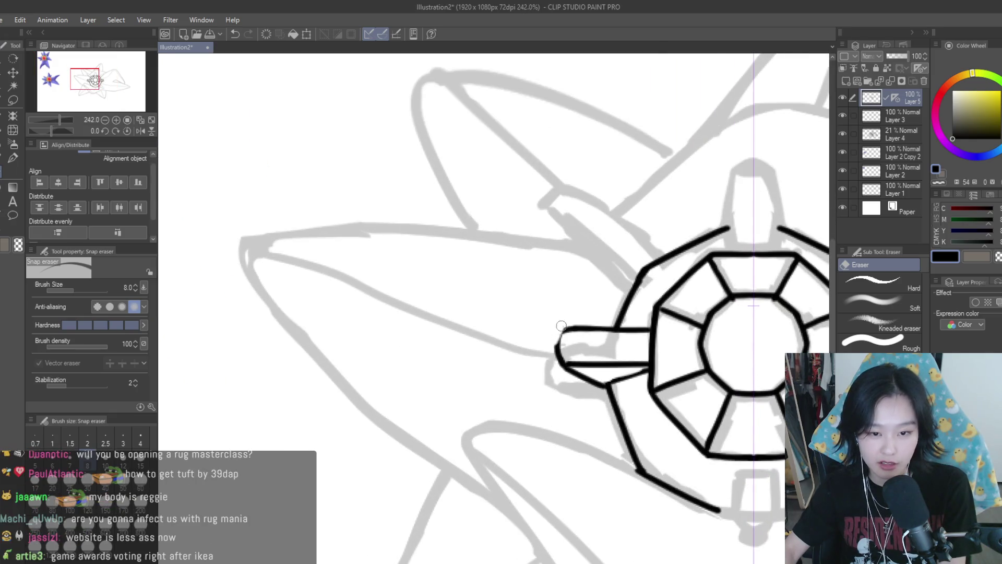
{"action": "left_click", "coordinate": [13, 158]}
{"action": "scroll", "coordinate": [549, 354], "scroll_direction": "up", "scroll_amount": 3}
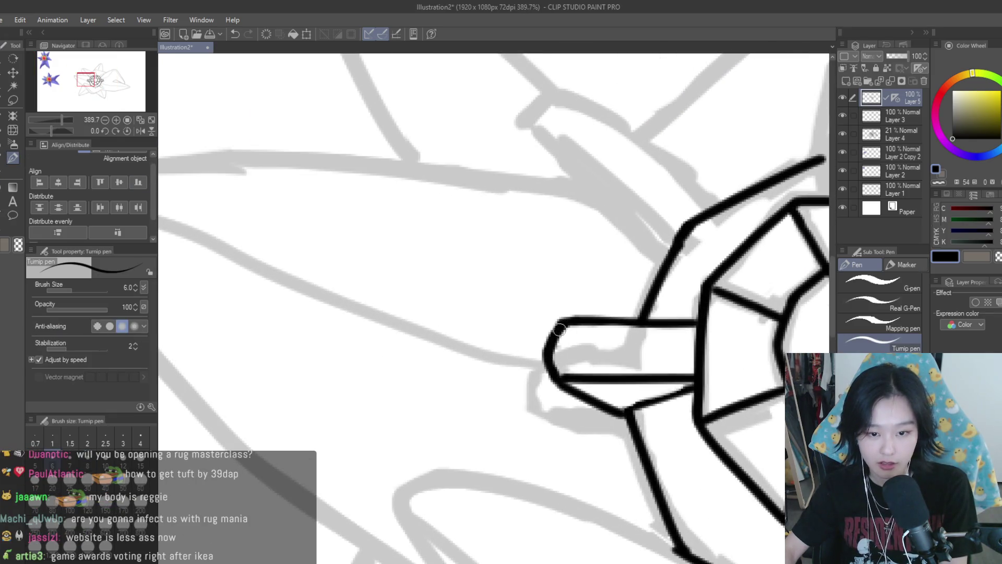
- Ink the lower prong outline with the symmetry ruler, redrawing it after undoing the first attempt
{"action": "scroll", "coordinate": [559, 330], "scroll_direction": "down", "scroll_amount": 6}
{"action": "scroll", "coordinate": [644, 358], "scroll_direction": "up", "scroll_amount": 2}
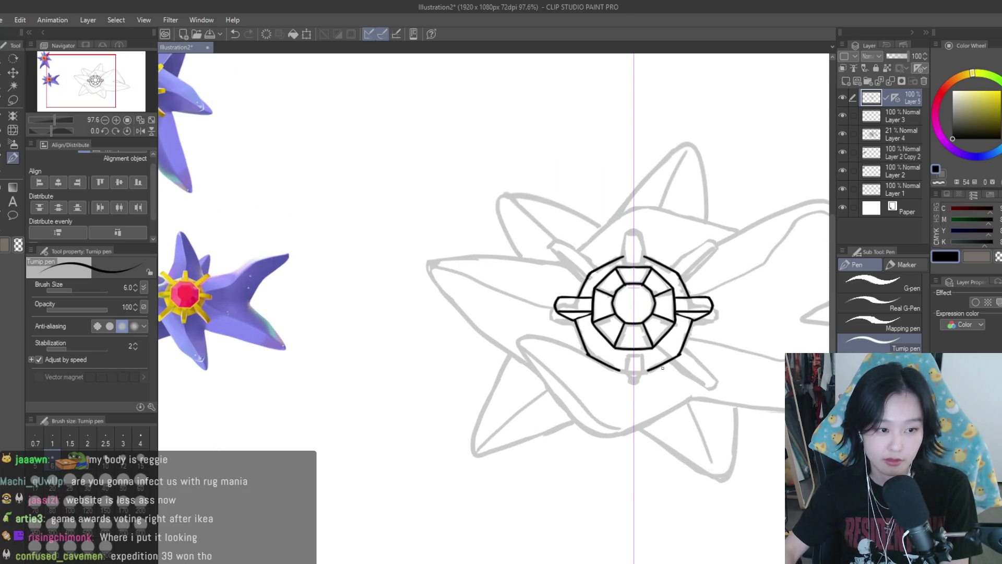
{"action": "scroll", "coordinate": [661, 368], "scroll_direction": "up", "scroll_amount": 7}
{"action": "mouse_move", "coordinate": [574, 300]}
{"action": "left_mouse_down"}
{"action": "mouse_move", "coordinate": [563, 340]}
{"action": "mouse_move", "coordinate": [571, 394]}
{"action": "mouse_move", "coordinate": [612, 398]}
{"action": "left_mouse_up"}
{"action": "scroll", "coordinate": [637, 399], "scroll_direction": "down", "scroll_amount": 7}
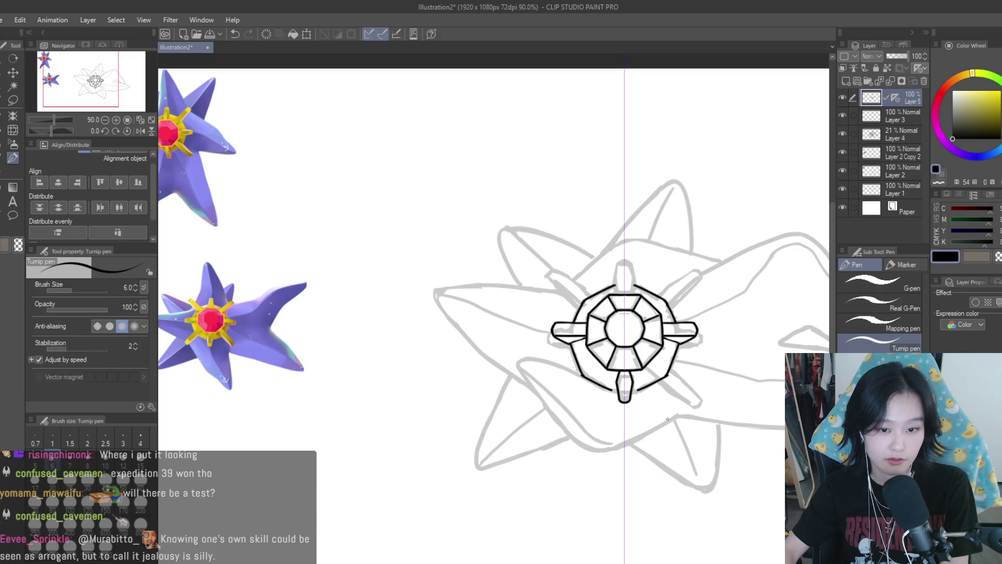
{"action": "scroll", "coordinate": [595, 374], "scroll_direction": "up", "scroll_amount": 7}
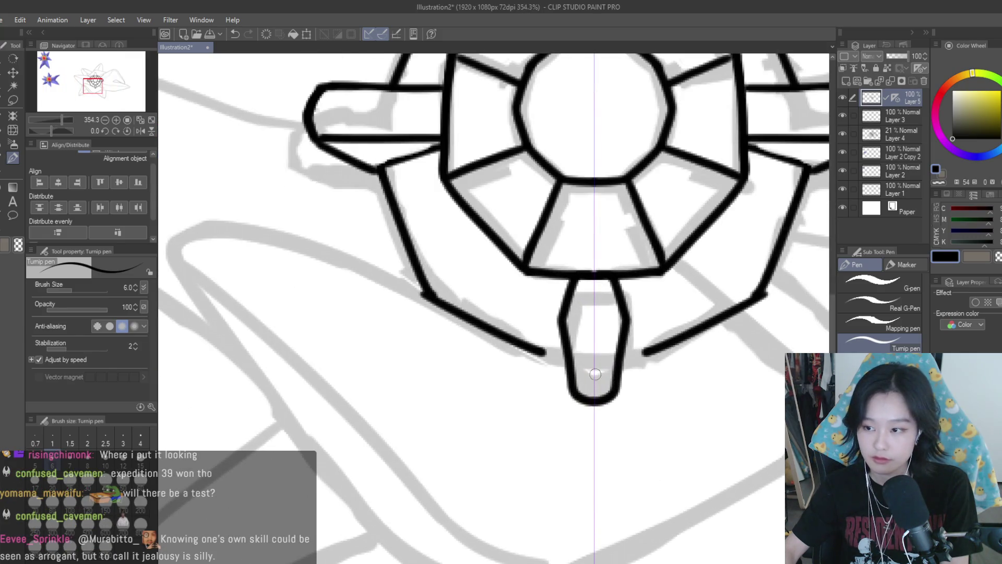
{"action": "key", "text": "ctrl+z"}
{"action": "key", "text": "ctrl+z"}
{"action": "key", "text": "ctrl+z"}
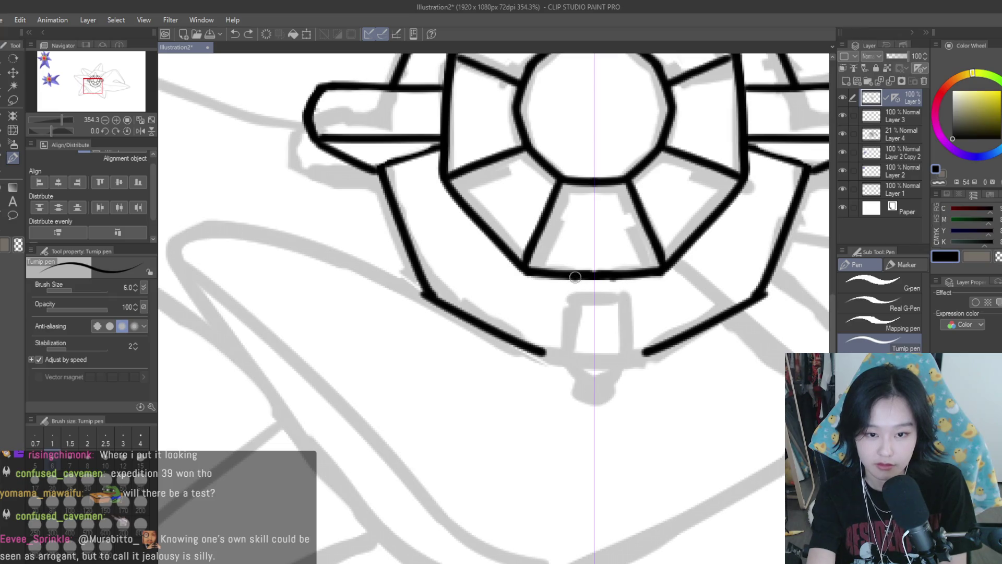
{"action": "mouse_move", "coordinate": [575, 281]}
{"action": "left_mouse_down"}
{"action": "mouse_move", "coordinate": [562, 322]}
{"action": "mouse_move", "coordinate": [568, 377]}
{"action": "mouse_move", "coordinate": [577, 401]}
{"action": "mouse_move", "coordinate": [593, 405]}
{"action": "left_mouse_up"}
{"action": "scroll", "coordinate": [708, 388], "scroll_direction": "down", "scroll_amount": 4}
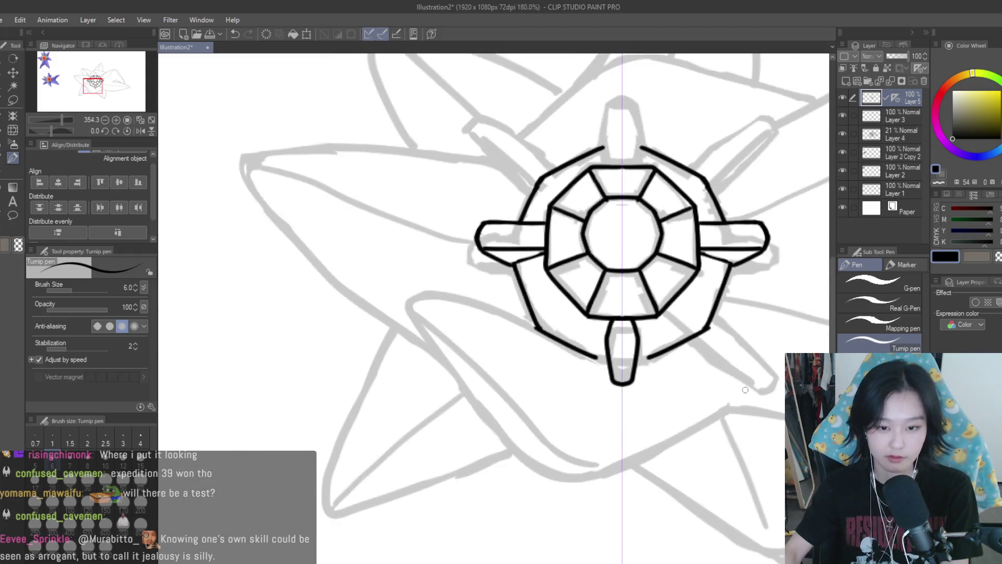
{"action": "scroll", "coordinate": [707, 387], "scroll_direction": "down", "scroll_amount": 2}
{"action": "scroll", "coordinate": [726, 372], "scroll_direction": "up", "scroll_amount": 7}
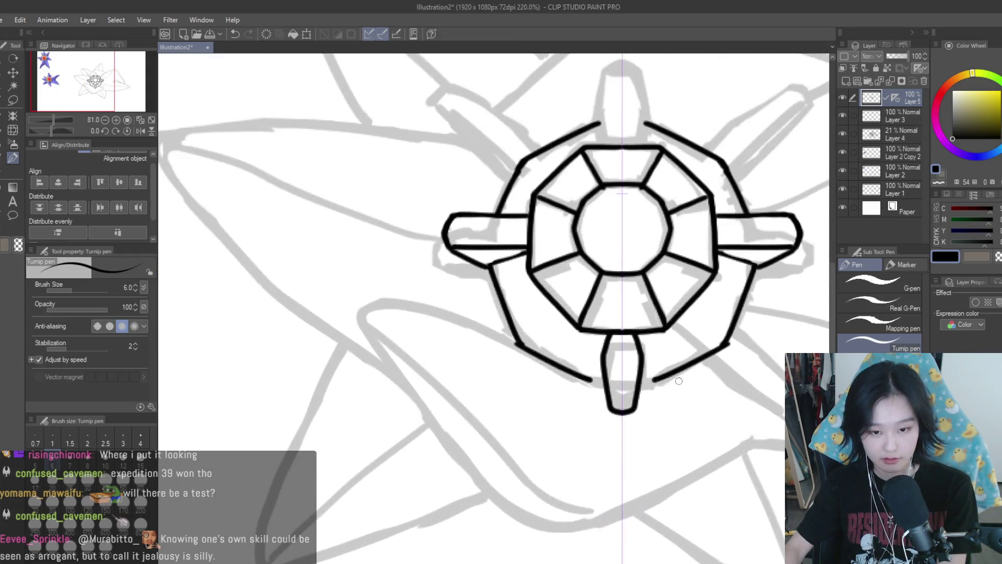
- Extend the mirrored ring arcs toward the lower prong and add a U-shaped stroke under the gem
{"action": "left_click_drag", "start_coordinate": [564, 383], "coordinate": [612, 400]}
{"action": "scroll", "coordinate": [611, 400], "scroll_direction": "down", "scroll_amount": 7}
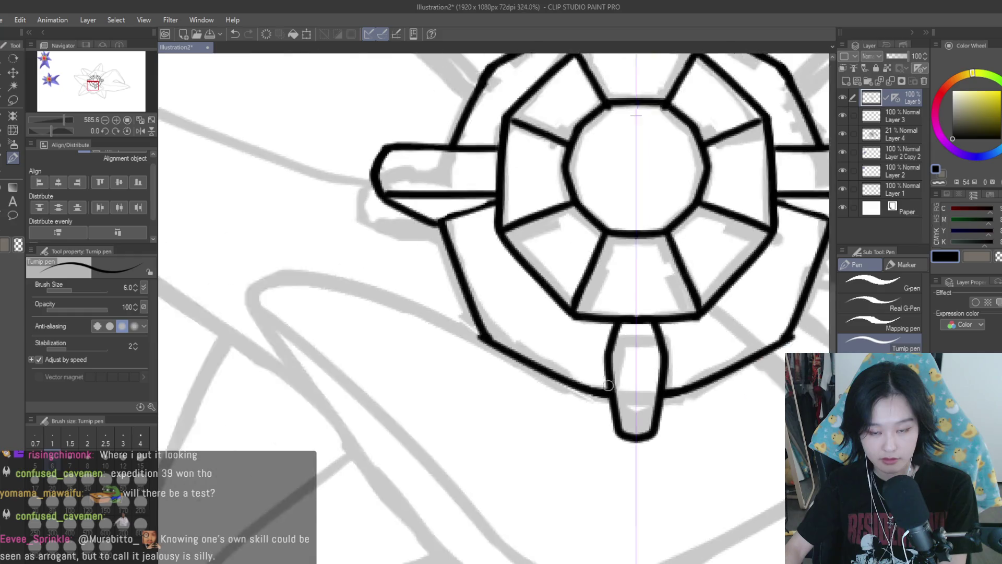
{"action": "scroll", "coordinate": [684, 321], "scroll_direction": "down", "scroll_amount": 2}
{"action": "scroll", "coordinate": [678, 340], "scroll_direction": "up", "scroll_amount": 4}
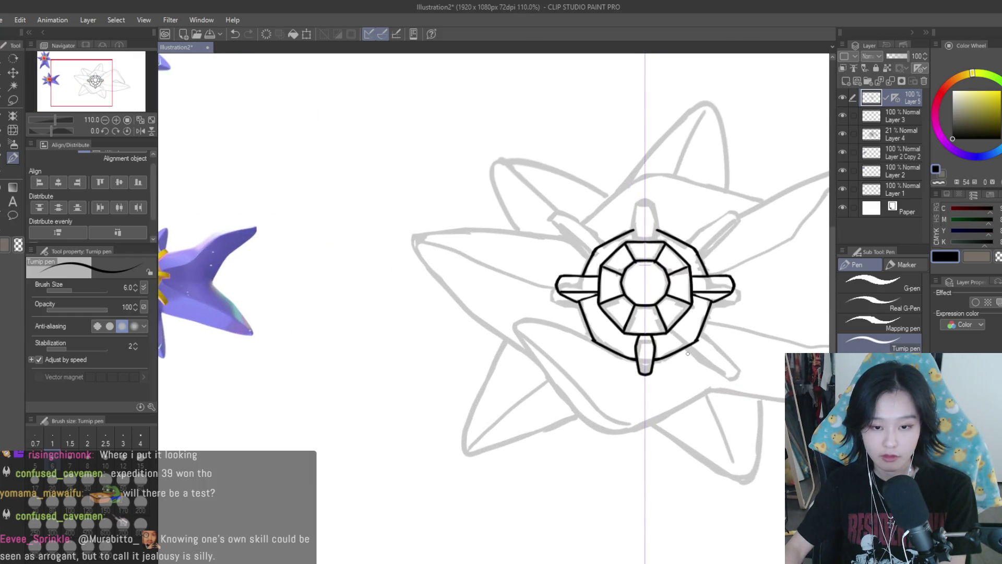
{"action": "scroll", "coordinate": [688, 353], "scroll_direction": "down", "scroll_amount": 2}
{"action": "scroll", "coordinate": [690, 354], "scroll_direction": "down", "scroll_amount": 2}
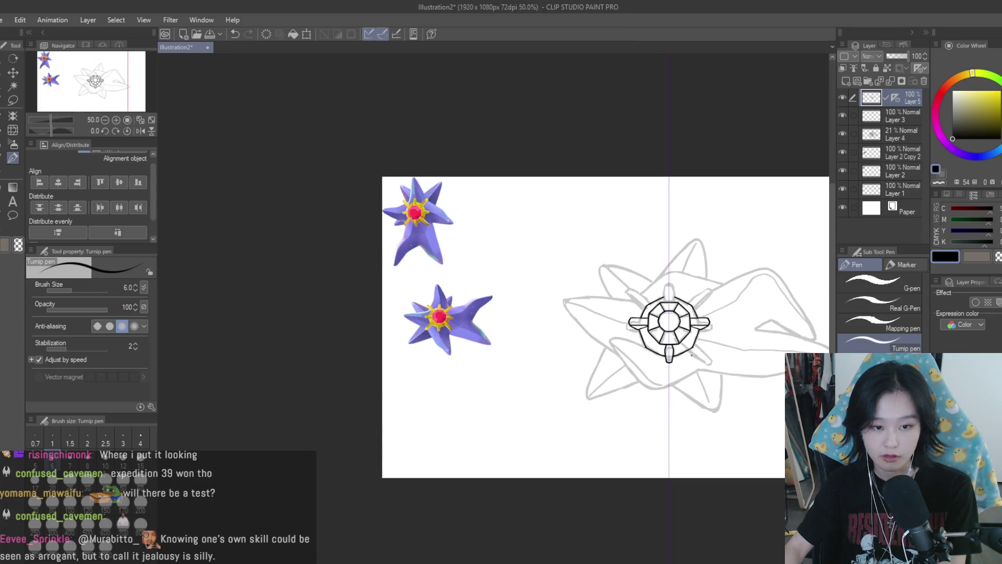
{"action": "scroll", "coordinate": [692, 355], "scroll_direction": "up", "scroll_amount": 1}
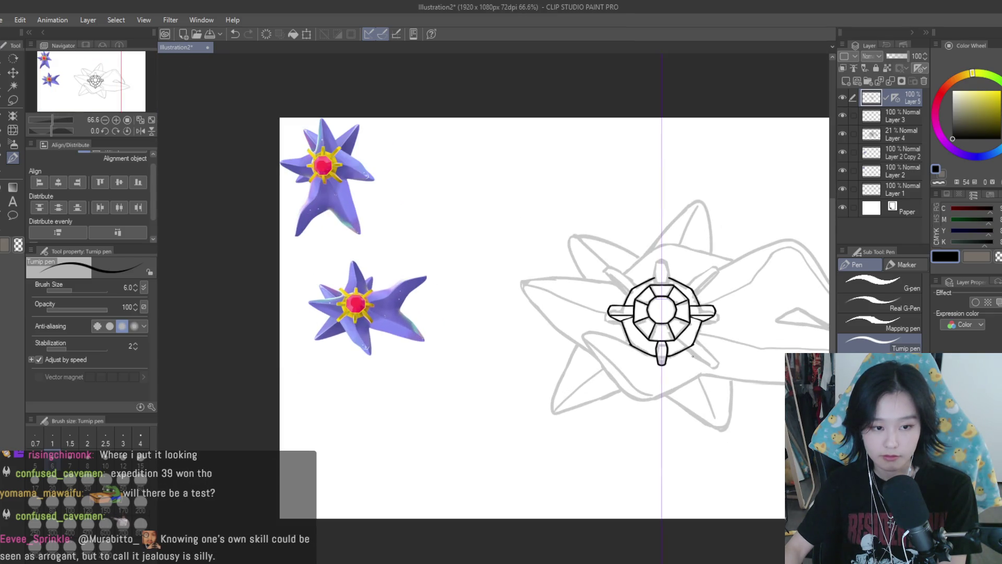
{"action": "scroll", "coordinate": [684, 360], "scroll_direction": "up", "scroll_amount": 4}
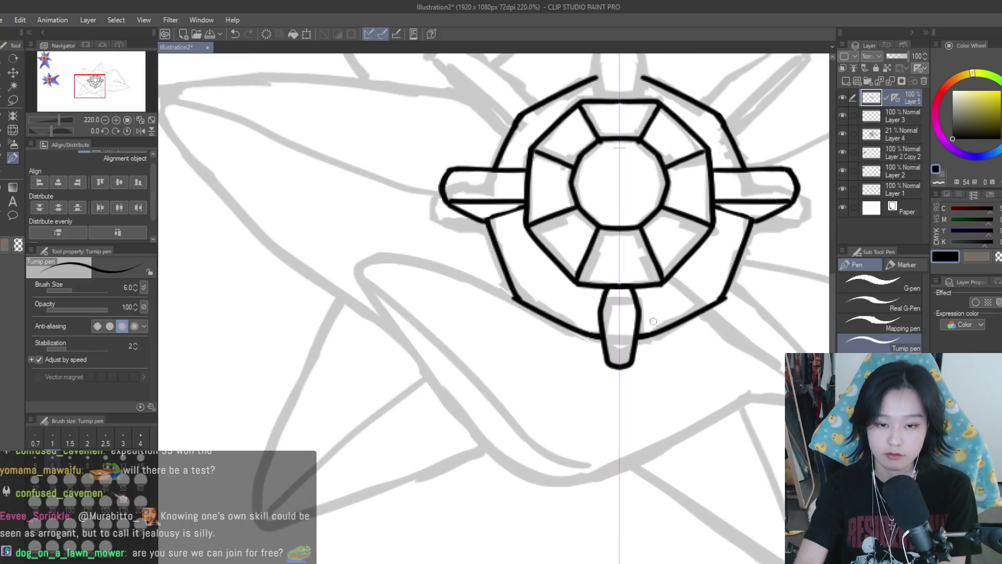
{"action": "left_click_drag", "start_coordinate": [605, 290], "coordinate": [635, 290]}
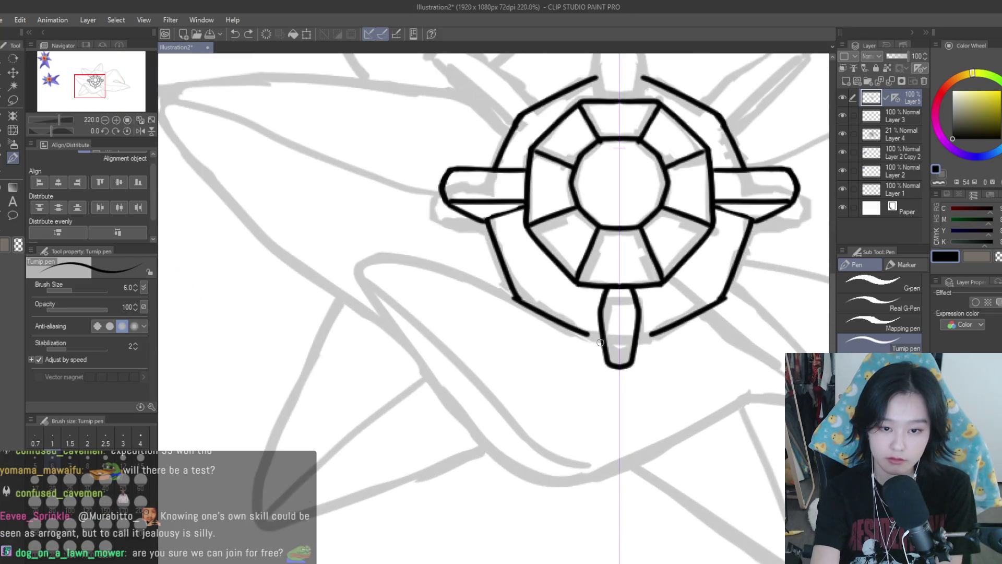
{"action": "left_click", "coordinate": [13, 100]}
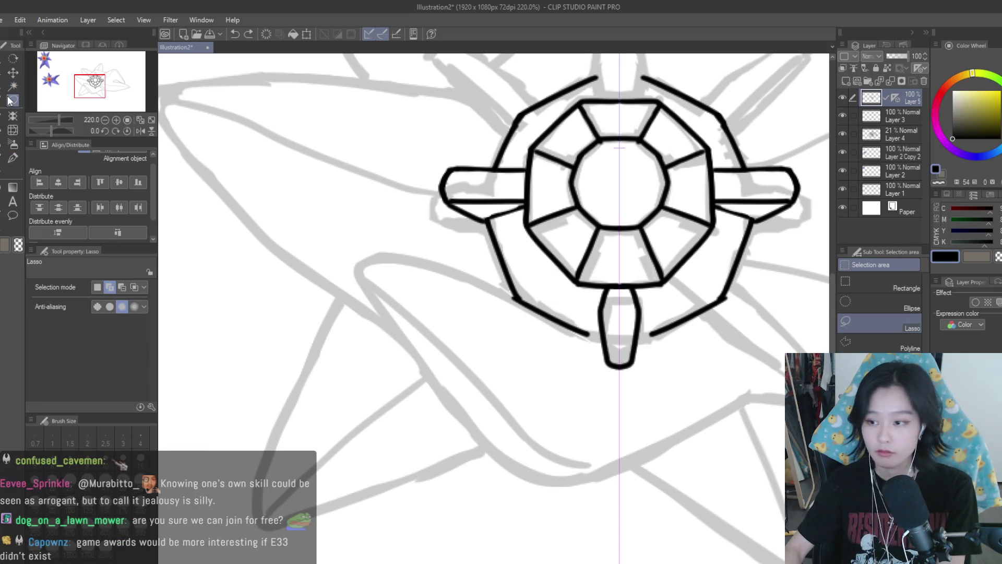
- Lasso the lower prong, scale it up to 114%, and deselect
{"action": "scroll", "coordinate": [647, 295], "scroll_direction": "up", "scroll_amount": 4}
{"action": "mouse_move", "coordinate": [520, 316]}
{"action": "left_mouse_down"}
{"action": "mouse_move", "coordinate": [568, 519]}
{"action": "mouse_move", "coordinate": [653, 313]}
{"action": "left_mouse_up"}
{"action": "scroll", "coordinate": [642, 508], "scroll_direction": "down", "scroll_amount": 3}
{"action": "key", "text": "ctrl+t"}
{"action": "left_click_drag", "start_coordinate": [609, 381], "coordinate": [601, 387]}
{"action": "left_click_drag", "start_coordinate": [663, 403], "coordinate": [670, 409]}
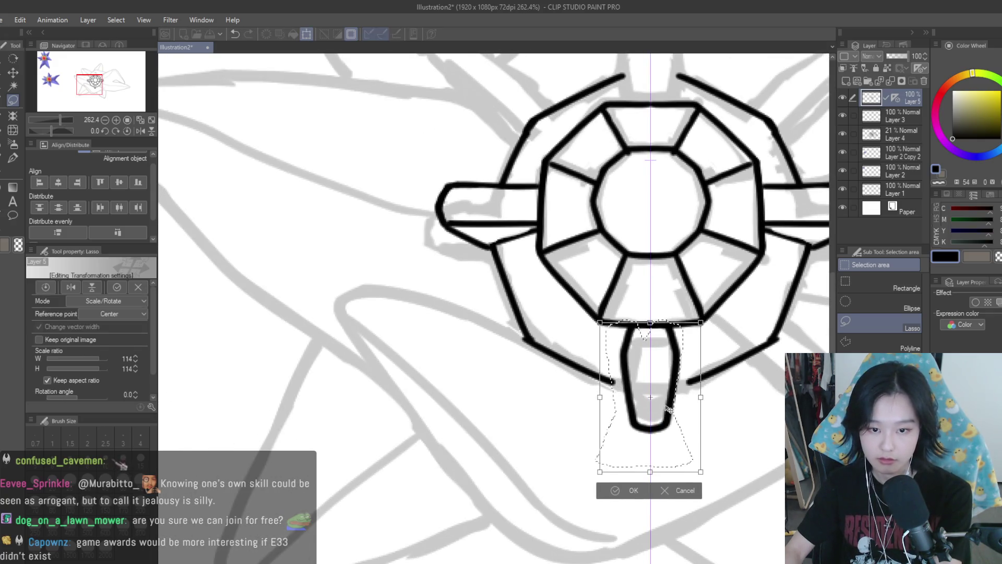
{"action": "key", "text": "Return"}
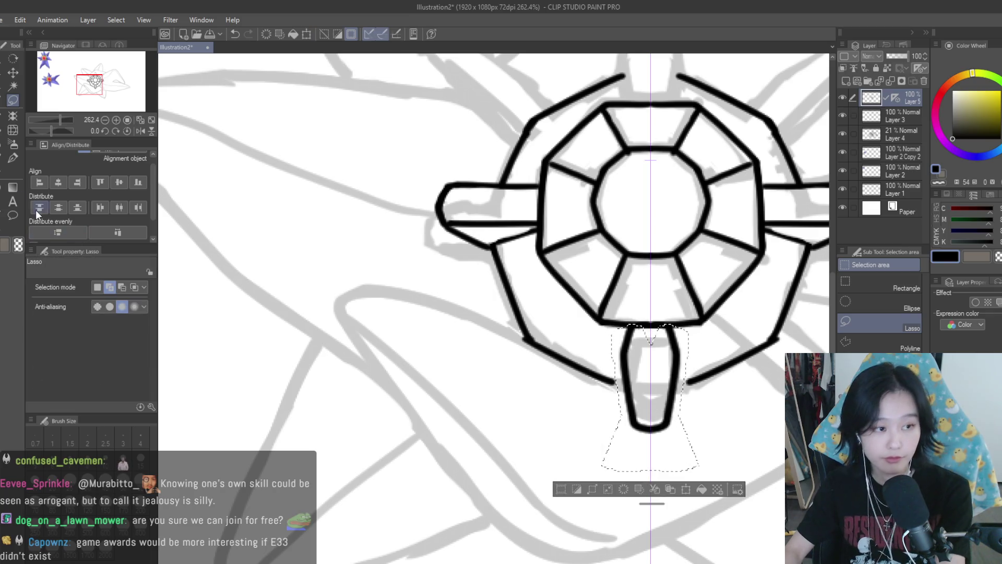
{"action": "key", "text": "ctrl+d"}
- Return to the Turnip pen and undo the last stroke
{"action": "left_click", "coordinate": [13, 157]}
{"action": "scroll", "coordinate": [628, 411], "scroll_direction": "up", "scroll_amount": 4}
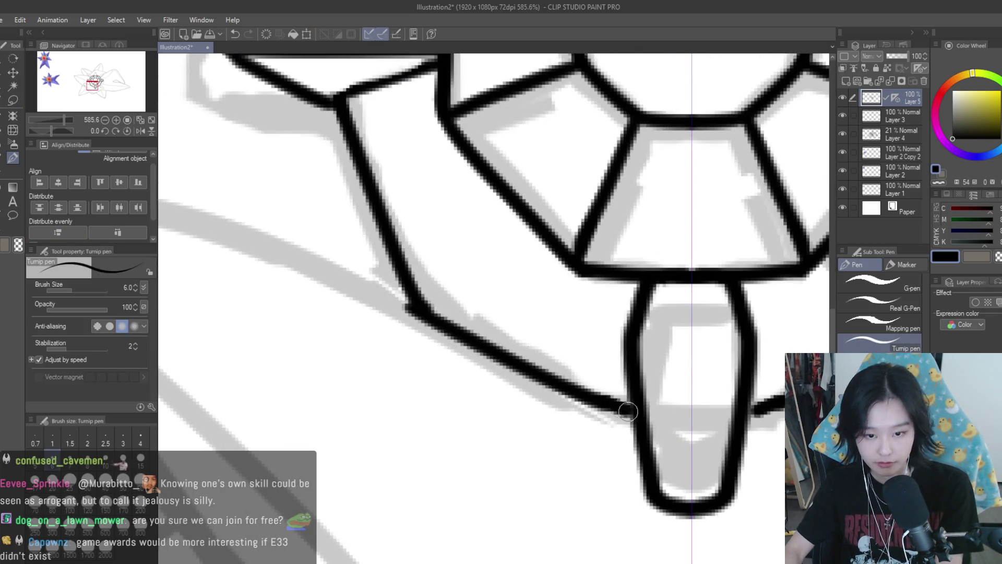
{"action": "scroll", "coordinate": [632, 413], "scroll_direction": "down", "scroll_amount": 10}
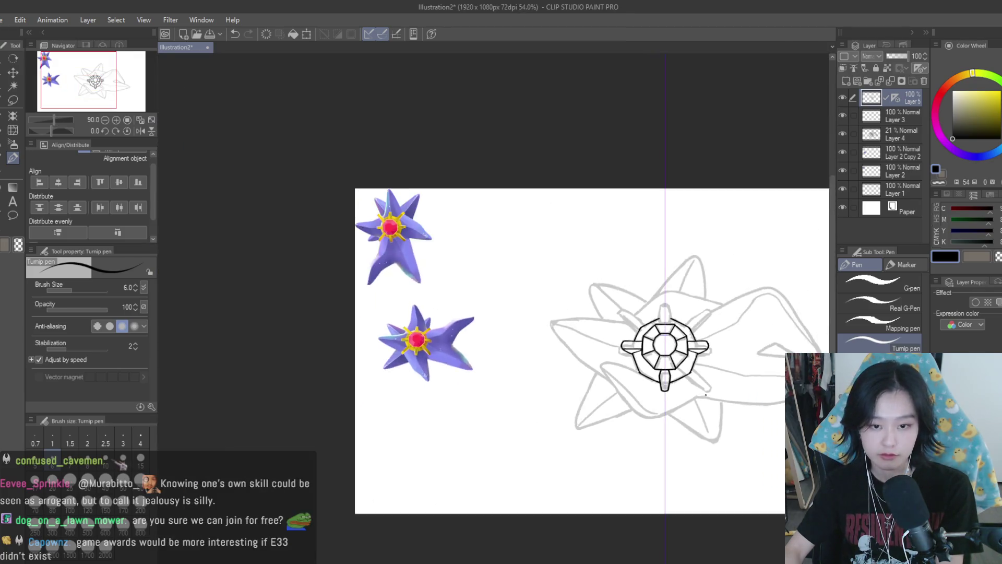
{"action": "scroll", "coordinate": [706, 396], "scroll_direction": "up", "scroll_amount": 2}
{"action": "scroll", "coordinate": [277, 323], "scroll_direction": "up", "scroll_amount": 6}
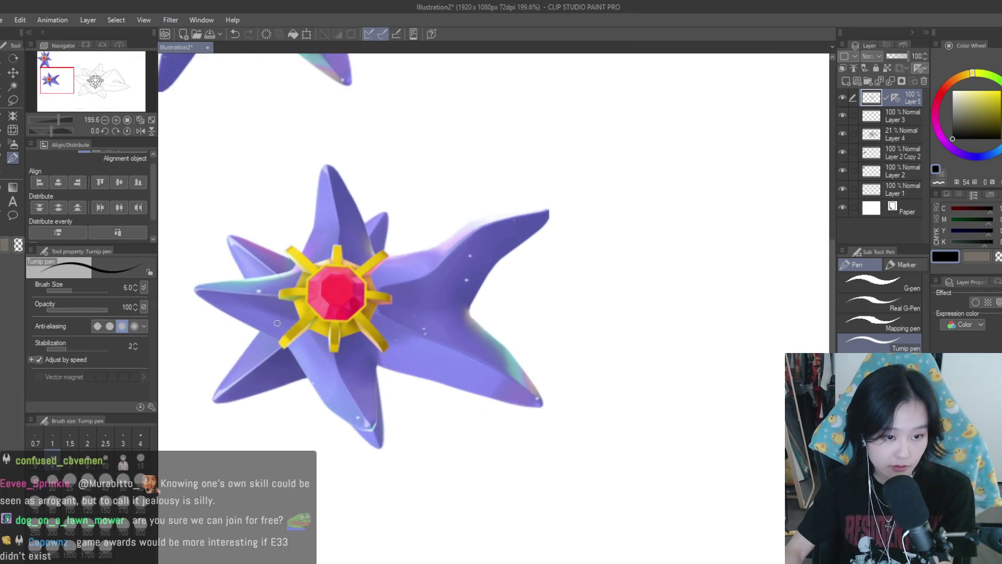
{"action": "scroll", "coordinate": [288, 319], "scroll_direction": "down", "scroll_amount": 3}
{"action": "scroll", "coordinate": [666, 384], "scroll_direction": "up", "scroll_amount": 2}
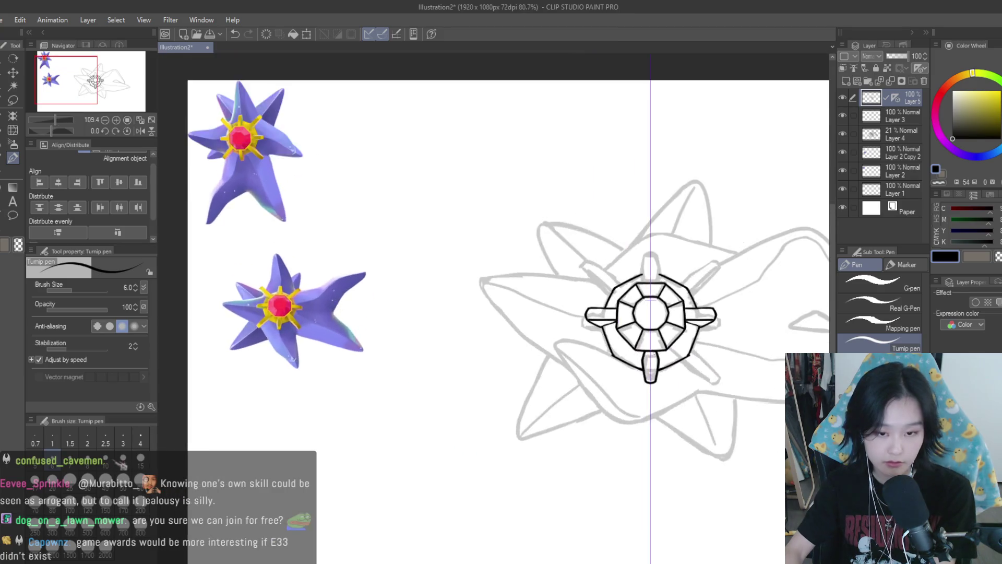
{"action": "scroll", "coordinate": [667, 383], "scroll_direction": "up", "scroll_amount": 4}
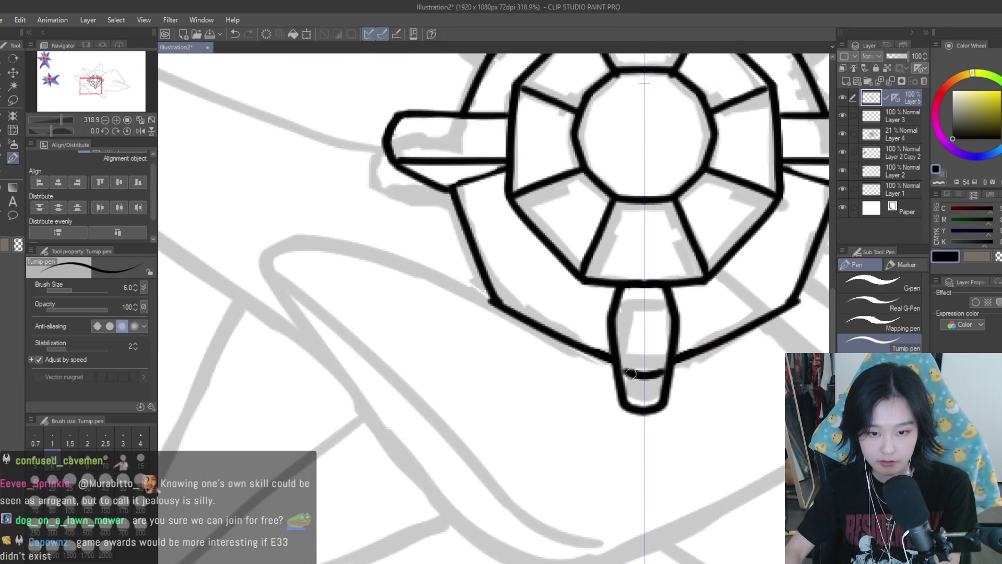
{"action": "scroll", "coordinate": [618, 367], "scroll_direction": "down", "scroll_amount": 5}
{"action": "scroll", "coordinate": [611, 384], "scroll_direction": "up", "scroll_amount": 3}
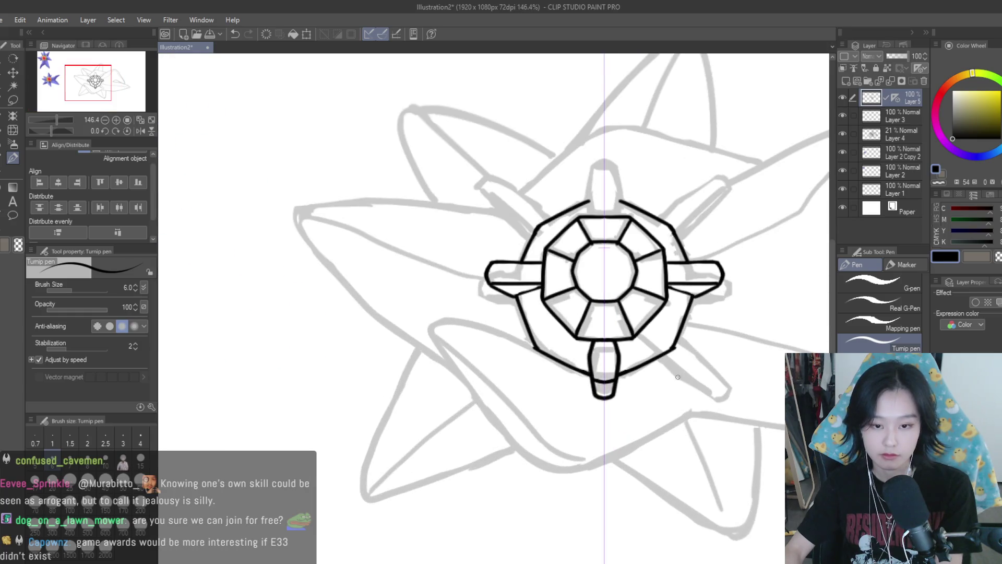
{"action": "key", "text": "ctrl+z"}
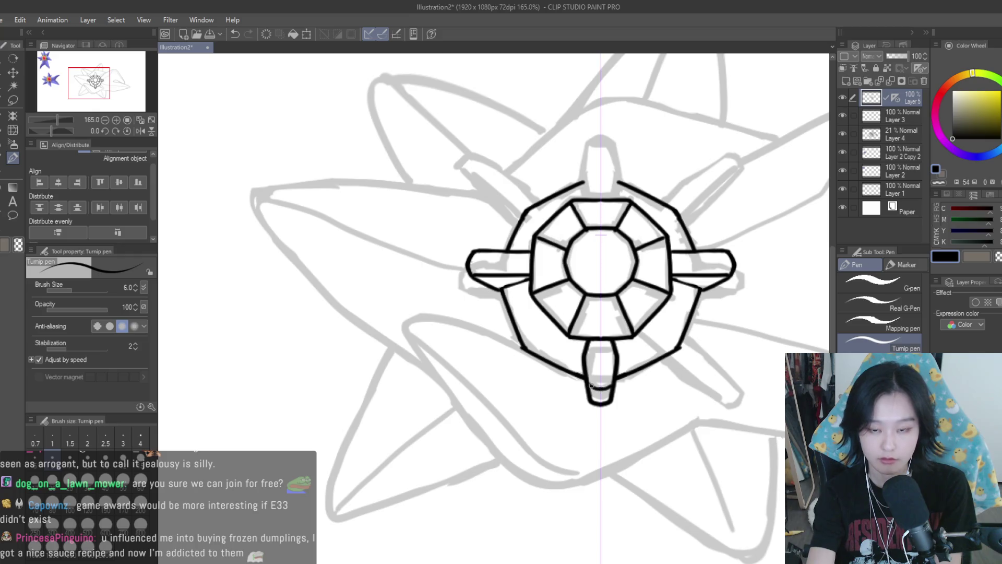
- Attempt the lower diagonal spoke strokes beneath the gem, then undo them
{"action": "scroll", "coordinate": [627, 344], "scroll_direction": "down", "scroll_amount": 4}
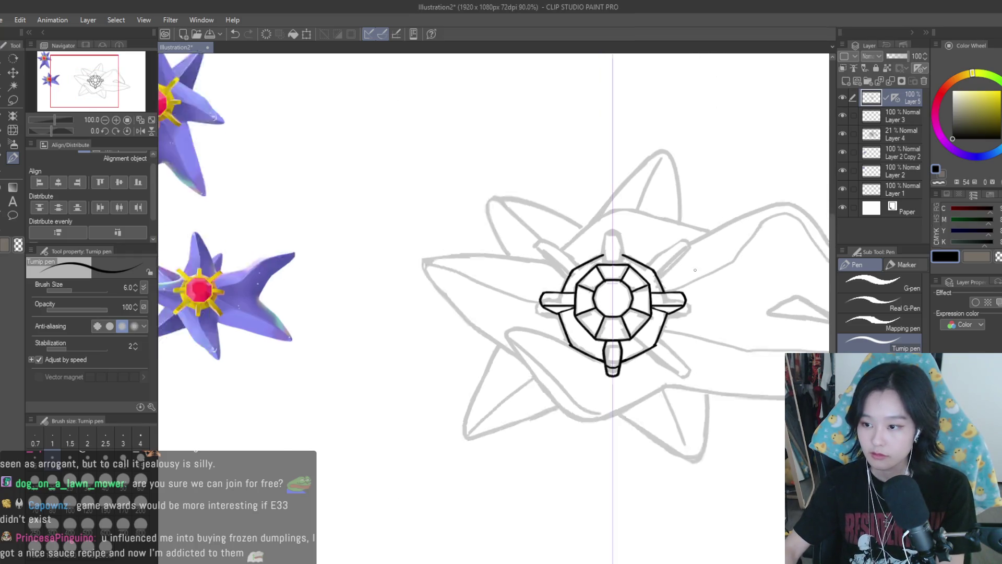
{"action": "scroll", "coordinate": [695, 270], "scroll_direction": "down", "scroll_amount": 1}
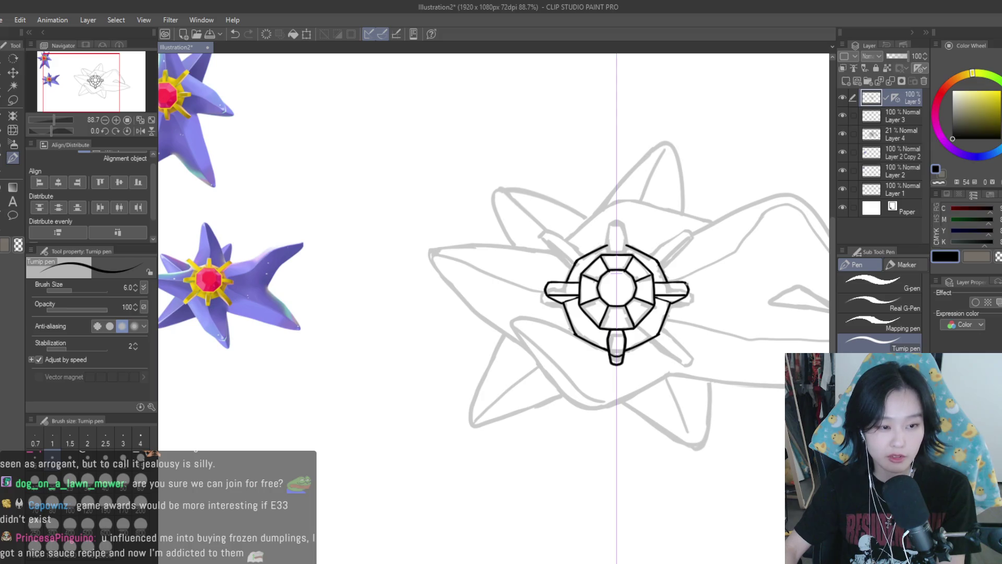
{"action": "scroll", "coordinate": [666, 317], "scroll_direction": "up", "scroll_amount": 5}
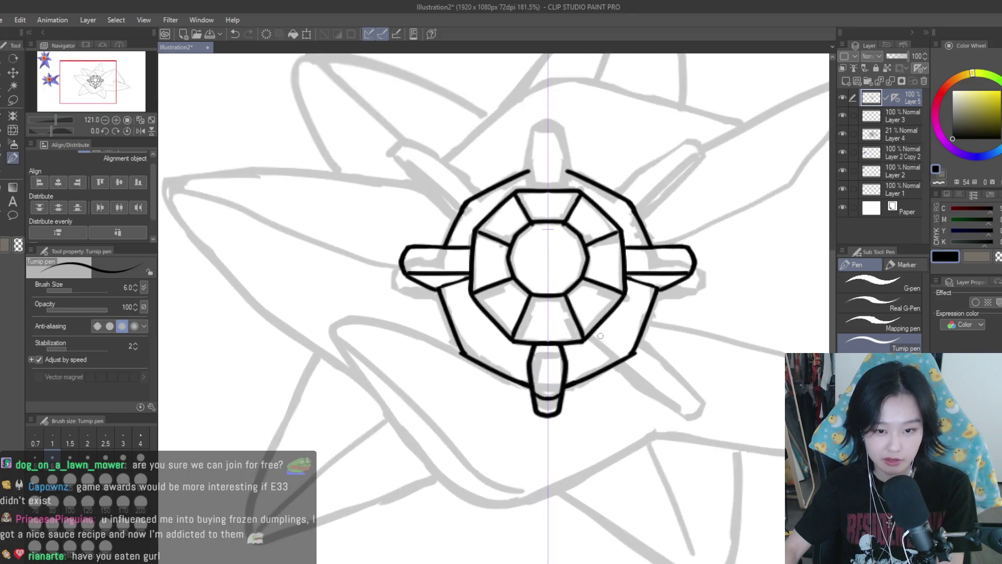
{"action": "scroll", "coordinate": [595, 327], "scroll_direction": "down", "scroll_amount": 5}
{"action": "scroll", "coordinate": [683, 382], "scroll_direction": "up", "scroll_amount": 3}
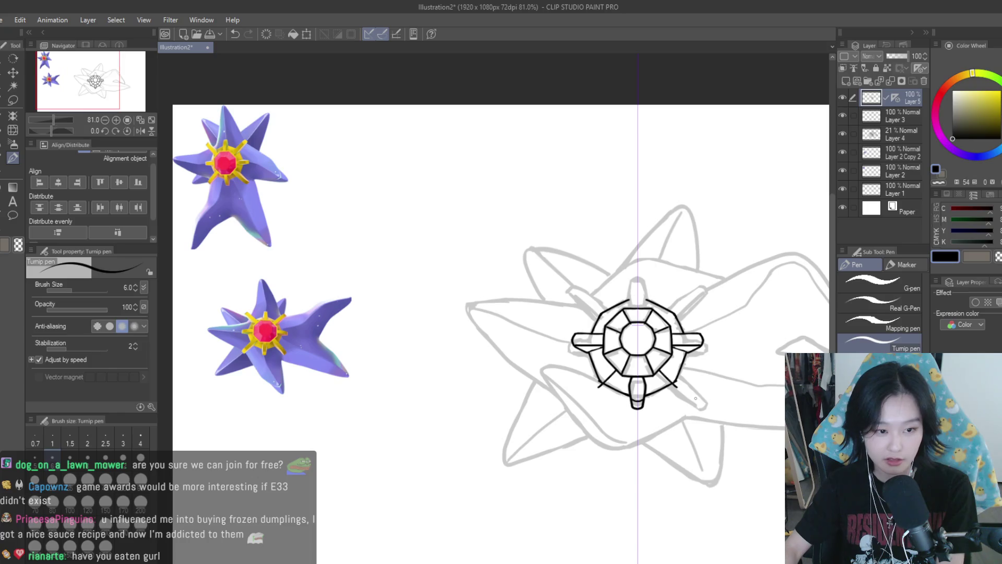
{"action": "scroll", "coordinate": [683, 382], "scroll_direction": "up", "scroll_amount": 5}
{"action": "left_click_drag", "start_coordinate": [673, 420], "coordinate": [604, 355]}
{"action": "key", "text": "ctrl+z"}
{"action": "key", "text": "ctrl+z"}
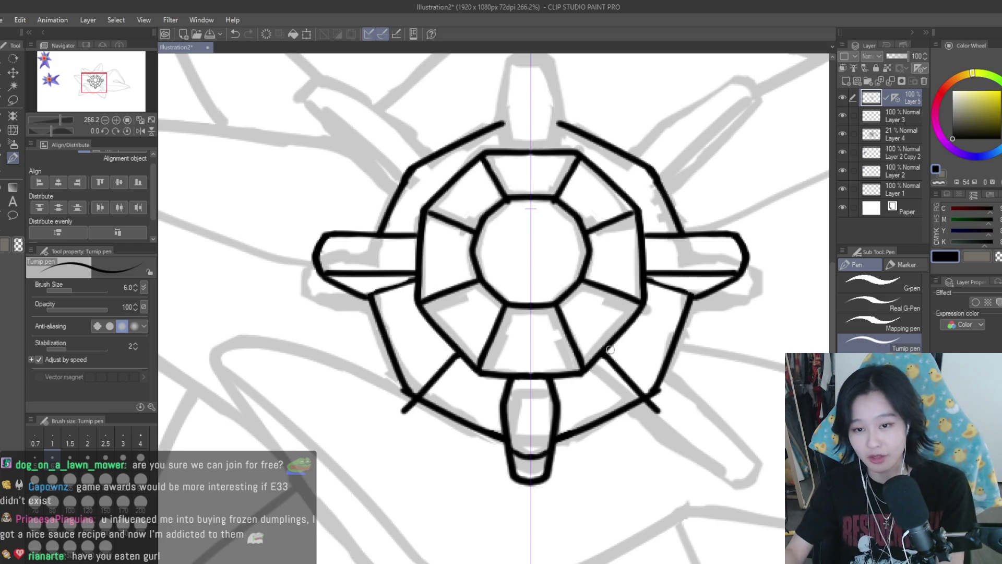
- Ink the mirrored lower spokes' two parallel edges down to rounded tips
{"action": "scroll", "coordinate": [629, 338], "scroll_direction": "down", "scroll_amount": 5}
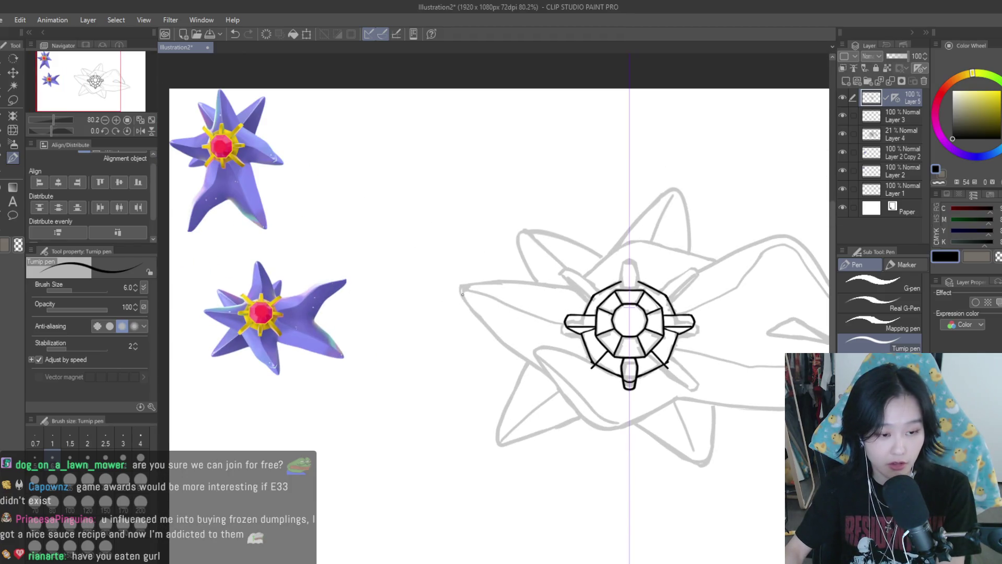
{"action": "scroll", "coordinate": [698, 342], "scroll_direction": "up", "scroll_amount": 6}
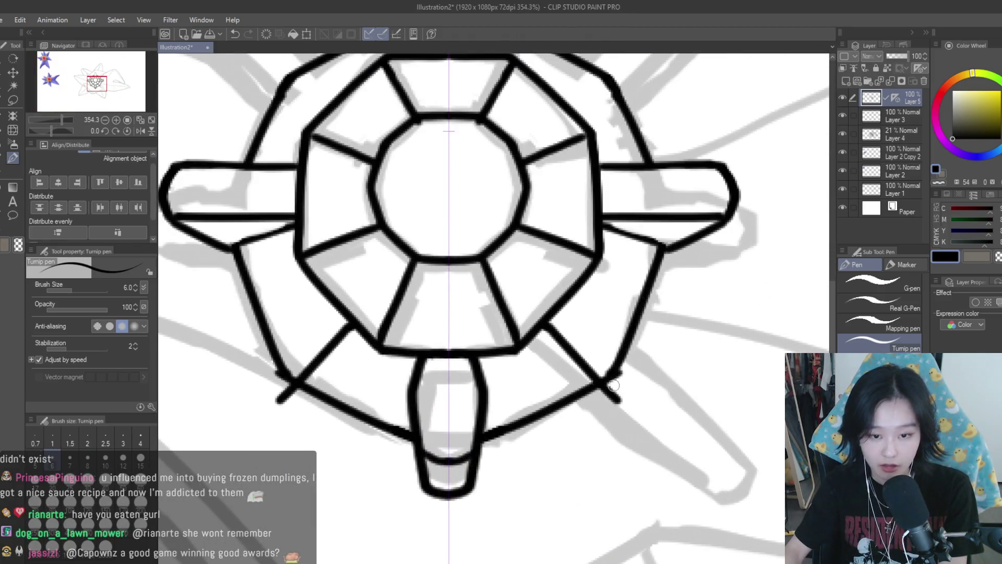
{"action": "mouse_move", "coordinate": [601, 382]}
{"action": "left_mouse_down"}
{"action": "mouse_move", "coordinate": [689, 472]}
{"action": "mouse_move", "coordinate": [723, 459]}
{"action": "mouse_move", "coordinate": [725, 447]}
{"action": "left_mouse_up"}
{"action": "left_click_drag", "start_coordinate": [577, 287], "coordinate": [729, 452]}
{"action": "scroll", "coordinate": [699, 339], "scroll_direction": "down", "scroll_amount": 7}
{"action": "scroll", "coordinate": [701, 341], "scroll_direction": "up", "scroll_amount": 2}
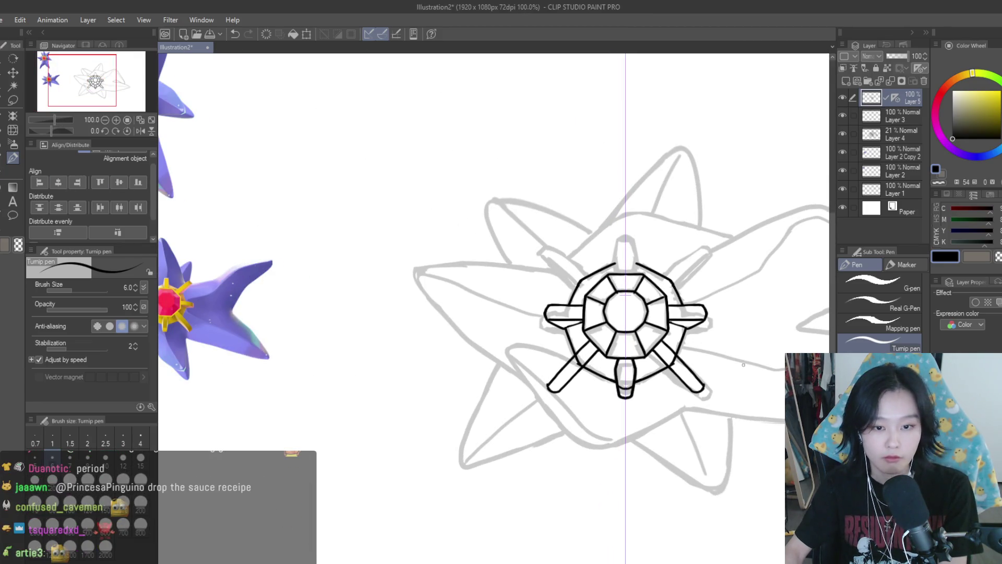
{"action": "scroll", "coordinate": [710, 360], "scroll_direction": "up", "scroll_amount": 4}
{"action": "left_click_drag", "start_coordinate": [606, 347], "coordinate": [696, 415]}
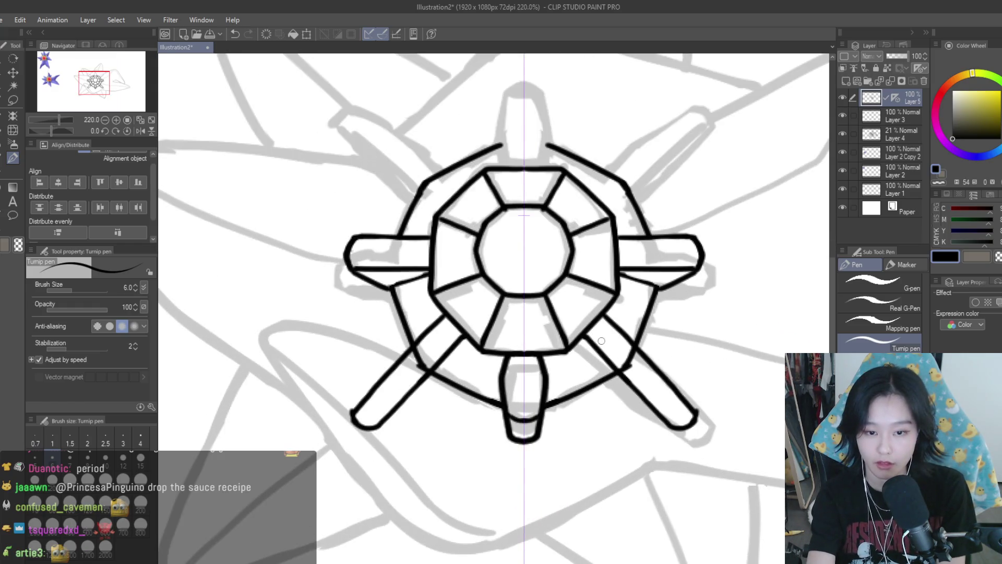
- Erase the spoke line where it crosses the gem's ring
{"action": "key", "text": "e"}
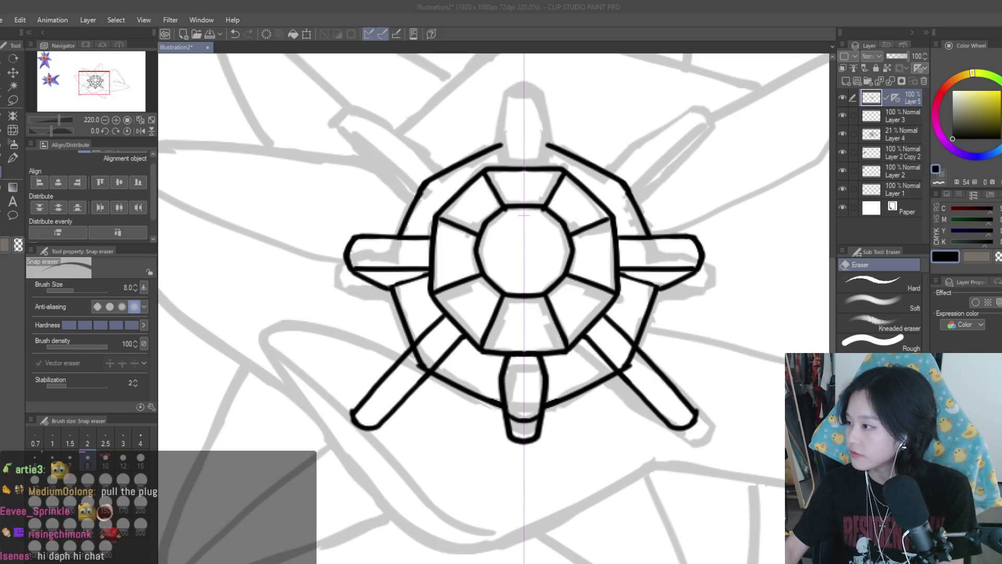
{"action": "scroll", "coordinate": [637, 345], "scroll_direction": "down", "scroll_amount": 3}
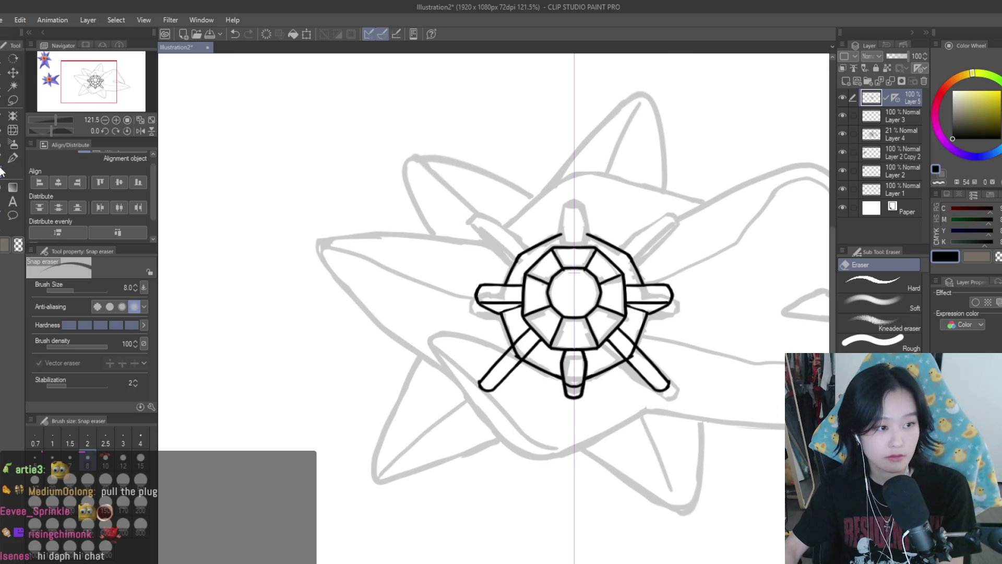
{"action": "scroll", "coordinate": [646, 368], "scroll_direction": "up", "scroll_amount": 5}
{"action": "left_click_drag", "start_coordinate": [645, 368], "coordinate": [649, 329]}
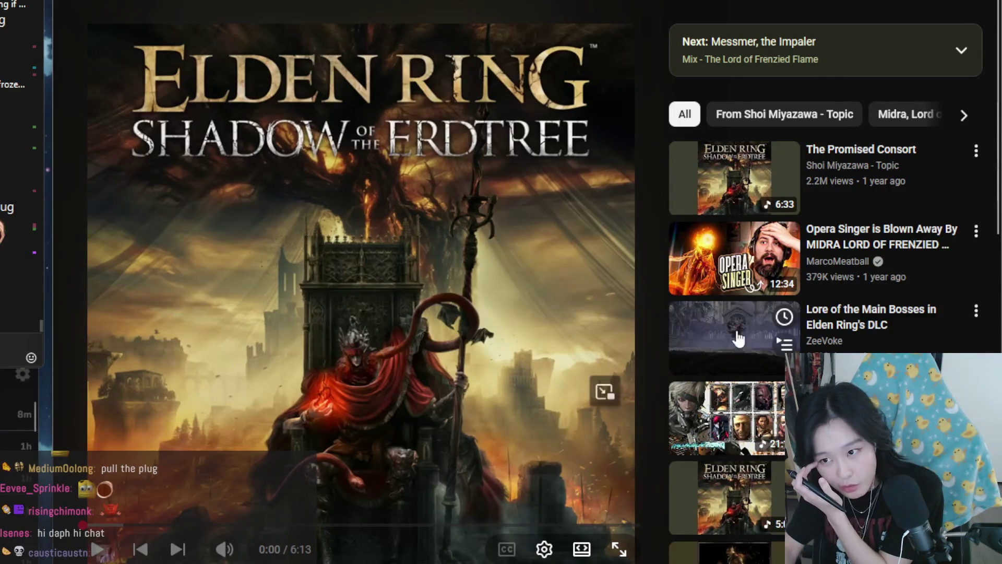
{"action": "mouse_move", "coordinate": [869, 256]}
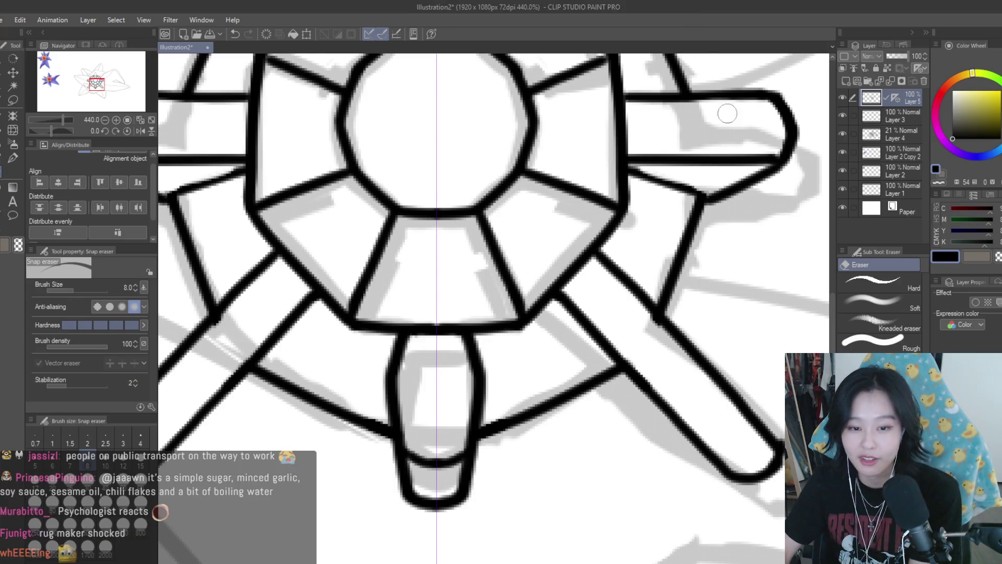
- Back on the Turnip pen, try thin strokes beside the lower-right spoke, undoing each attempt
{"action": "scroll", "coordinate": [727, 112], "scroll_direction": "down", "scroll_amount": 6}
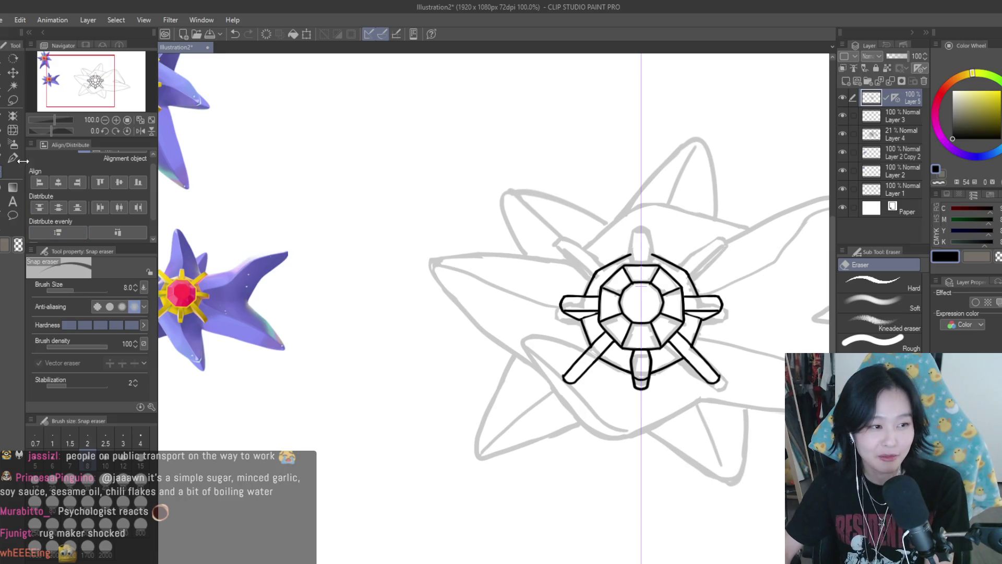
{"action": "scroll", "coordinate": [694, 424], "scroll_direction": "up", "scroll_amount": 6}
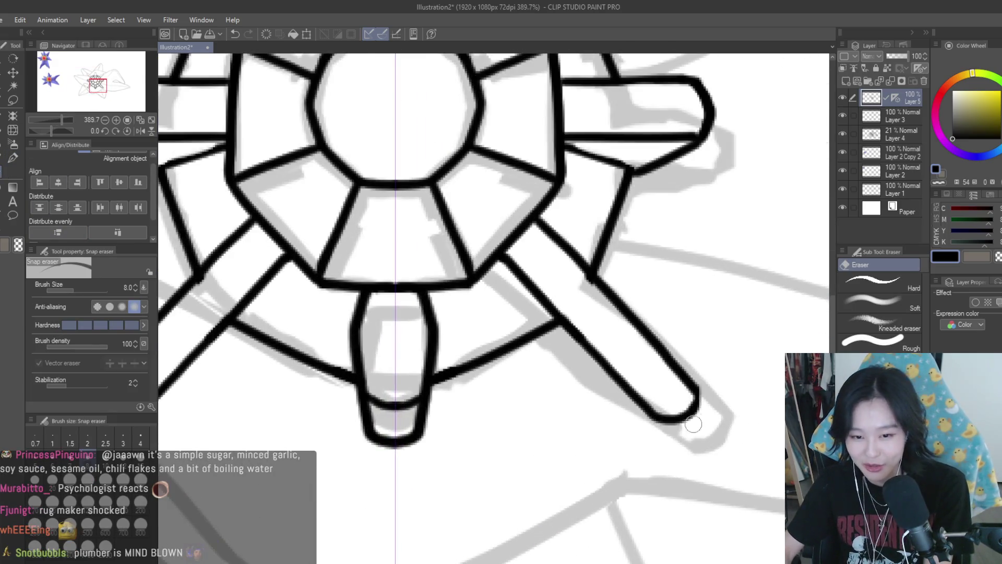
{"action": "left_click", "coordinate": [13, 158]}
{"action": "scroll", "coordinate": [679, 387], "scroll_direction": "up", "scroll_amount": 1}
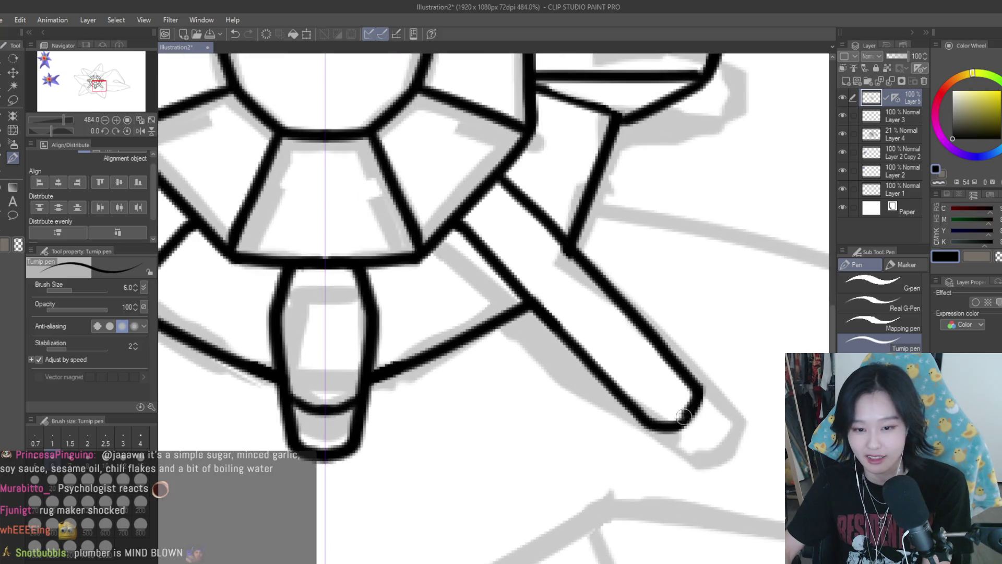
{"action": "scroll", "coordinate": [659, 424], "scroll_direction": "down", "scroll_amount": 7}
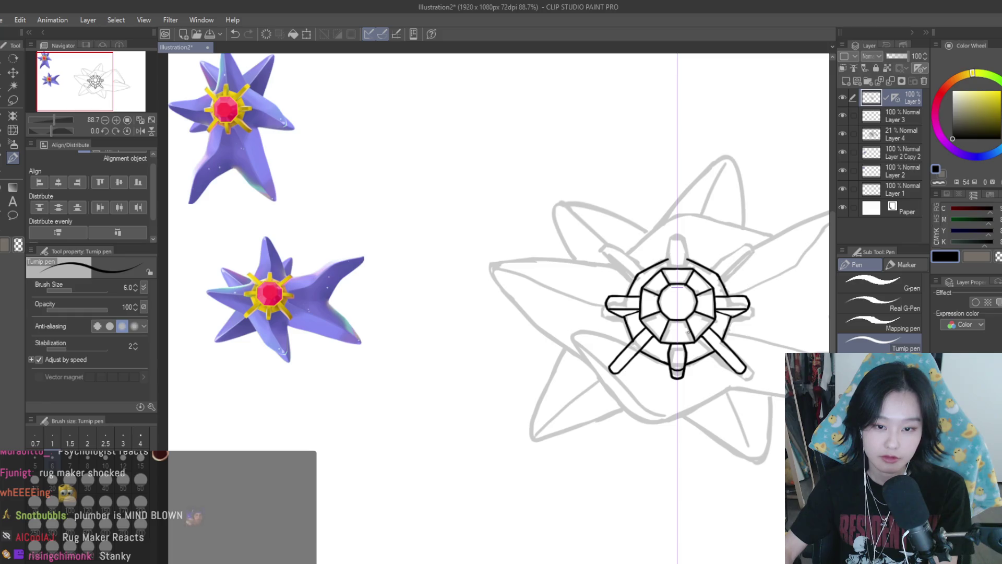
{"action": "scroll", "coordinate": [673, 288], "scroll_direction": "down", "scroll_amount": 1}
{"action": "scroll", "coordinate": [671, 290], "scroll_direction": "up", "scroll_amount": 3}
{"action": "scroll", "coordinate": [669, 291], "scroll_direction": "down", "scroll_amount": 1}
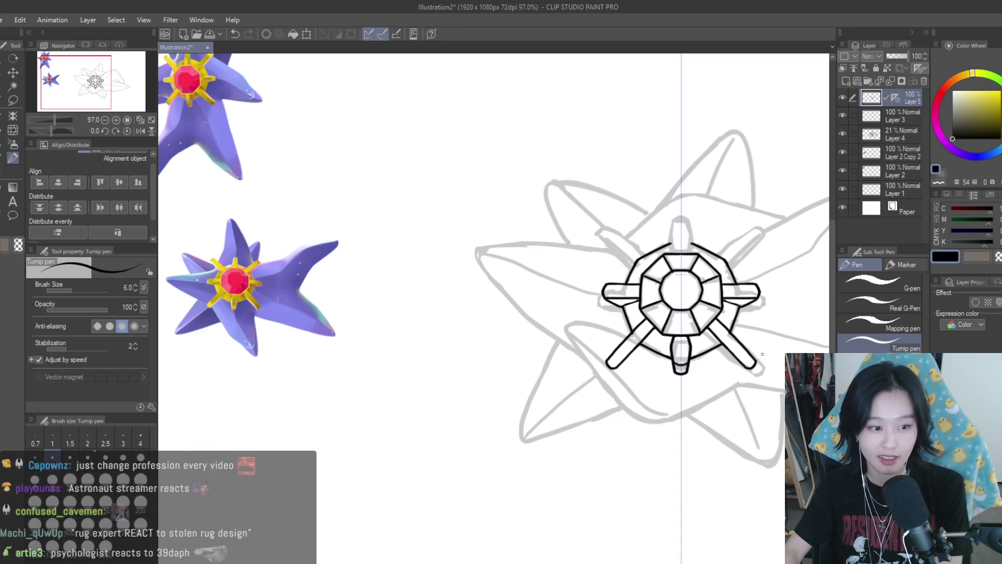
{"action": "scroll", "coordinate": [692, 342], "scroll_direction": "up", "scroll_amount": 4}
{"action": "scroll", "coordinate": [678, 318], "scroll_direction": "up", "scroll_amount": 3}
{"action": "left_click_drag", "start_coordinate": [650, 291], "coordinate": [684, 365]}
{"action": "key", "text": "ctrl+z"}
{"action": "left_click_drag", "start_coordinate": [649, 292], "coordinate": [695, 365]}
{"action": "key", "text": "ctrl+z"}
{"action": "key", "text": "ctrl+z"}
{"action": "left_click_drag", "start_coordinate": [650, 301], "coordinate": [696, 363]}
{"action": "key", "text": "ctrl+z"}
- Draw a mirrored stroke running down-right from the spoke
{"action": "scroll", "coordinate": [705, 361], "scroll_direction": "down", "scroll_amount": 5}
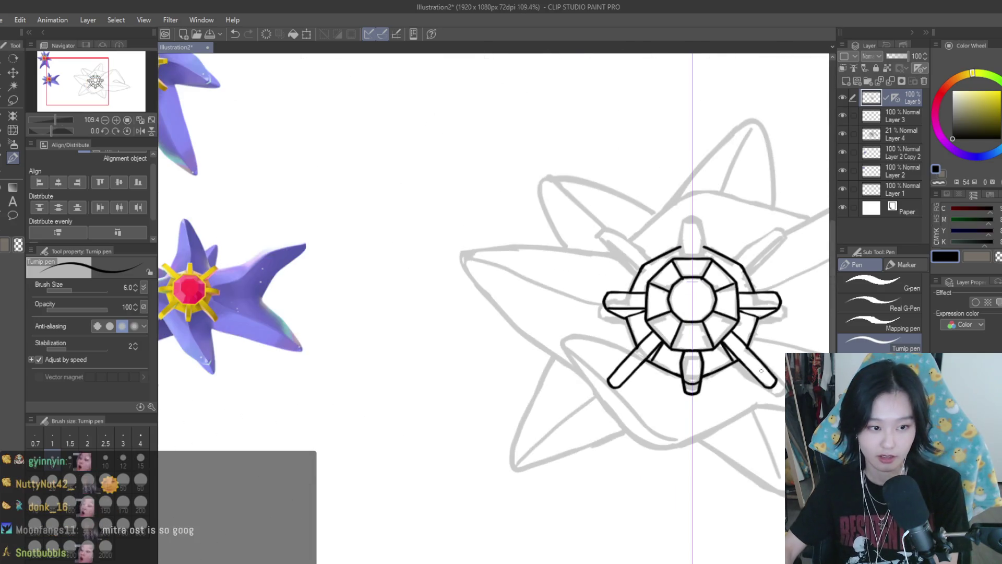
{"action": "scroll", "coordinate": [699, 350], "scroll_direction": "up", "scroll_amount": 5}
{"action": "left_click_drag", "start_coordinate": [698, 345], "coordinate": [801, 433]}
{"action": "scroll", "coordinate": [690, 341], "scroll_direction": "down", "scroll_amount": 6}
{"action": "scroll", "coordinate": [749, 383], "scroll_direction": "up", "scroll_amount": 2}
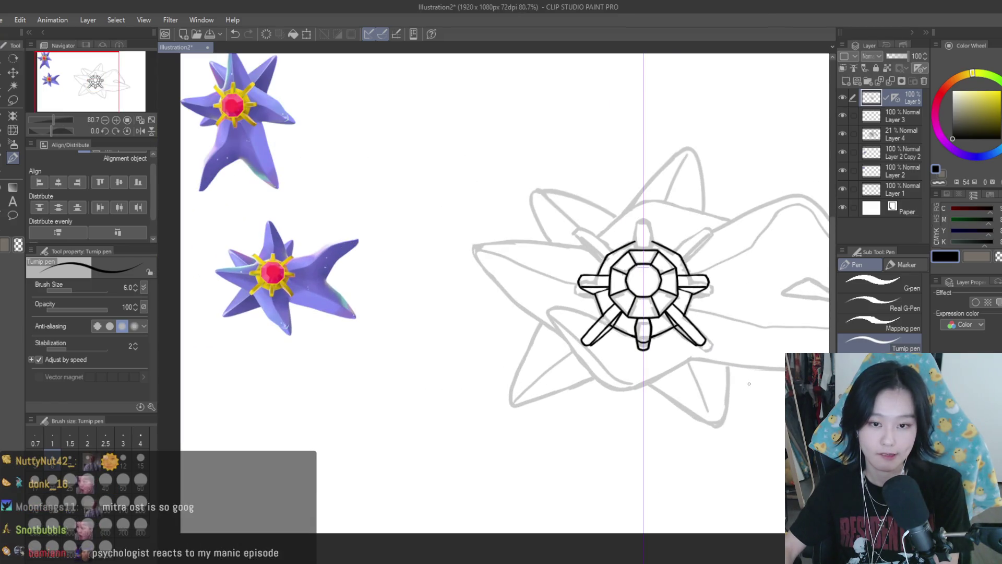
- Erase part of the lower-left spoke outline and lasso away the leftover spoke tip
{"action": "key", "text": "e"}
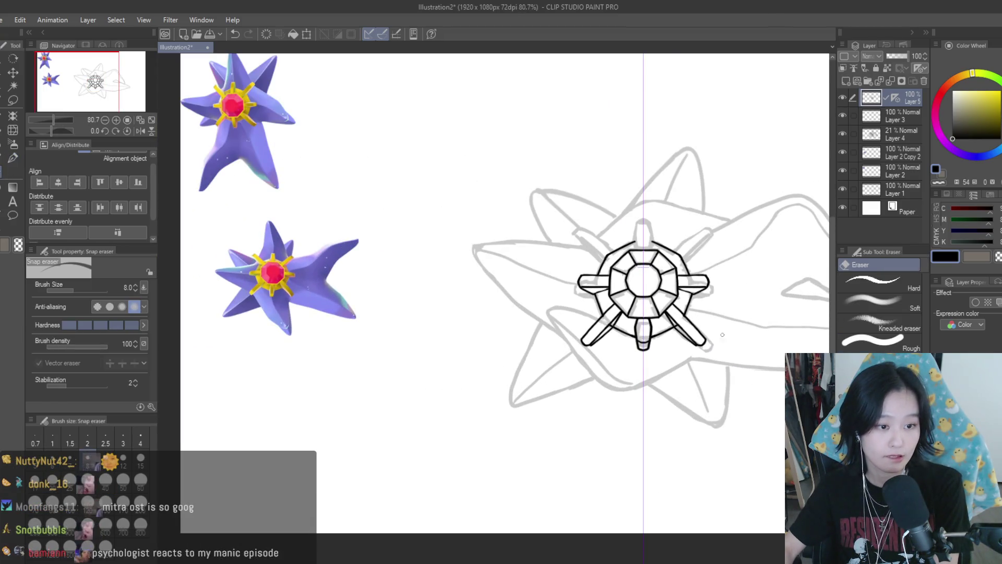
{"action": "scroll", "coordinate": [723, 335], "scroll_direction": "up", "scroll_amount": 6}
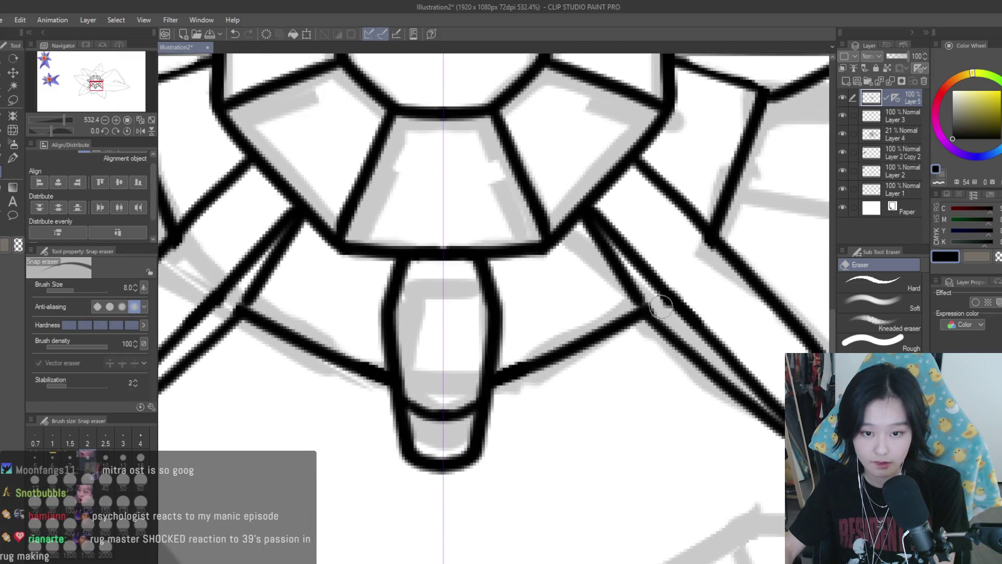
{"action": "scroll", "coordinate": [663, 308], "scroll_direction": "down", "scroll_amount": 5}
{"action": "scroll", "coordinate": [503, 329], "scroll_direction": "up", "scroll_amount": 4}
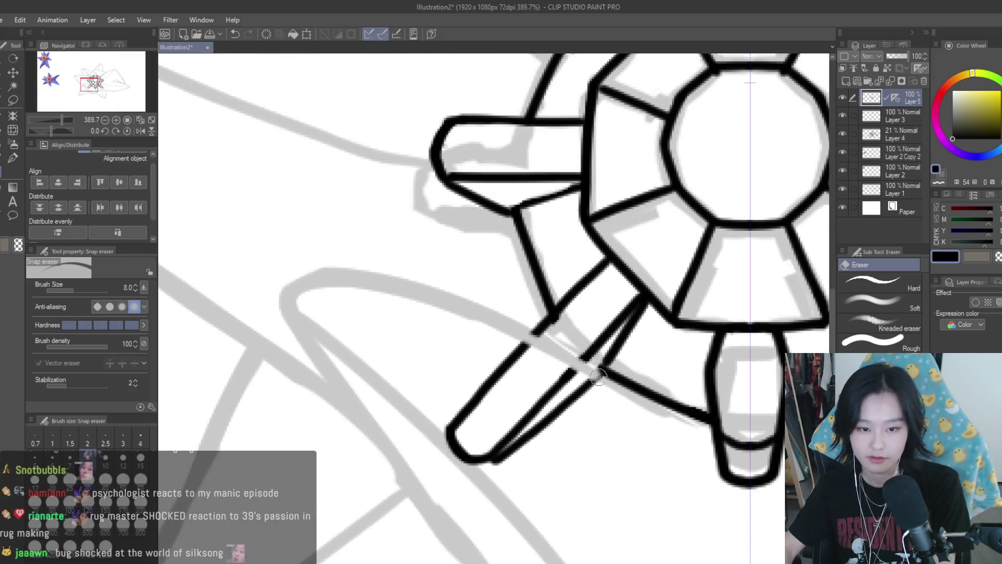
{"action": "mouse_move", "coordinate": [504, 329]}
{"action": "left_mouse_down"}
{"action": "mouse_move", "coordinate": [541, 371]}
{"action": "mouse_move", "coordinate": [527, 354]}
{"action": "left_mouse_up"}
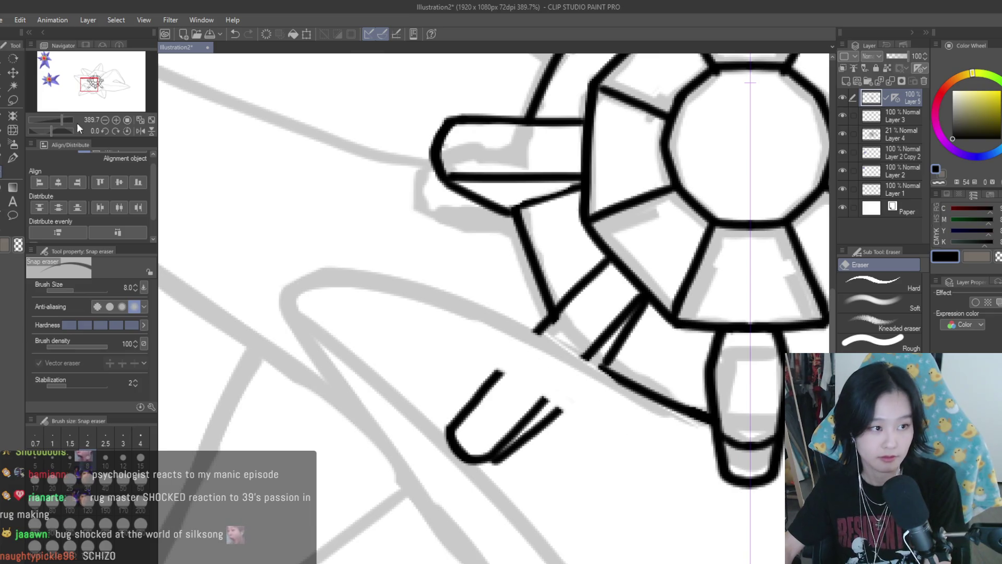
{"action": "key", "text": "m"}
{"action": "mouse_move", "coordinate": [431, 351]}
{"action": "left_mouse_down"}
{"action": "mouse_move", "coordinate": [598, 418]}
{"action": "mouse_move", "coordinate": [494, 349]}
{"action": "left_mouse_up"}
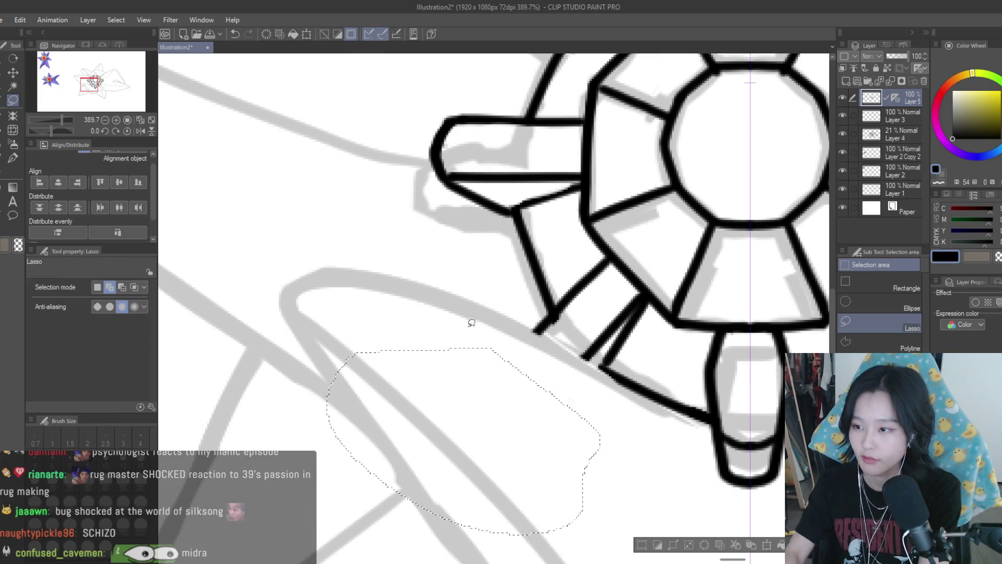
{"action": "key", "text": "ctrl+d"}
{"action": "left_click", "coordinate": [12, 158]}
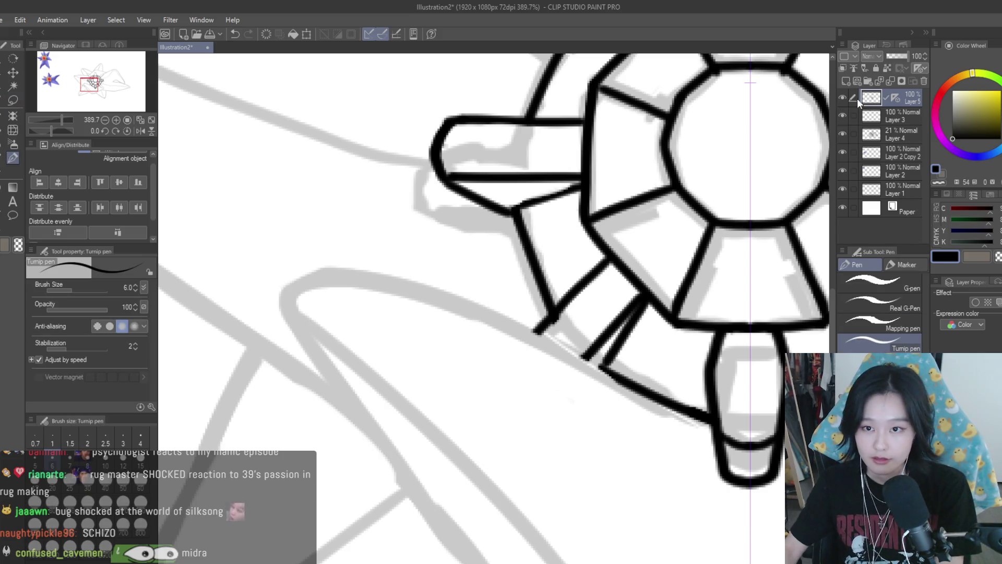
{"action": "scroll", "coordinate": [677, 257], "scroll_direction": "down", "scroll_amount": 8}
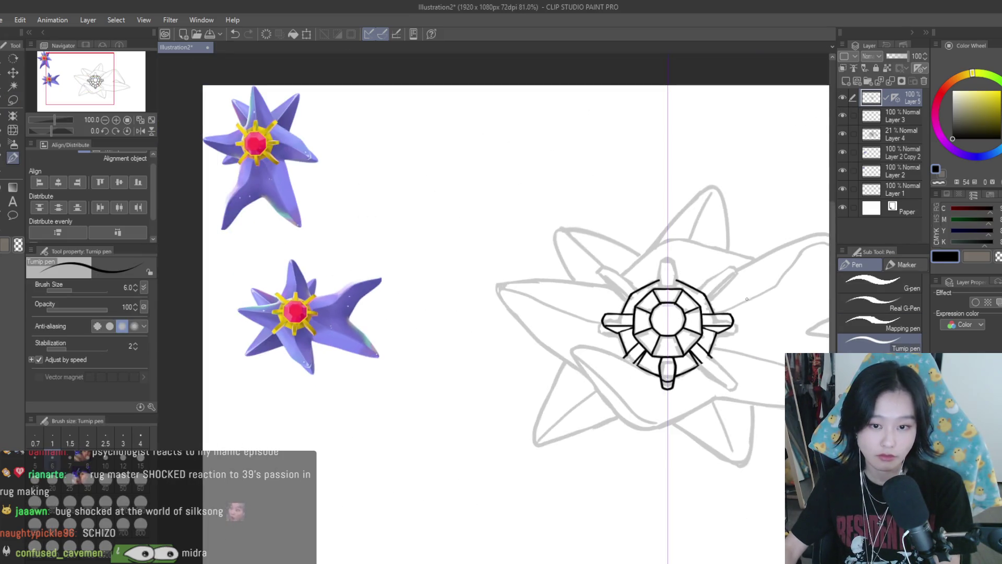
- Redraw the top spire's rounded top and left outline after undoing the first attempt
{"action": "scroll", "coordinate": [677, 257], "scroll_direction": "up", "scroll_amount": 10}
{"action": "mouse_move", "coordinate": [678, 204]}
{"action": "left_mouse_down"}
{"action": "mouse_move", "coordinate": [620, 205]}
{"action": "mouse_move", "coordinate": [585, 319]}
{"action": "mouse_move", "coordinate": [616, 384]}
{"action": "left_mouse_up"}
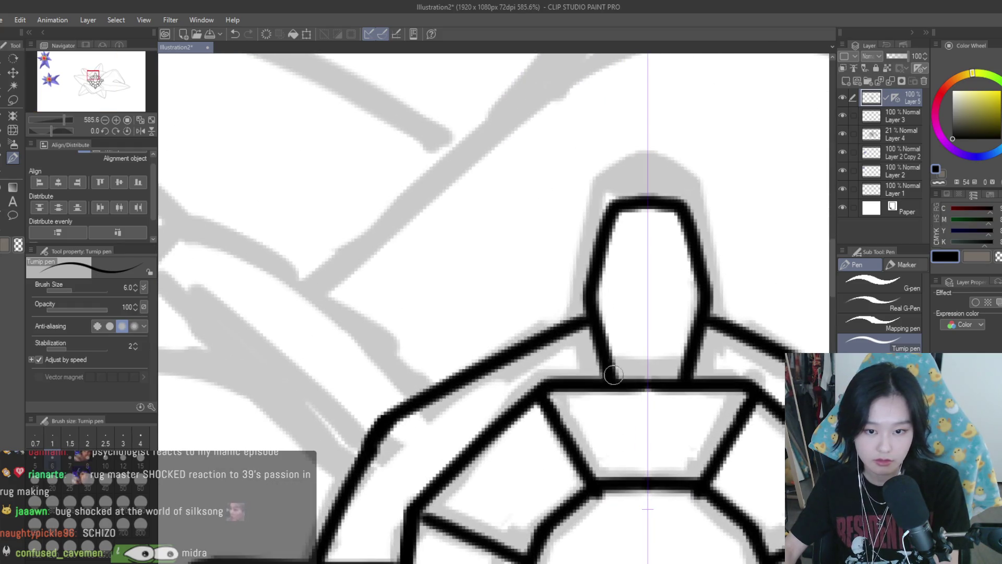
{"action": "scroll", "coordinate": [680, 240], "scroll_direction": "down", "scroll_amount": 6}
{"action": "scroll", "coordinate": [679, 240], "scroll_direction": "down", "scroll_amount": 3}
{"action": "scroll", "coordinate": [702, 252], "scroll_direction": "up", "scroll_amount": 5}
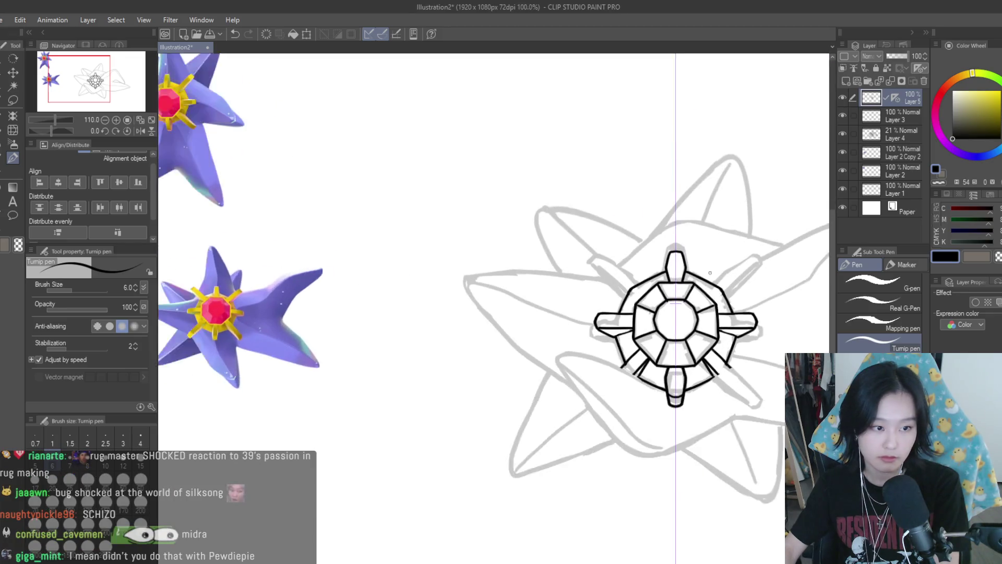
{"action": "scroll", "coordinate": [701, 252], "scroll_direction": "up", "scroll_amount": 6}
{"action": "key", "text": "ctrl+z"}
{"action": "key", "text": "ctrl+z"}
{"action": "key", "text": "ctrl+z"}
{"action": "mouse_move", "coordinate": [639, 217]}
{"action": "left_mouse_down"}
{"action": "mouse_move", "coordinate": [613, 235]}
{"action": "mouse_move", "coordinate": [591, 319]}
{"action": "mouse_move", "coordinate": [593, 385]}
{"action": "left_mouse_up"}
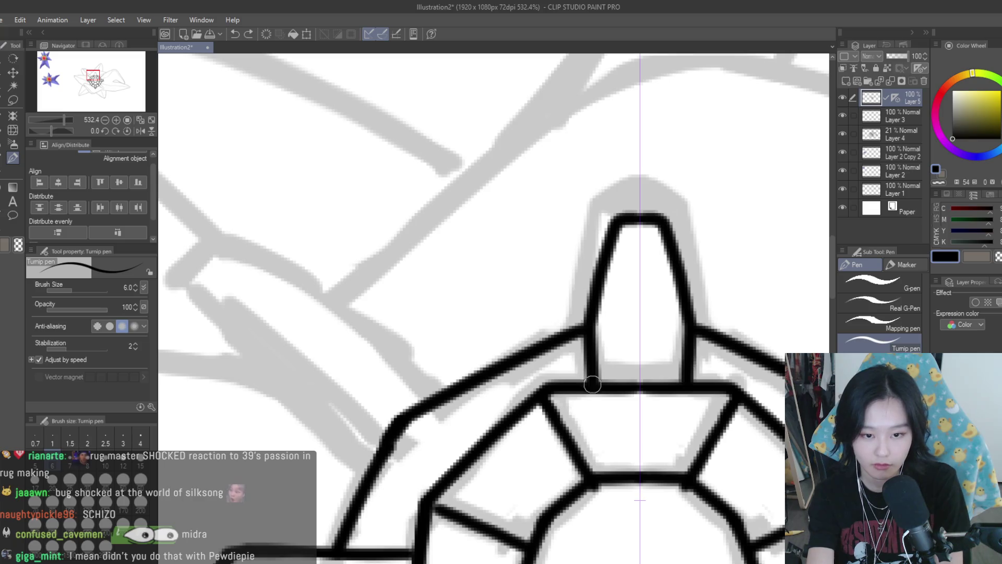
{"action": "left_click_drag", "start_coordinate": [590, 342], "coordinate": [615, 250]}
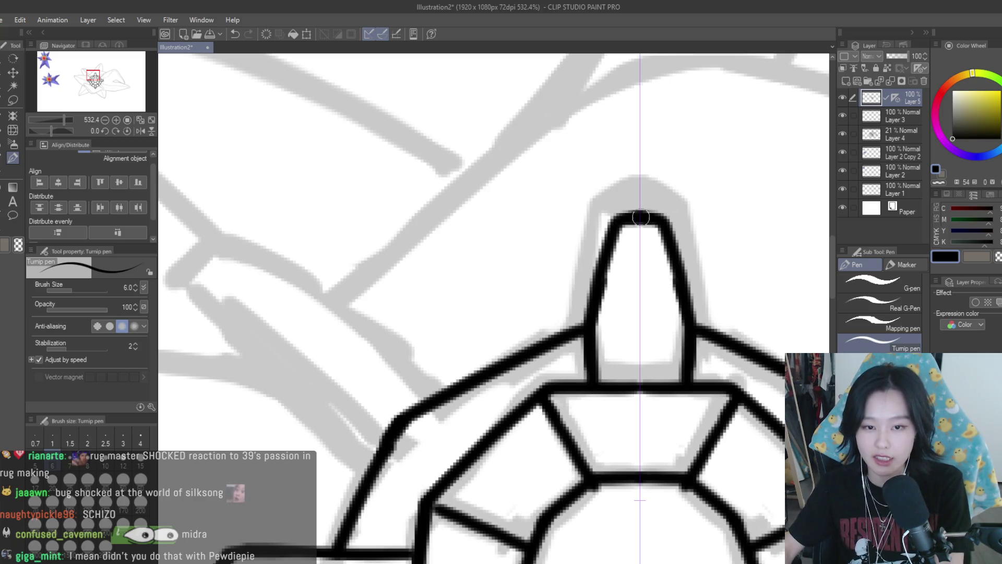
{"action": "scroll", "coordinate": [641, 216], "scroll_direction": "down", "scroll_amount": 10}
{"action": "scroll", "coordinate": [740, 357], "scroll_direction": "up", "scroll_amount": 2}
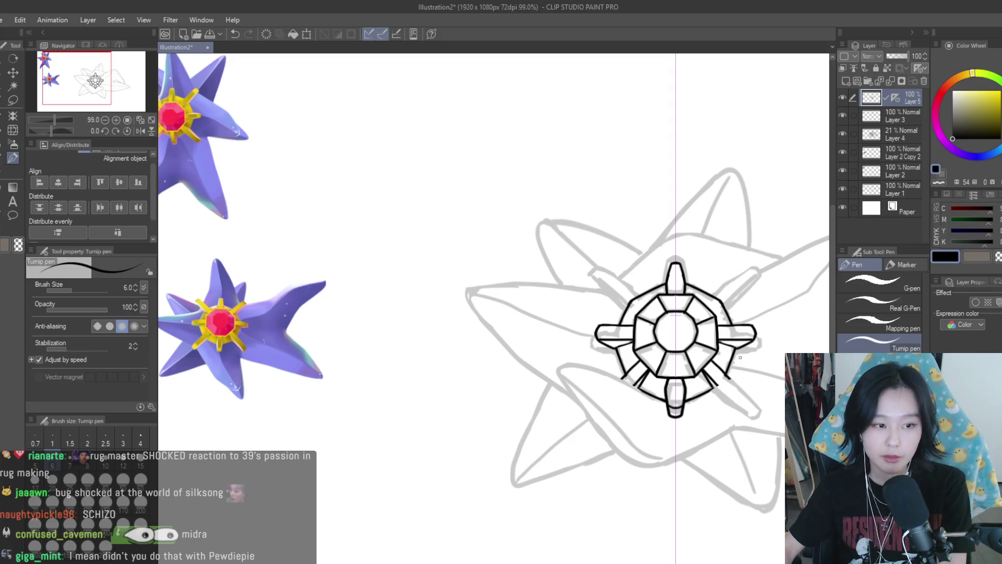
{"action": "key", "text": "e"}
{"action": "scroll", "coordinate": [615, 195], "scroll_direction": "up", "scroll_amount": 5}
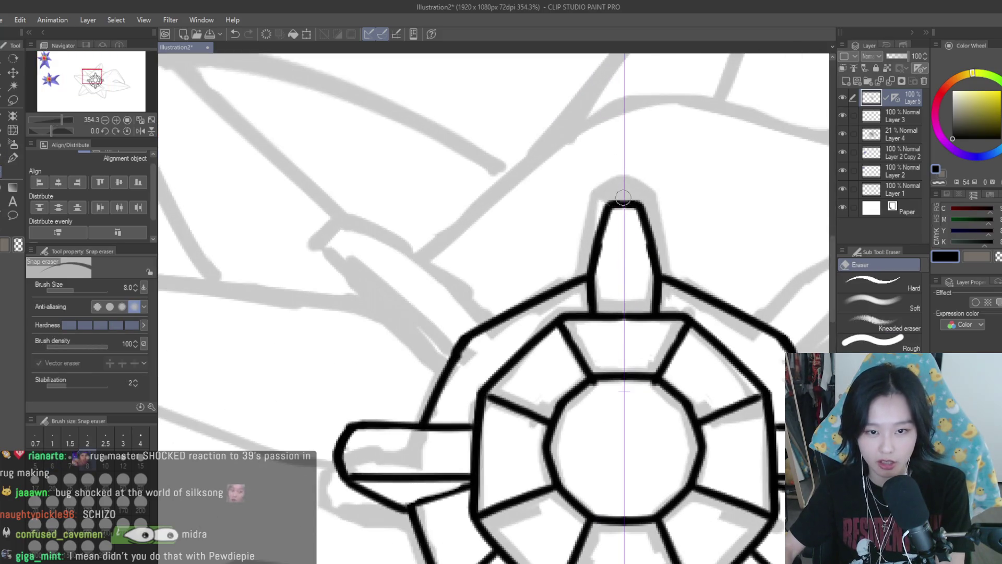
{"action": "left_click", "coordinate": [11, 157]}
{"action": "scroll", "coordinate": [690, 282], "scroll_direction": "down", "scroll_amount": 5}
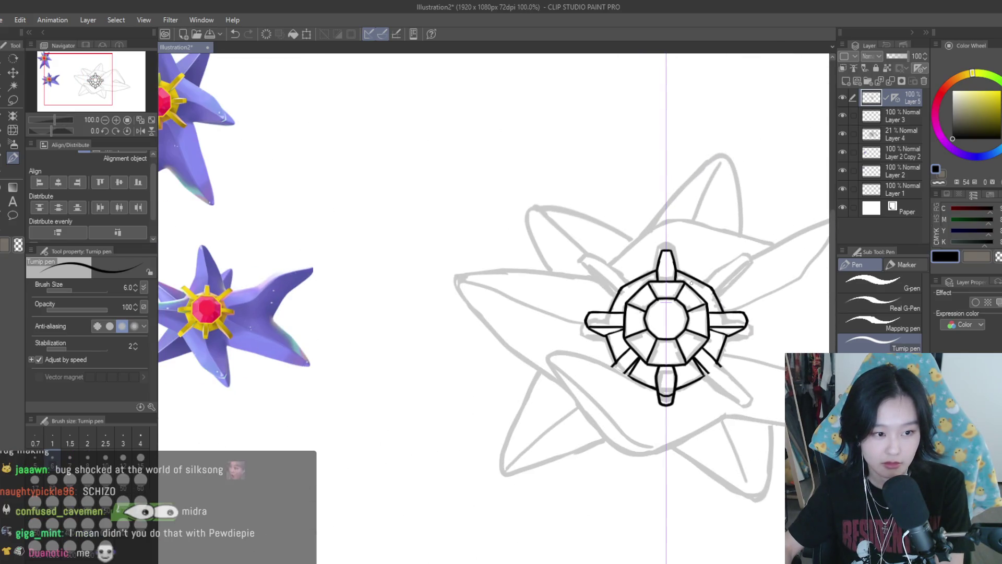
{"action": "scroll", "coordinate": [636, 257], "scroll_direction": "up", "scroll_amount": 6}
{"action": "scroll", "coordinate": [636, 258], "scroll_direction": "down", "scroll_amount": 2}
- Lasso the top spike, nudge it down toward the ring, deselect, and tidy it with the eraser
{"action": "key", "text": "m"}
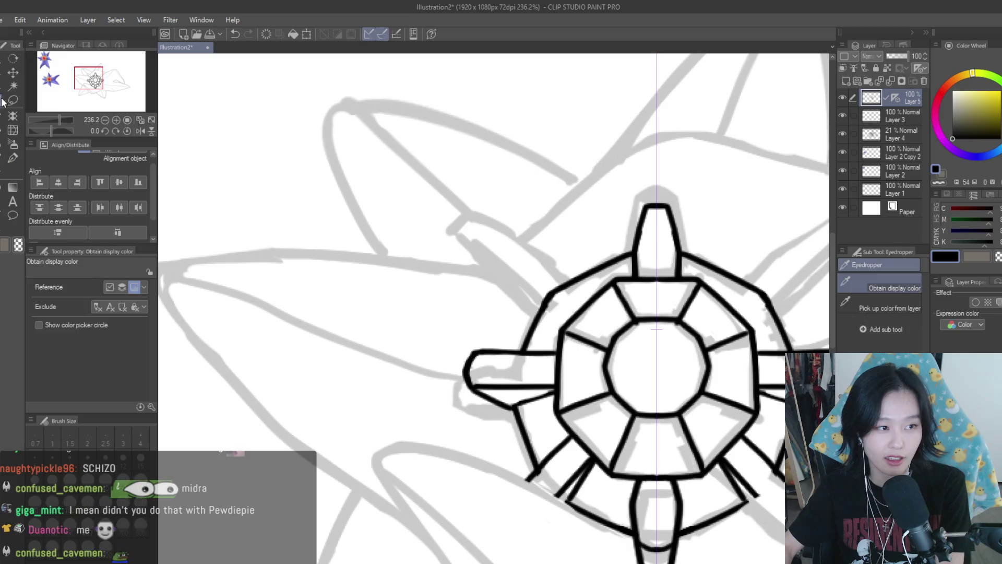
{"action": "mouse_move", "coordinate": [682, 187]}
{"action": "left_mouse_down"}
{"action": "mouse_move", "coordinate": [722, 226]}
{"action": "mouse_move", "coordinate": [684, 188]}
{"action": "left_mouse_up"}
{"action": "key", "text": "k"}
{"action": "scroll", "coordinate": [647, 230], "scroll_direction": "up", "scroll_amount": 2}
{"action": "left_click_drag", "start_coordinate": [648, 218], "coordinate": [640, 278]}
{"action": "key", "text": "ctrl+d"}
{"action": "key", "text": "e"}
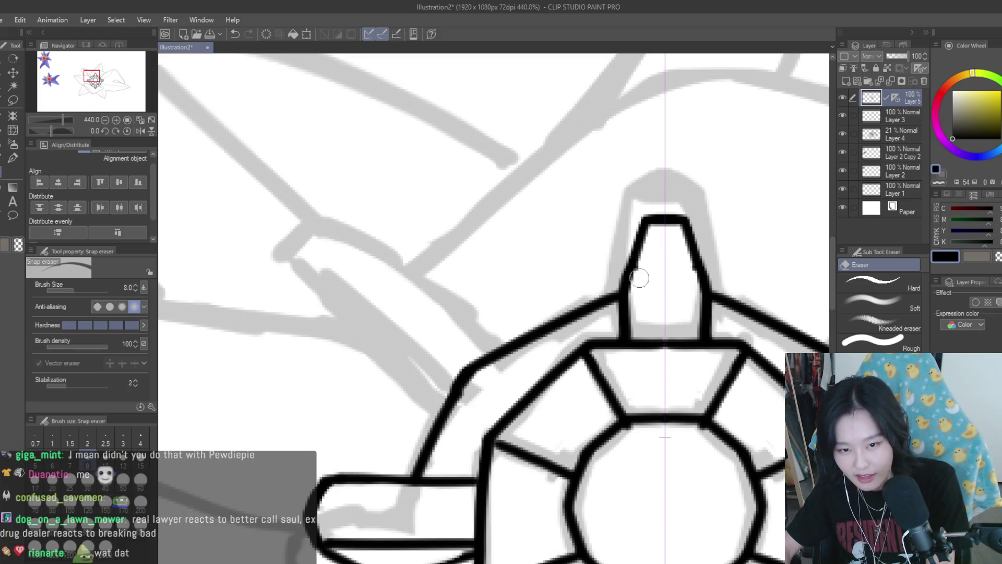
{"action": "key", "text": "p"}
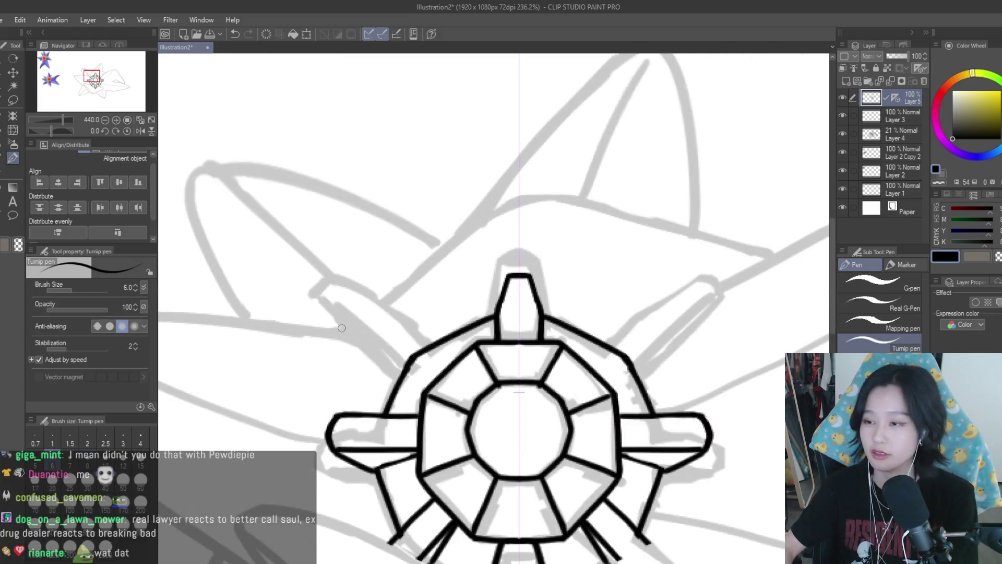
{"action": "scroll", "coordinate": [356, 382], "scroll_direction": "down", "scroll_amount": 4}
{"action": "scroll", "coordinate": [356, 382], "scroll_direction": "down", "scroll_amount": 4}
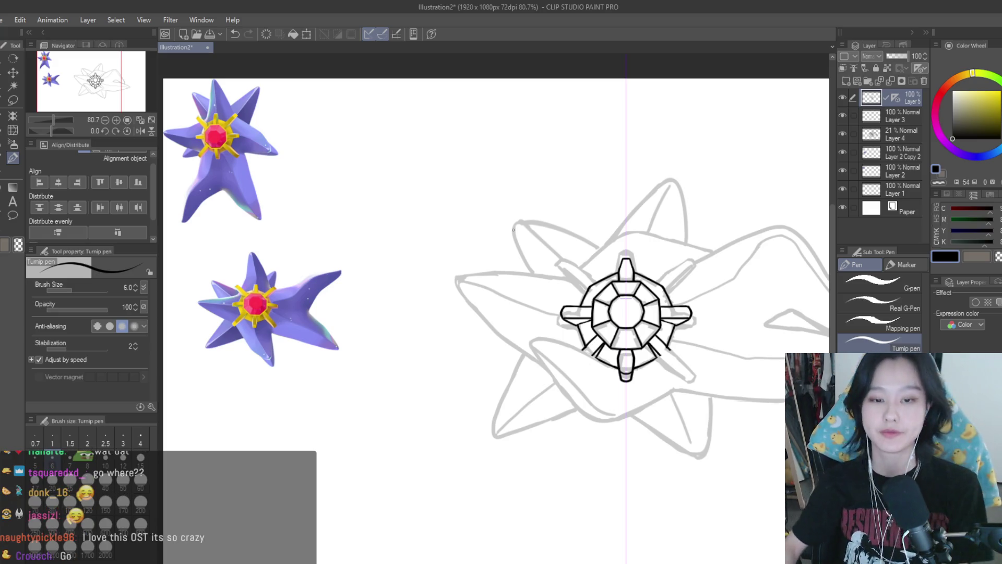
{"action": "scroll", "coordinate": [440, 179], "scroll_direction": "up", "scroll_amount": 2}
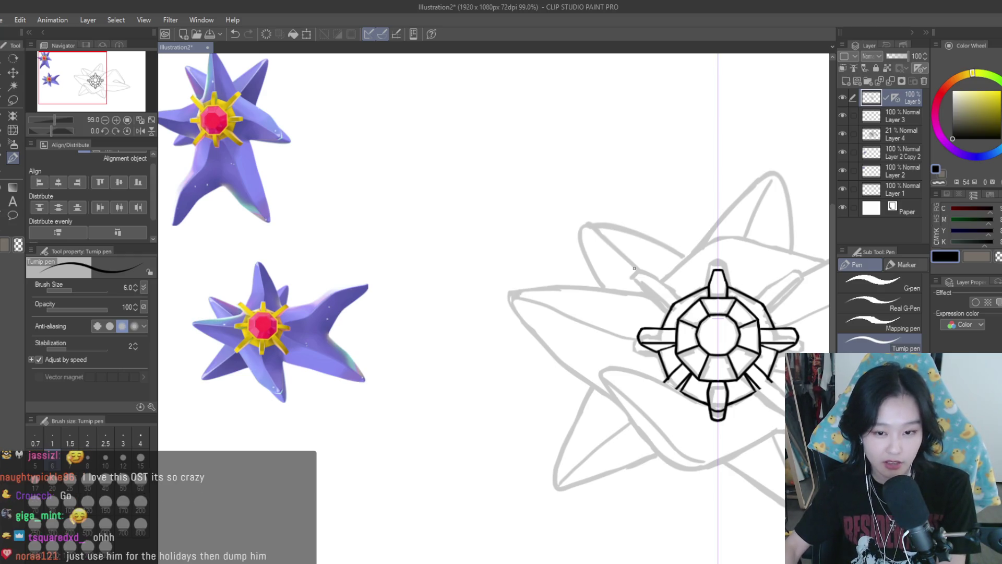
{"action": "scroll", "coordinate": [627, 250], "scroll_direction": "up", "scroll_amount": 1}
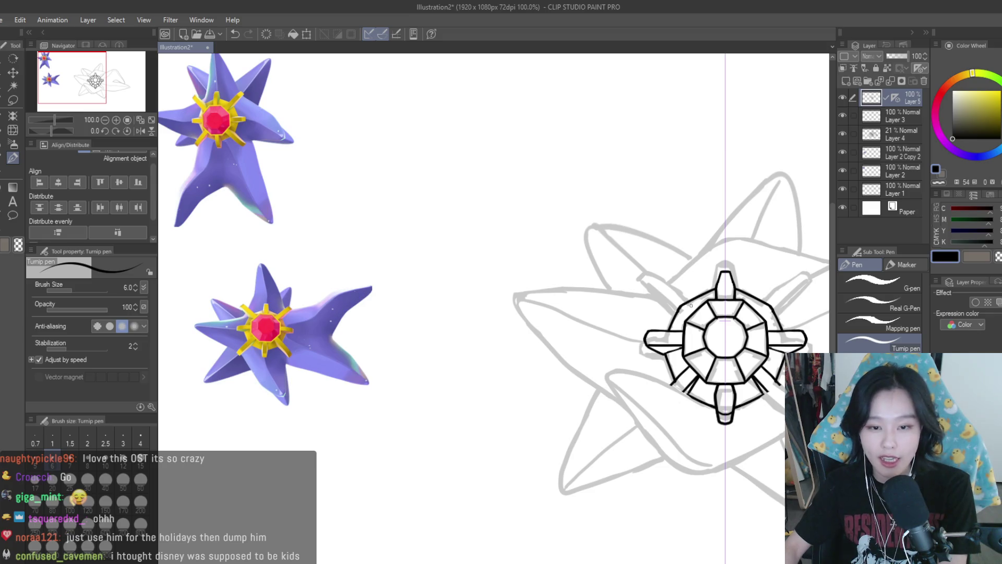
{"action": "scroll", "coordinate": [687, 304], "scroll_direction": "up", "scroll_amount": 2}
{"action": "scroll", "coordinate": [700, 308], "scroll_direction": "down", "scroll_amount": 2}
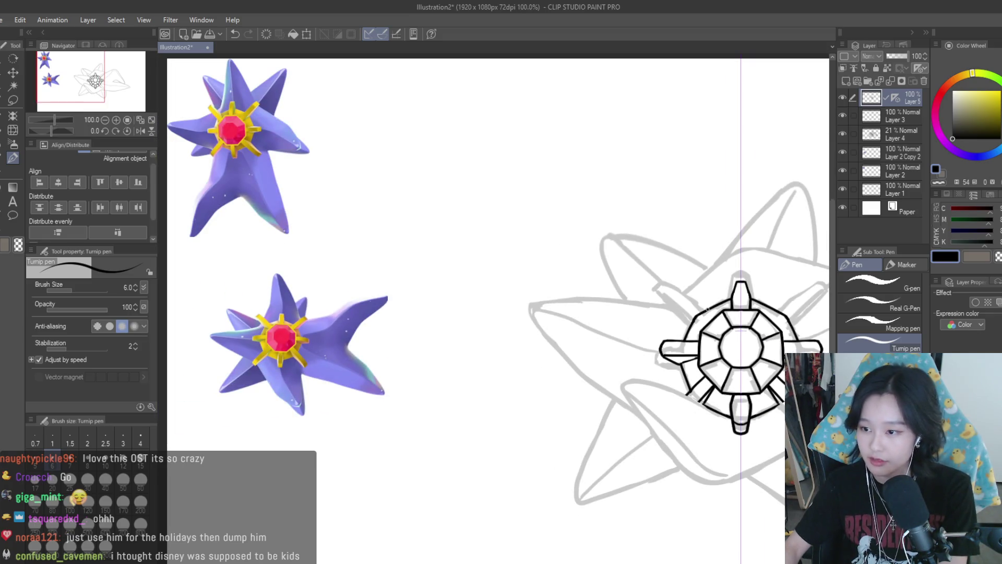
{"action": "scroll", "coordinate": [709, 325], "scroll_direction": "up", "scroll_amount": 8}
{"action": "left_click_drag", "start_coordinate": [630, 300], "coordinate": [695, 327]}
{"action": "scroll", "coordinate": [696, 327], "scroll_direction": "down", "scroll_amount": 7}
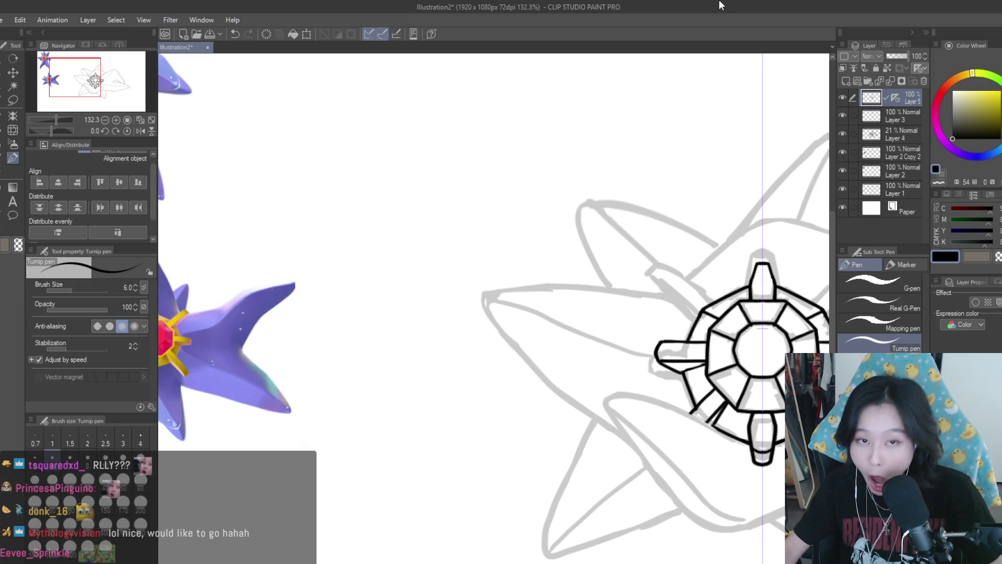
{"action": "scroll", "coordinate": [614, 183], "scroll_direction": "down", "scroll_amount": 2}
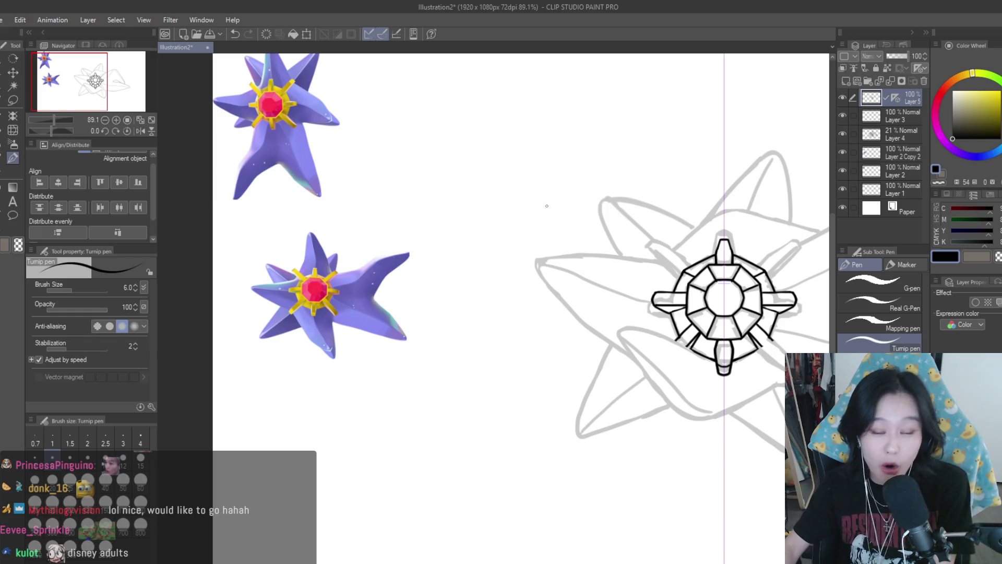
{"action": "scroll", "coordinate": [546, 206], "scroll_direction": "up", "scroll_amount": 2}
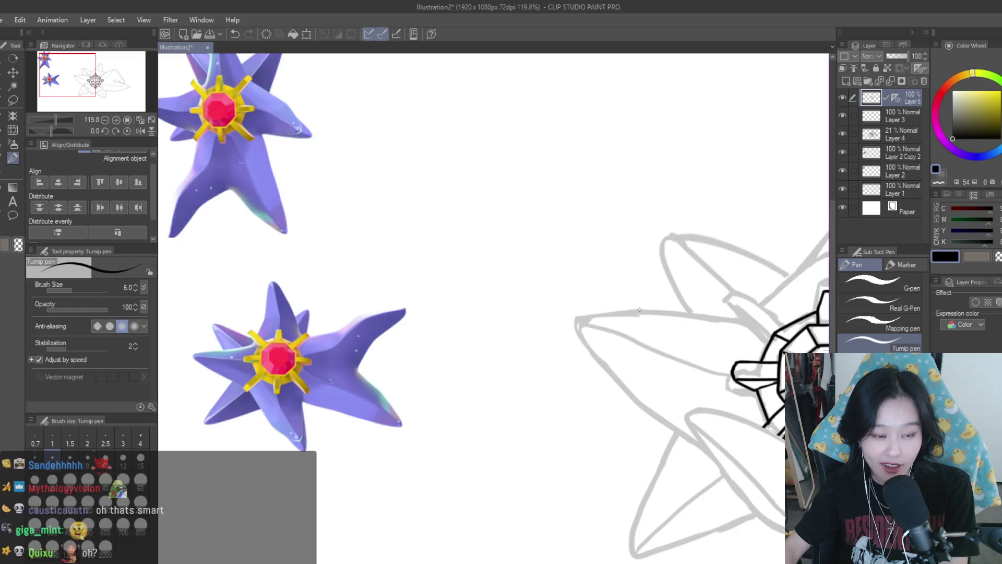
{"action": "scroll", "coordinate": [774, 313], "scroll_direction": "up", "scroll_amount": 4}
{"action": "left_click_drag", "start_coordinate": [757, 326], "coordinate": [661, 256]}
{"action": "scroll", "coordinate": [661, 256], "scroll_direction": "down", "scroll_amount": 5}
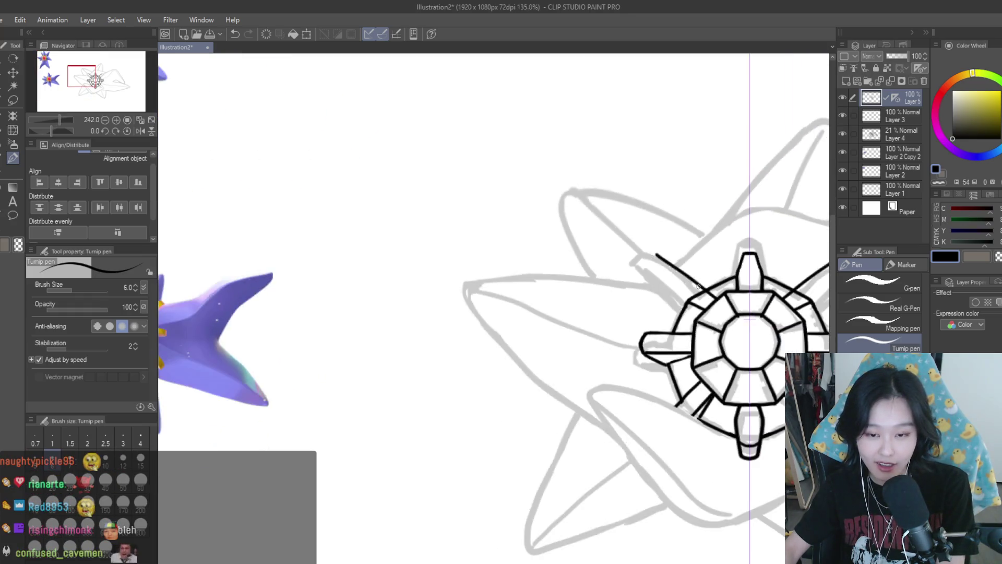
{"action": "scroll", "coordinate": [747, 306], "scroll_direction": "up", "scroll_amount": 2}
{"action": "key", "text": "ctrl+z"}
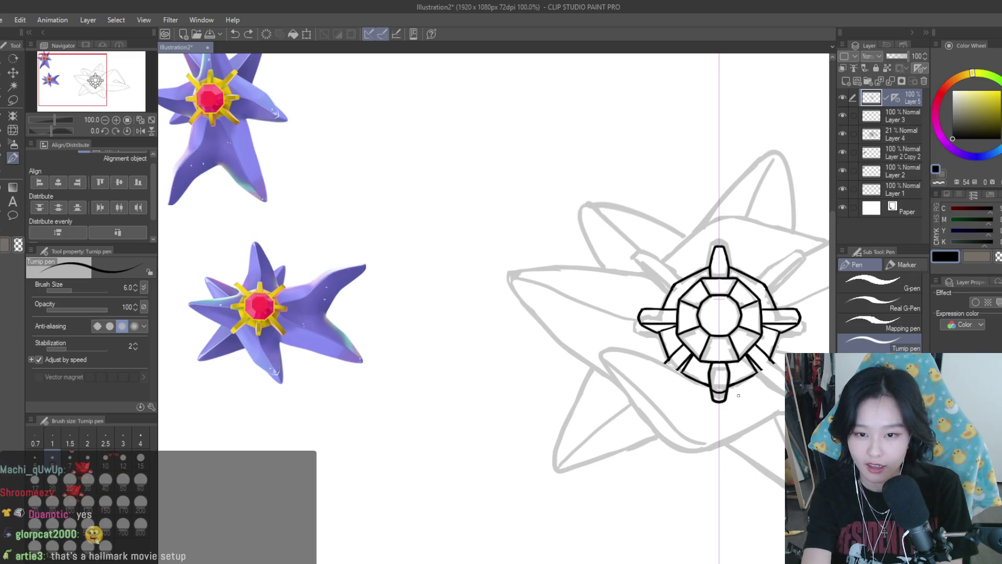
{"action": "key", "text": "ctrl+z"}
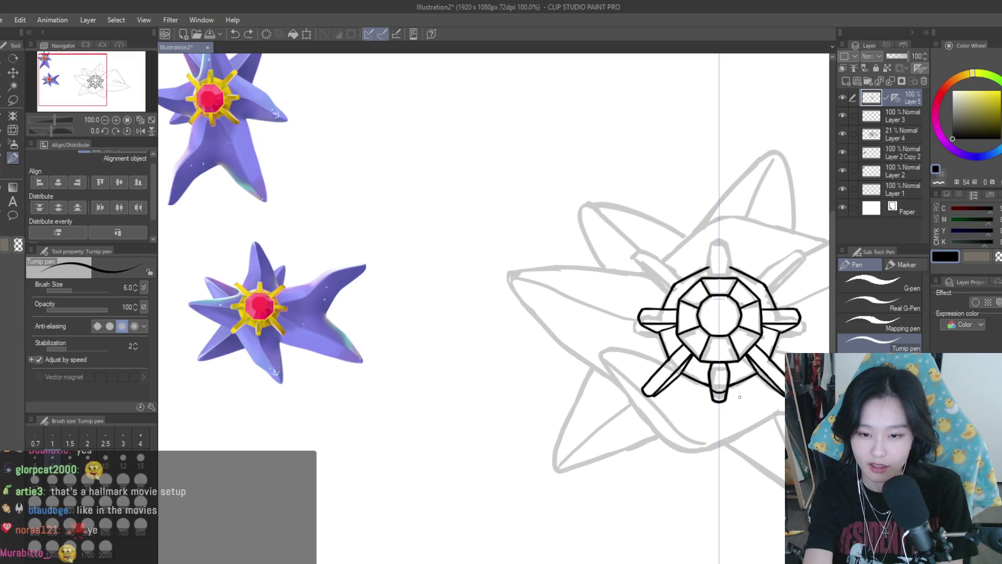
{"action": "key", "text": "ctrl+z"}
{"action": "key", "text": "ctrl+z"}
{"action": "key", "text": "ctrl+z"}
{"action": "key", "text": "ctrl+y"}
{"action": "key", "text": "ctrl+y"}
{"action": "key", "text": "ctrl+y"}
{"action": "key", "text": "ctrl+y"}
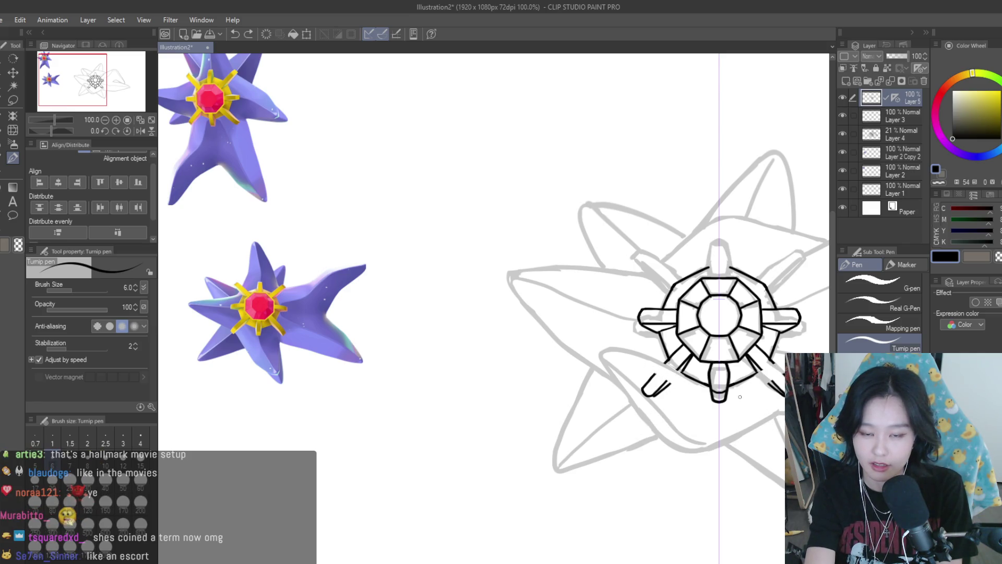
{"action": "key", "text": "ctrl+y"}
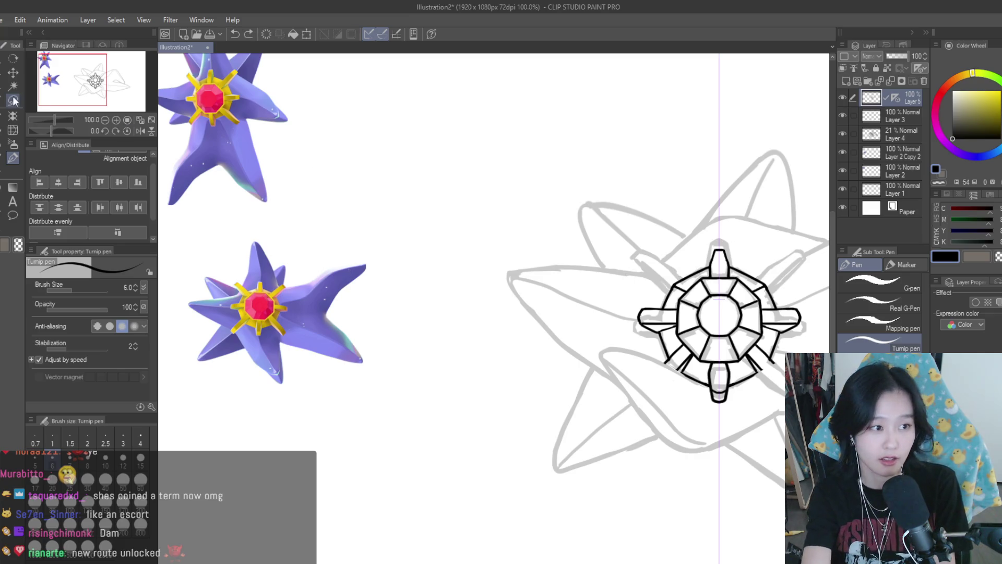
- Draw a freehand lasso selection around the top spike
{"action": "left_click", "coordinate": [13, 100]}
{"action": "scroll", "coordinate": [736, 230], "scroll_direction": "up", "scroll_amount": 6}
{"action": "mouse_move", "coordinate": [659, 205]}
{"action": "left_mouse_down"}
{"action": "mouse_move", "coordinate": [621, 288]}
{"action": "mouse_move", "coordinate": [645, 378]}
{"action": "left_mouse_up"}
{"action": "left_click_drag", "start_coordinate": [641, 421], "coordinate": [641, 423]}
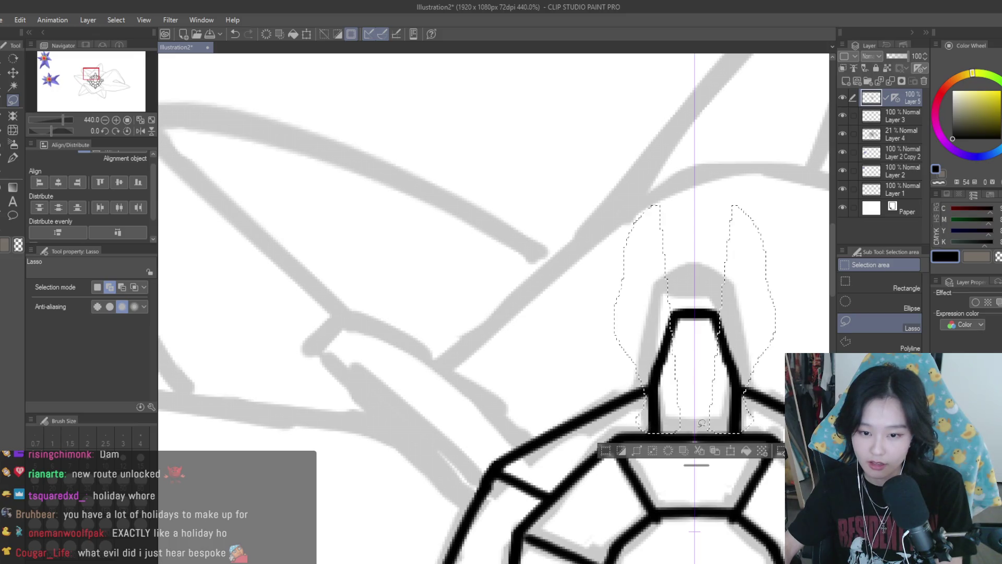
{"action": "scroll", "coordinate": [676, 291], "scroll_direction": "down", "scroll_amount": 5}
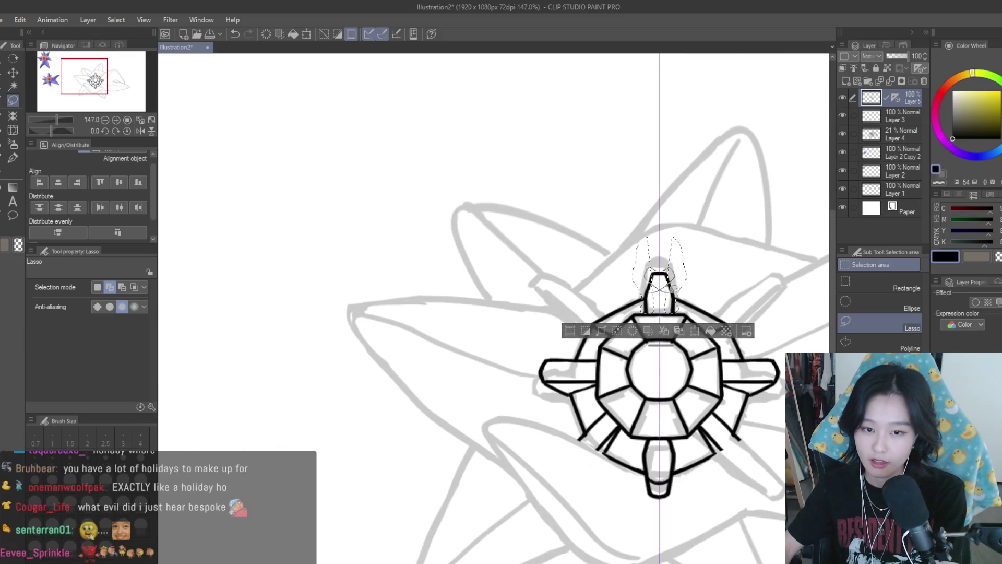
{"action": "scroll", "coordinate": [720, 252], "scroll_direction": "down", "scroll_amount": 1}
- Undo and redo to restore Layer 6 and Layer 5 Copy with the long diagonal arms, then activate Layer 5 Copy
{"action": "key", "text": "ctrl+z"}
{"action": "key", "text": "ctrl+z"}
{"action": "key", "text": "ctrl+z"}
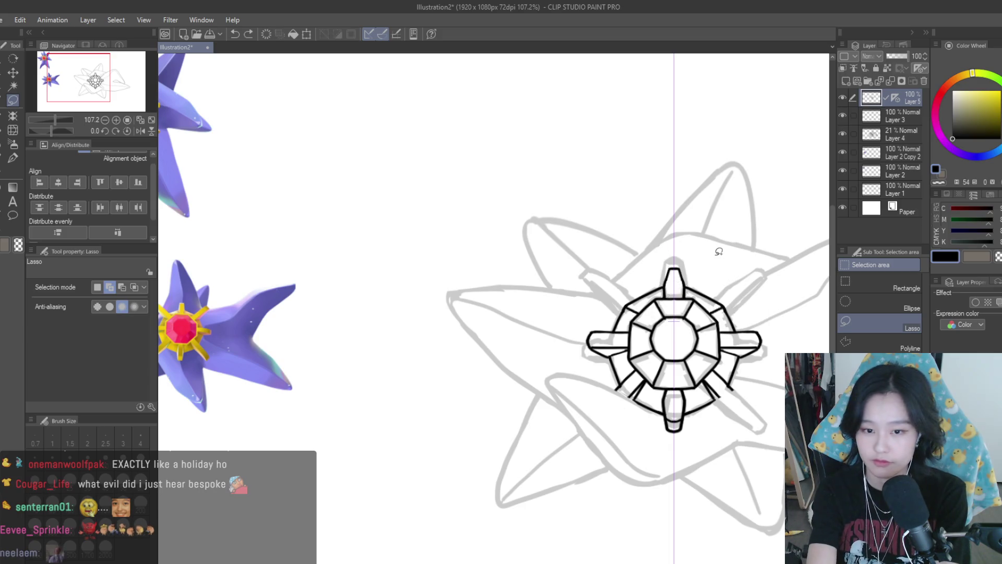
{"action": "key", "text": "ctrl+z"}
{"action": "key", "text": "ctrl+z"}
{"action": "key", "text": "ctrl+y"}
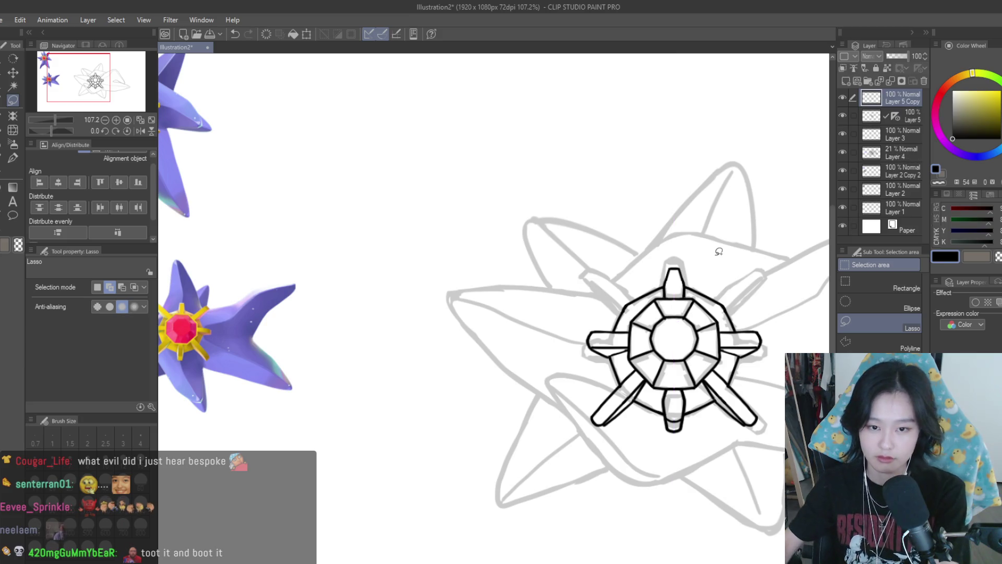
{"action": "scroll", "coordinate": [726, 266], "scroll_direction": "down", "scroll_amount": 2}
{"action": "scroll", "coordinate": [730, 279], "scroll_direction": "up", "scroll_amount": 2}
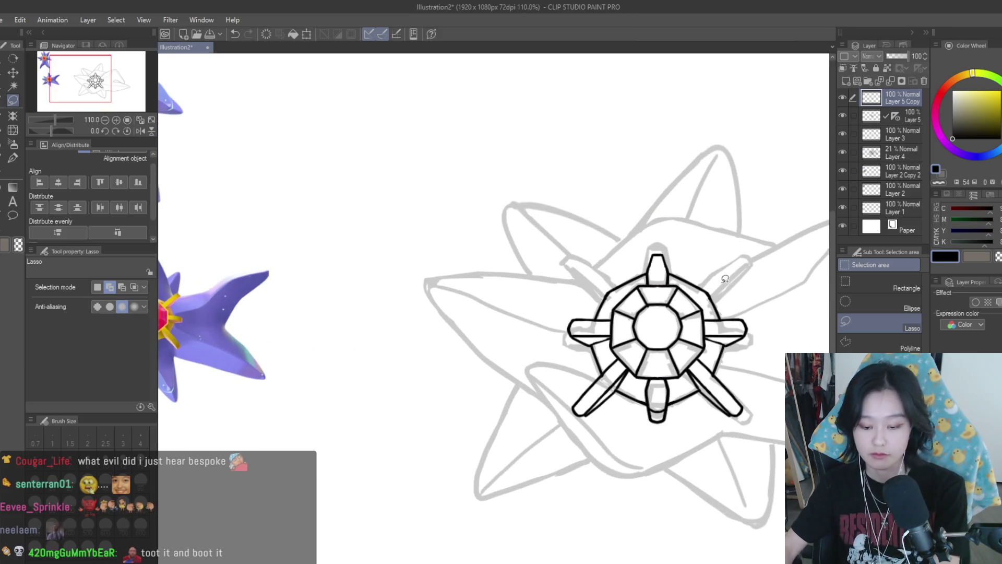
{"action": "key", "text": "ctrl+z"}
{"action": "key", "text": "ctrl+y"}
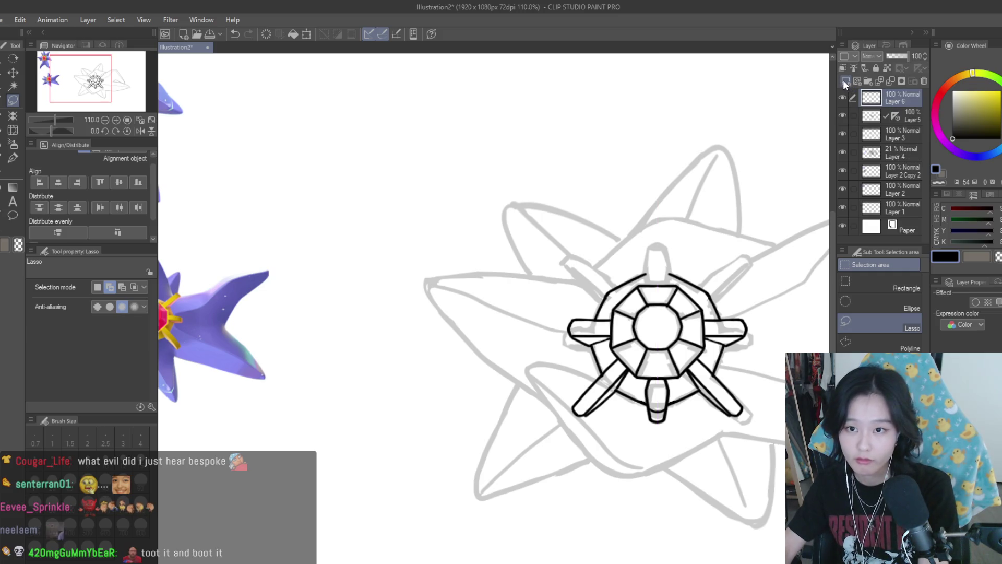
{"action": "key", "text": "ctrl+y"}
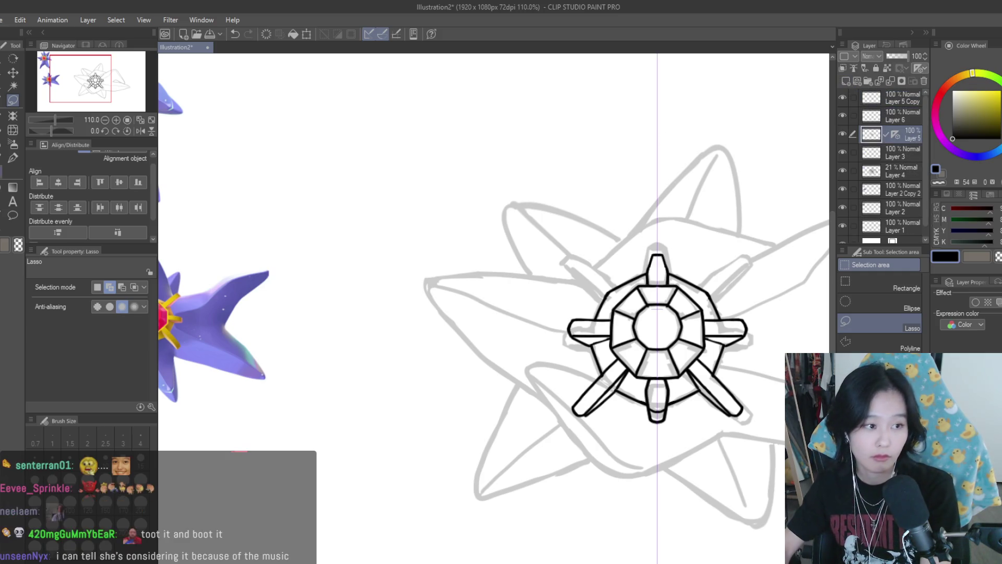
{"action": "key", "text": "p"}
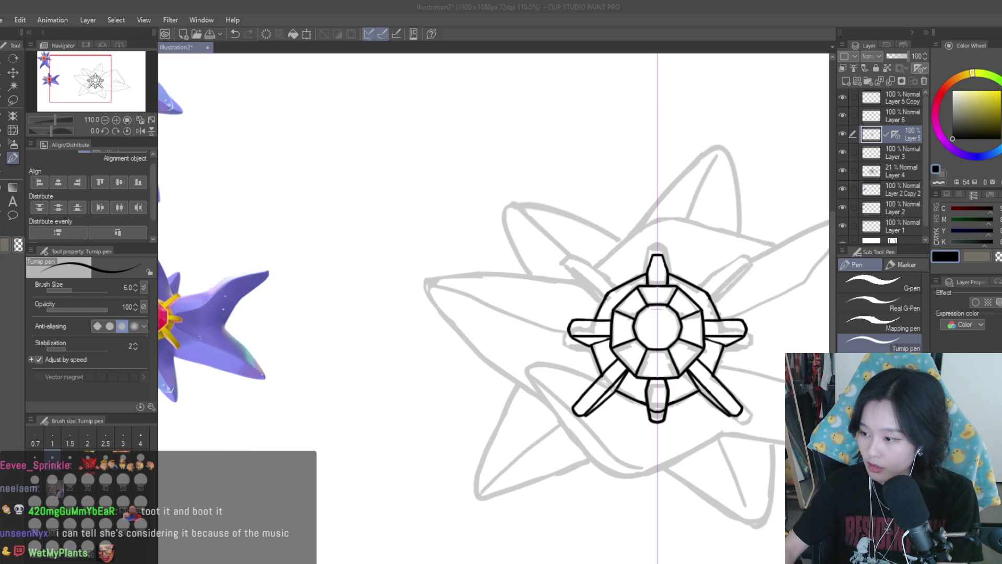
{"action": "left_click", "coordinate": [767, 257]}
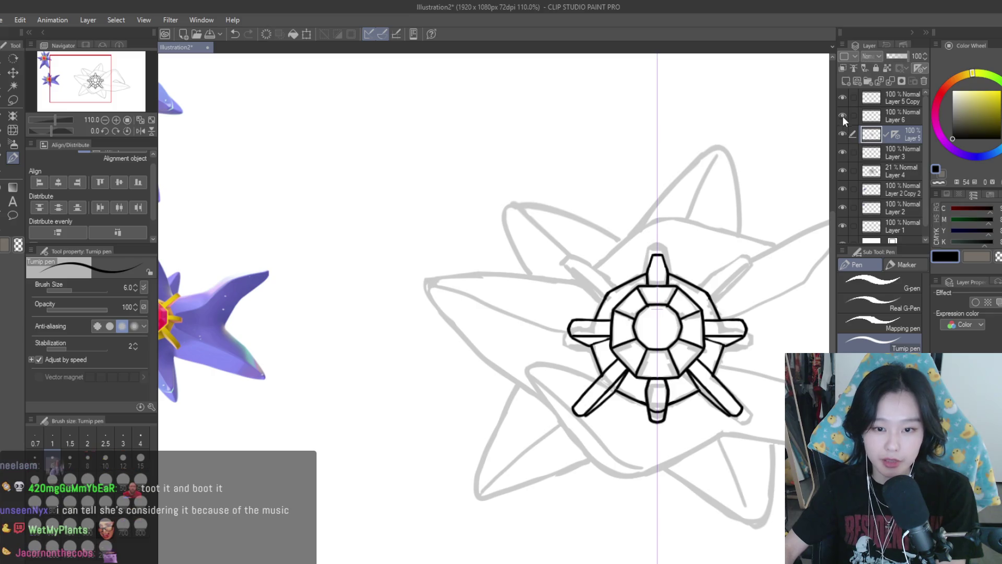
{"action": "left_click", "coordinate": [847, 96]}
{"action": "scroll", "coordinate": [778, 219], "scroll_direction": "down", "scroll_amount": 2}
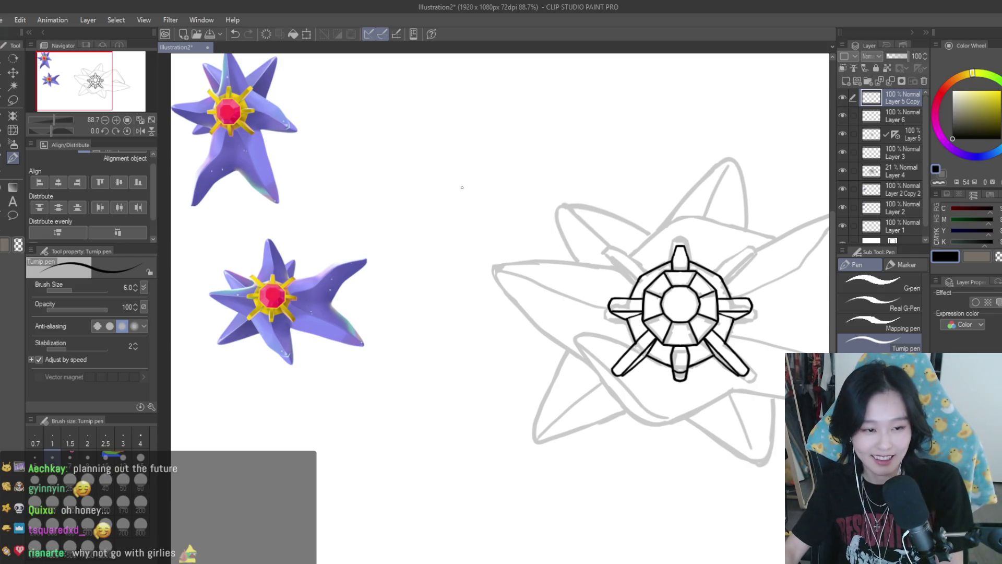
- Discard a trial stroke at the gem's upper-left and make Layer 5 the active layer
{"action": "scroll", "coordinate": [462, 187], "scroll_direction": "up", "scroll_amount": 3}
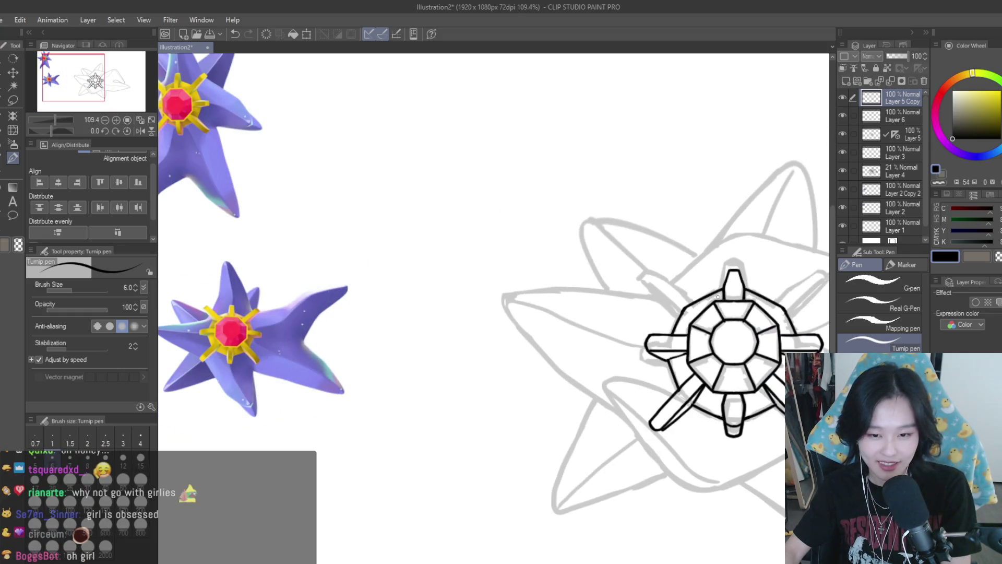
{"action": "scroll", "coordinate": [719, 278], "scroll_direction": "up", "scroll_amount": 3}
{"action": "left_click_drag", "start_coordinate": [715, 327], "coordinate": [627, 261]}
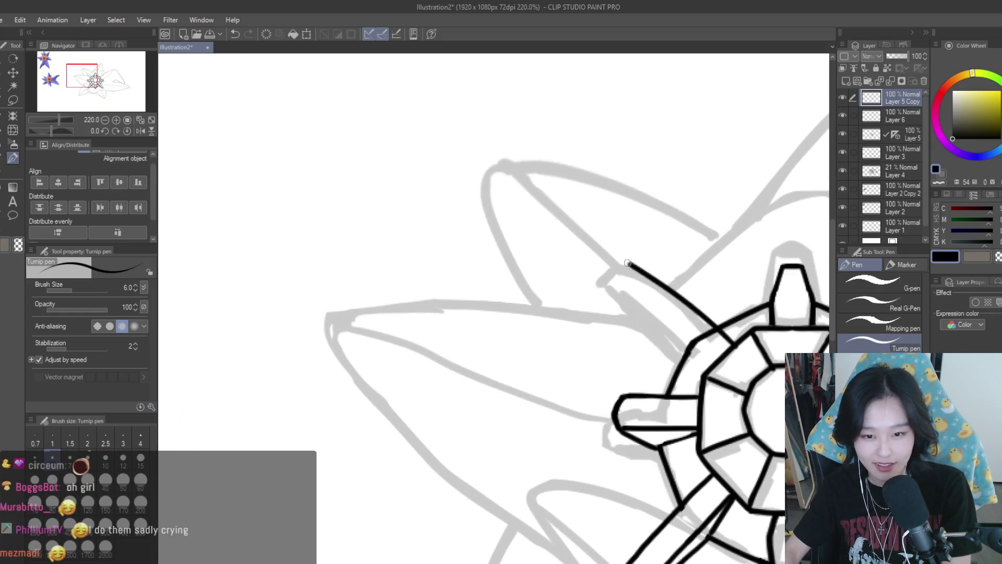
{"action": "scroll", "coordinate": [632, 266], "scroll_direction": "down", "scroll_amount": 2}
{"action": "scroll", "coordinate": [632, 265], "scroll_direction": "up", "scroll_amount": 1}
{"action": "key", "text": "ctrl+z"}
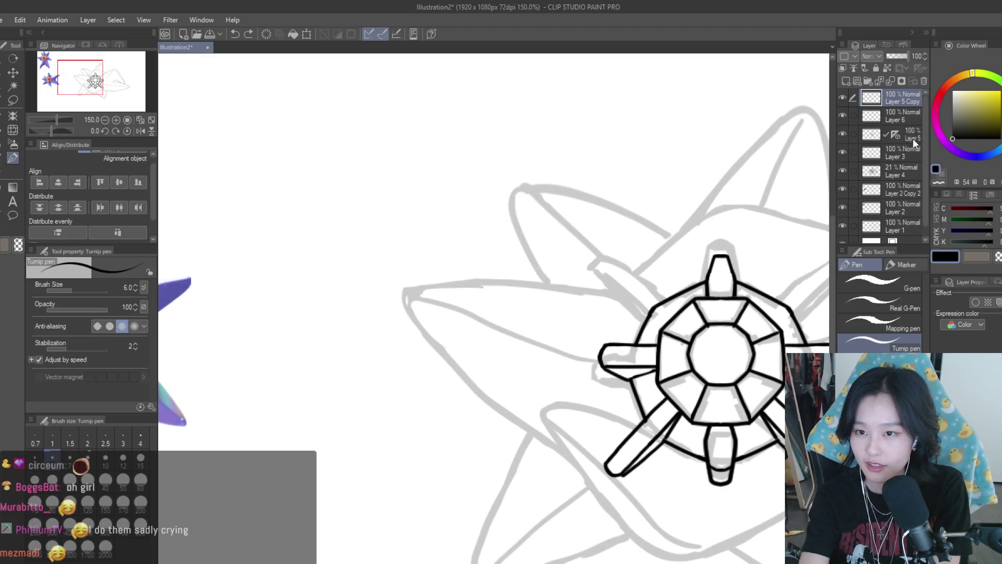
{"action": "left_click", "coordinate": [908, 137]}
- Draw mirrored diagonal lines off the ring's upper corners, redrawing them slightly shorter
{"action": "scroll", "coordinate": [652, 341], "scroll_direction": "down", "scroll_amount": 1}
{"action": "scroll", "coordinate": [659, 315], "scroll_direction": "down", "scroll_amount": 2}
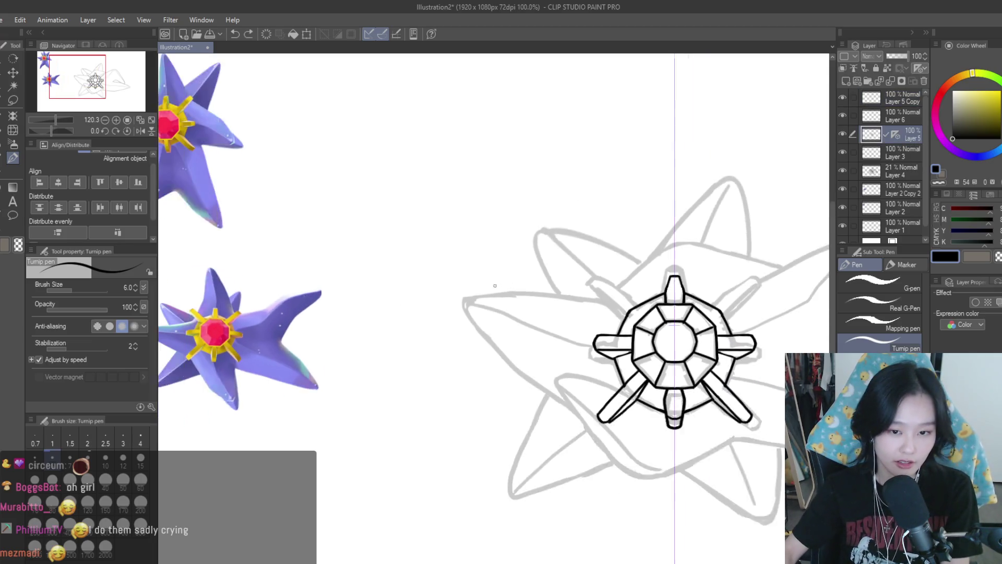
{"action": "left_click_drag", "start_coordinate": [622, 281], "coordinate": [670, 319]}
{"action": "key", "text": "ctrl+z"}
{"action": "key", "text": "ctrl+z"}
{"action": "key", "text": "ctrl+z"}
{"action": "left_click_drag", "start_coordinate": [622, 280], "coordinate": [676, 319]}
{"action": "key", "text": "ctrl+z"}
{"action": "key", "text": "ctrl+z"}
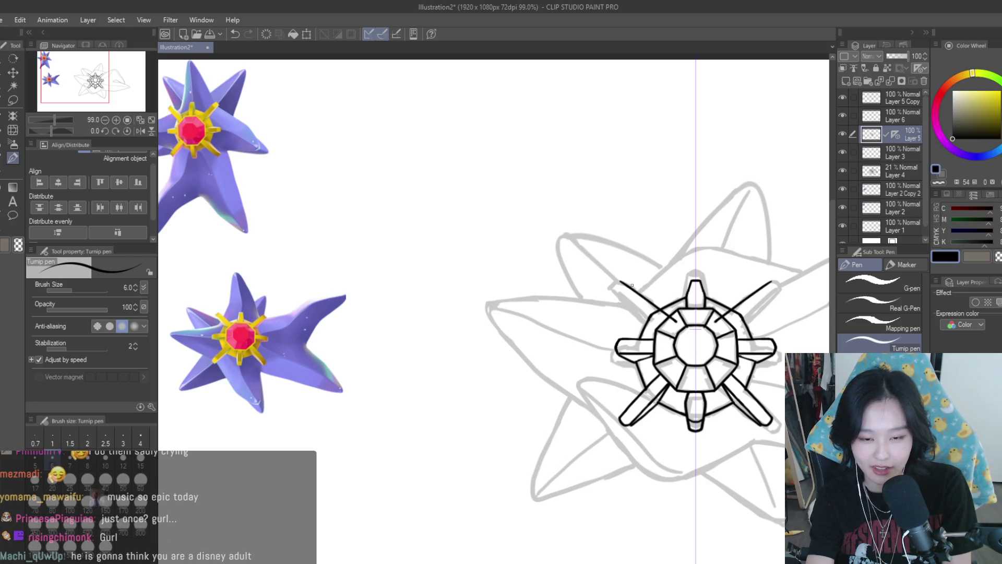
{"action": "key", "text": "ctrl+z"}
{"action": "left_click_drag", "start_coordinate": [625, 280], "coordinate": [674, 318]}
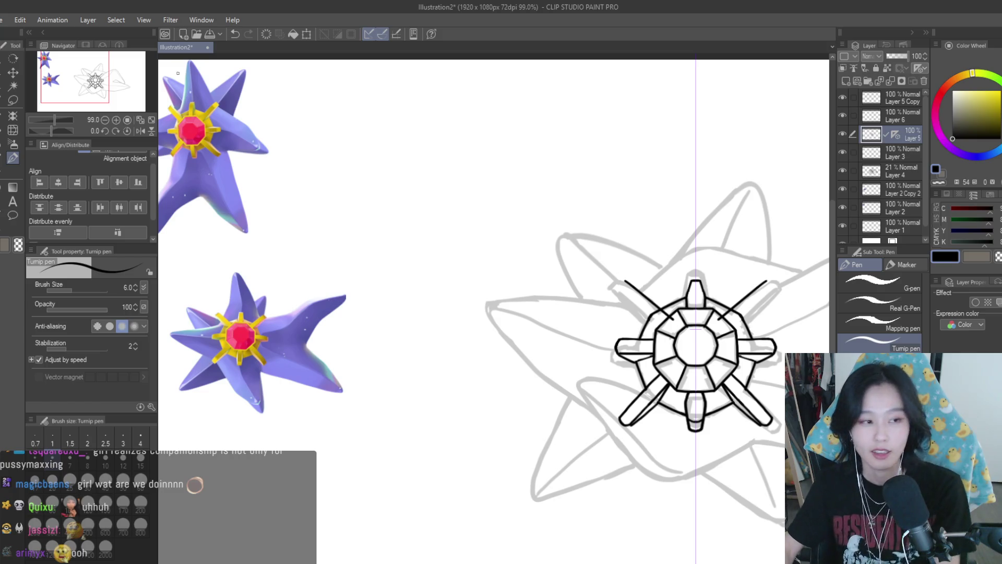
- Try a short hooked stroke at the upper-left spoke tip, then undo it
{"action": "key", "text": "e"}
{"action": "scroll", "coordinate": [625, 286], "scroll_direction": "up", "scroll_amount": 3}
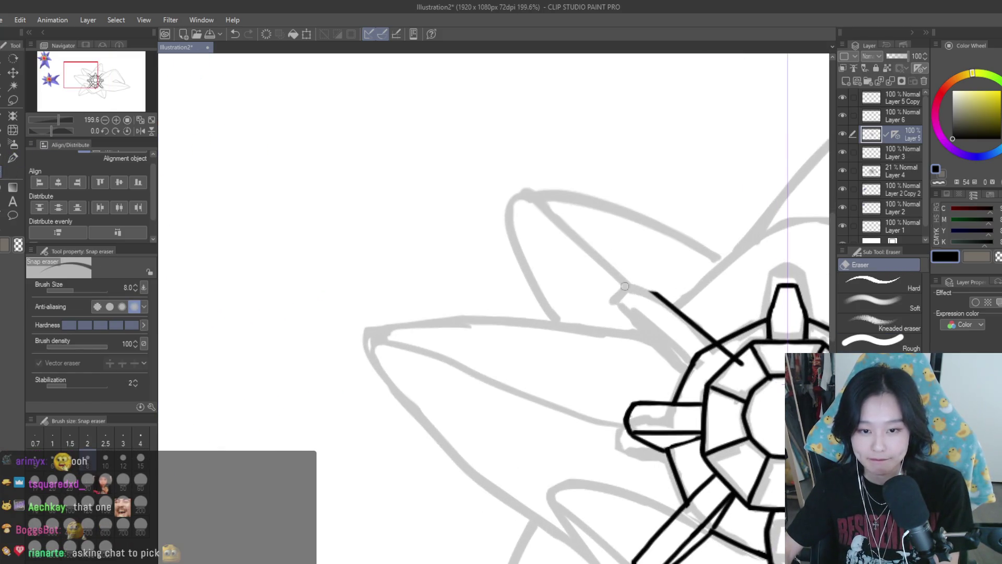
{"action": "scroll", "coordinate": [637, 284], "scroll_direction": "down", "scroll_amount": 5}
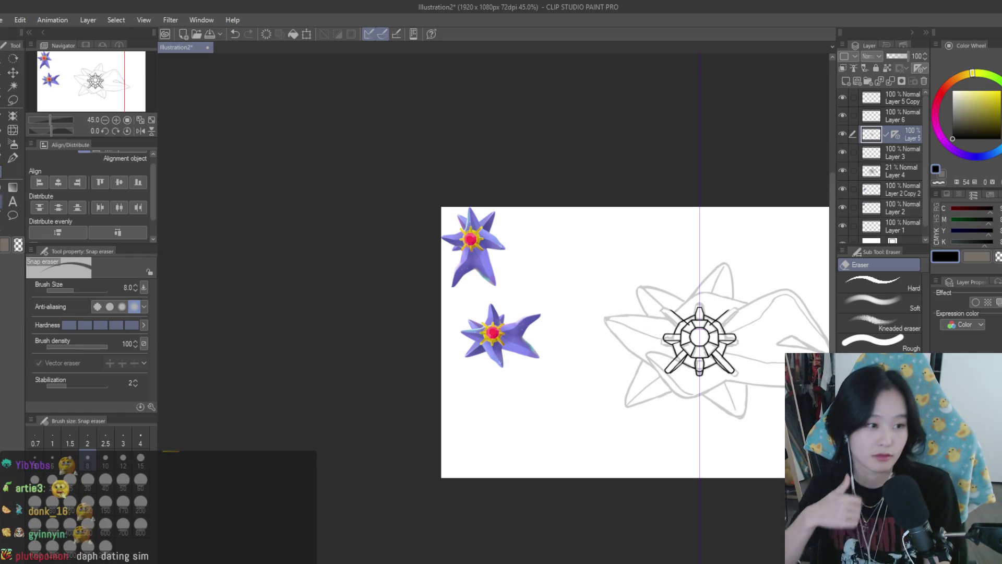
{"action": "left_click", "coordinate": [13, 158]}
{"action": "scroll", "coordinate": [670, 242], "scroll_direction": "up", "scroll_amount": 4}
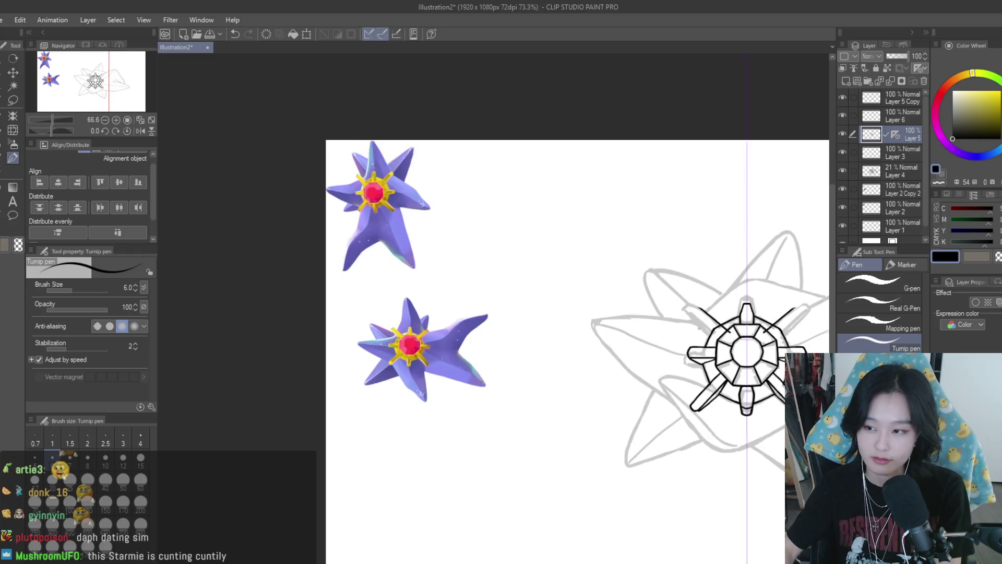
{"action": "scroll", "coordinate": [722, 332], "scroll_direction": "up", "scroll_amount": 6}
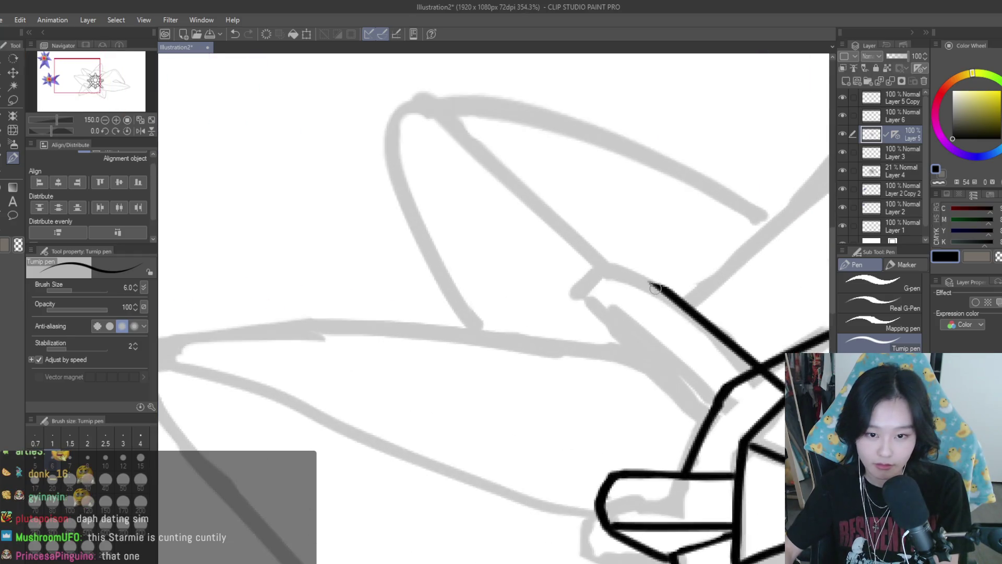
{"action": "scroll", "coordinate": [696, 308], "scroll_direction": "up", "scroll_amount": 5}
{"action": "mouse_move", "coordinate": [593, 280]}
{"action": "left_mouse_down"}
{"action": "mouse_move", "coordinate": [620, 255]}
{"action": "mouse_move", "coordinate": [633, 267]}
{"action": "left_mouse_up"}
{"action": "key", "text": "ctrl+z"}
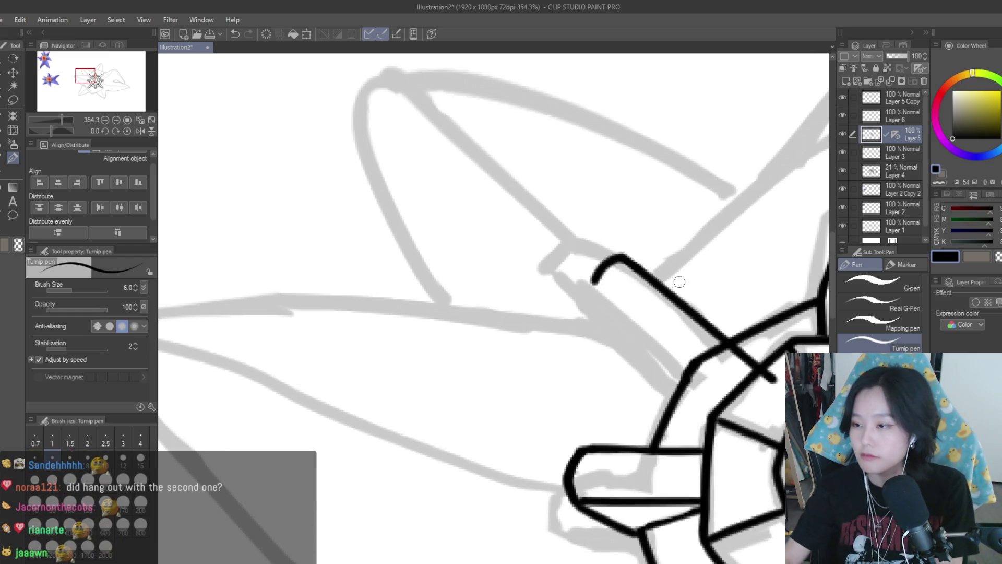
- Draw the lower side of the upper-left spoke and extend it to the ring
{"action": "scroll", "coordinate": [679, 281], "scroll_direction": "down", "scroll_amount": 6}
{"action": "scroll", "coordinate": [683, 270], "scroll_direction": "up", "scroll_amount": 3}
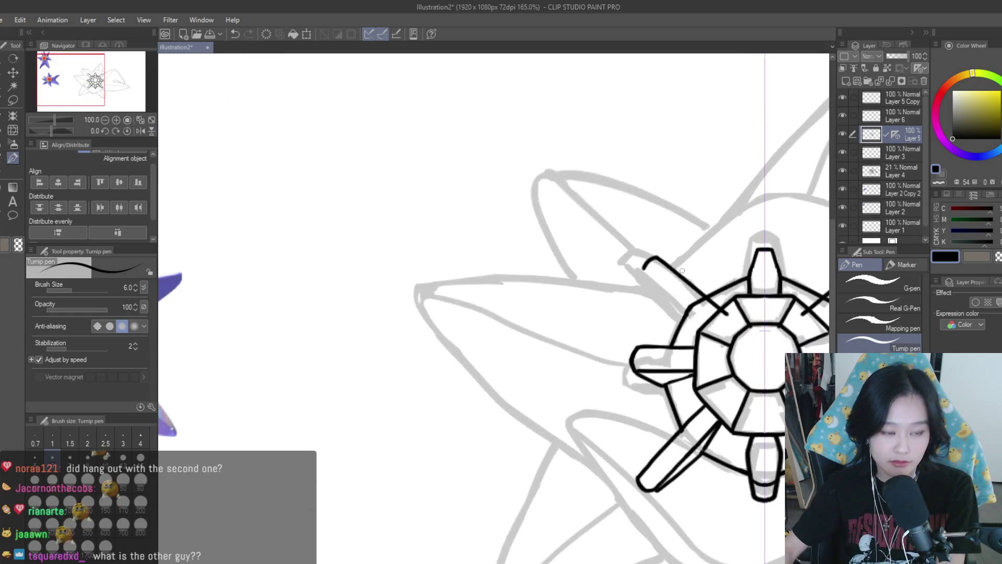
{"action": "scroll", "coordinate": [682, 270], "scroll_direction": "up", "scroll_amount": 2}
{"action": "left_click_drag", "start_coordinate": [639, 263], "coordinate": [736, 363]}
{"action": "scroll", "coordinate": [671, 282], "scroll_direction": "down", "scroll_amount": 4}
{"action": "scroll", "coordinate": [672, 282], "scroll_direction": "down", "scroll_amount": 2}
{"action": "scroll", "coordinate": [663, 275], "scroll_direction": "up", "scroll_amount": 5}
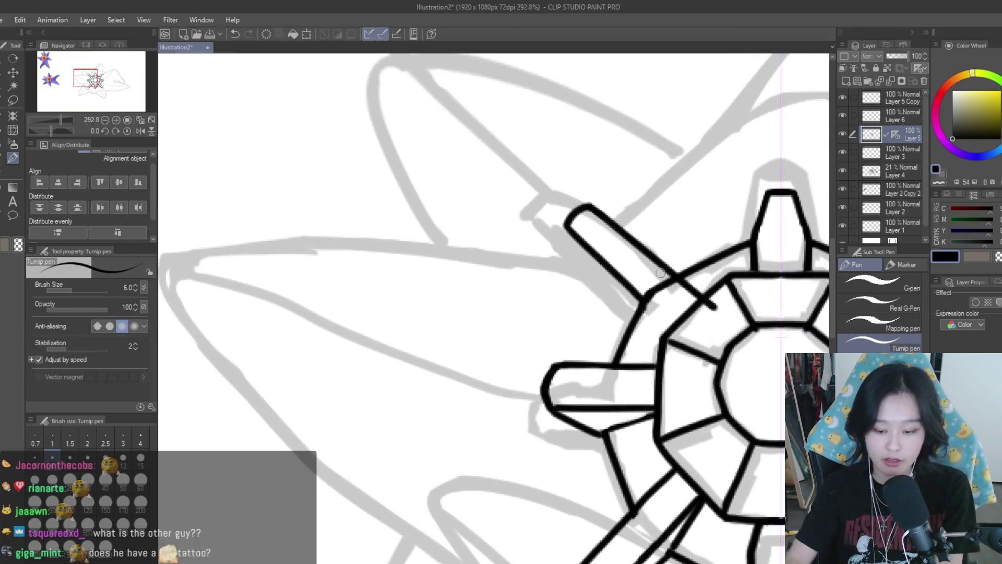
{"action": "key", "text": "ctrl+z"}
{"action": "key", "text": "ctrl+y"}
{"action": "key", "text": "ctrl+z"}
{"action": "left_click_drag", "start_coordinate": [563, 224], "coordinate": [642, 311]}
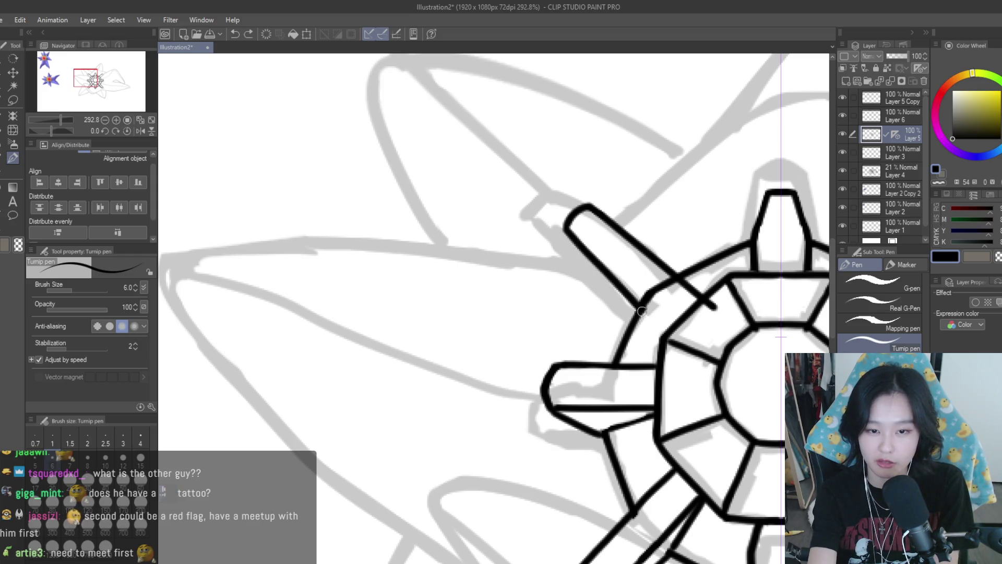
{"action": "left_click_drag", "start_coordinate": [635, 303], "coordinate": [668, 321]}
- Fit the drawing in view and erase the leftover stub at the spoke junction
{"action": "key", "text": "ctrl+alt+0"}
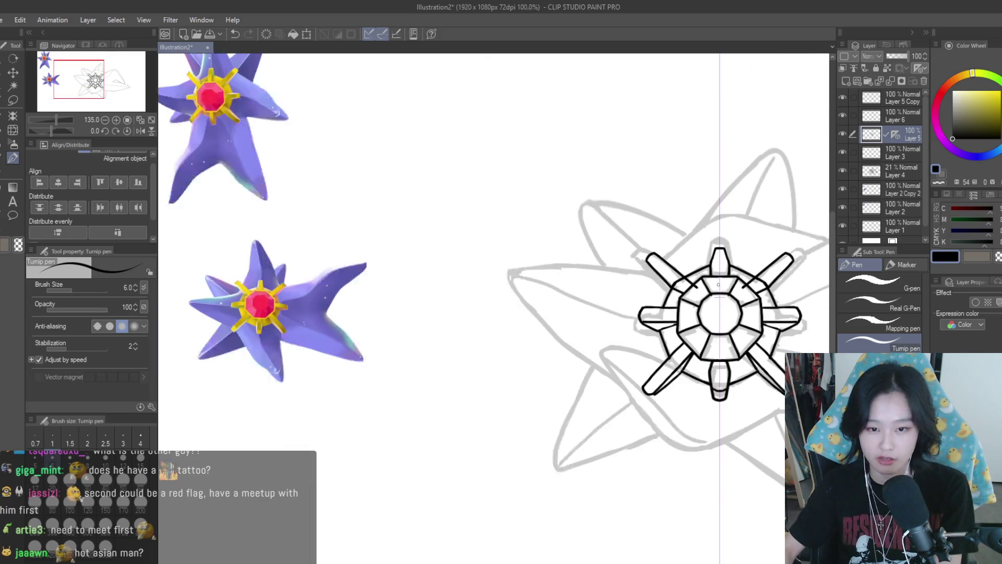
{"action": "scroll", "coordinate": [707, 287], "scroll_direction": "up", "scroll_amount": 2}
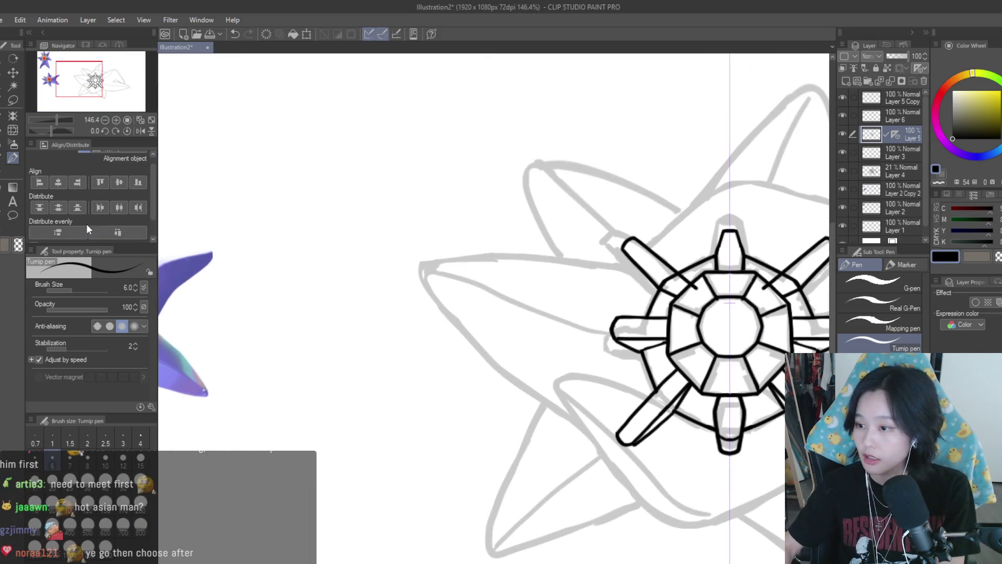
{"action": "left_click", "coordinate": [12, 187]}
{"action": "scroll", "coordinate": [724, 295], "scroll_direction": "up", "scroll_amount": 5}
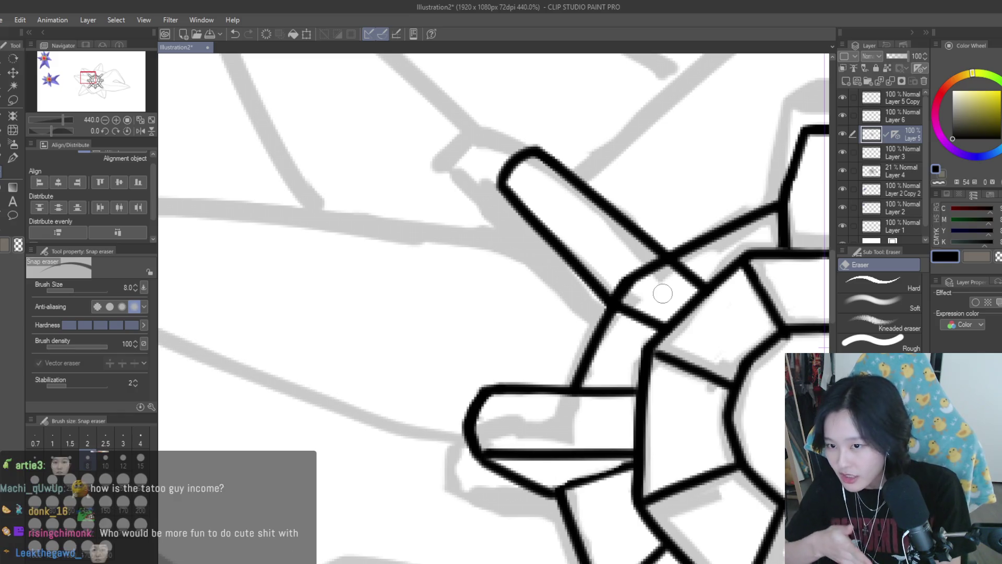
{"action": "mouse_move", "coordinate": [621, 261]}
{"action": "left_mouse_down"}
{"action": "mouse_move", "coordinate": [613, 287]}
{"action": "mouse_move", "coordinate": [638, 298]}
{"action": "left_mouse_up"}
{"action": "scroll", "coordinate": [667, 281], "scroll_direction": "down", "scroll_amount": 4}
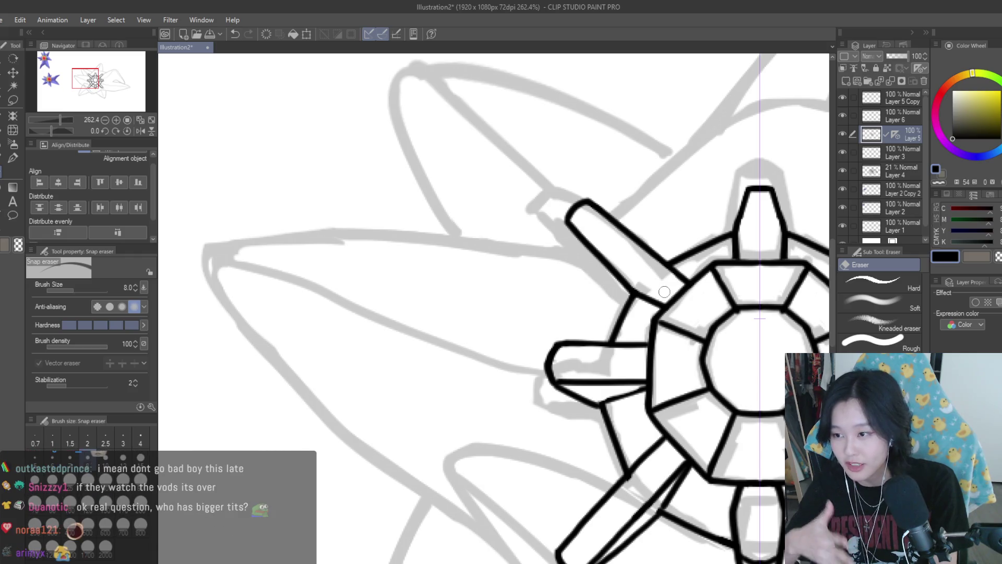
{"action": "scroll", "coordinate": [669, 294], "scroll_direction": "down", "scroll_amount": 5}
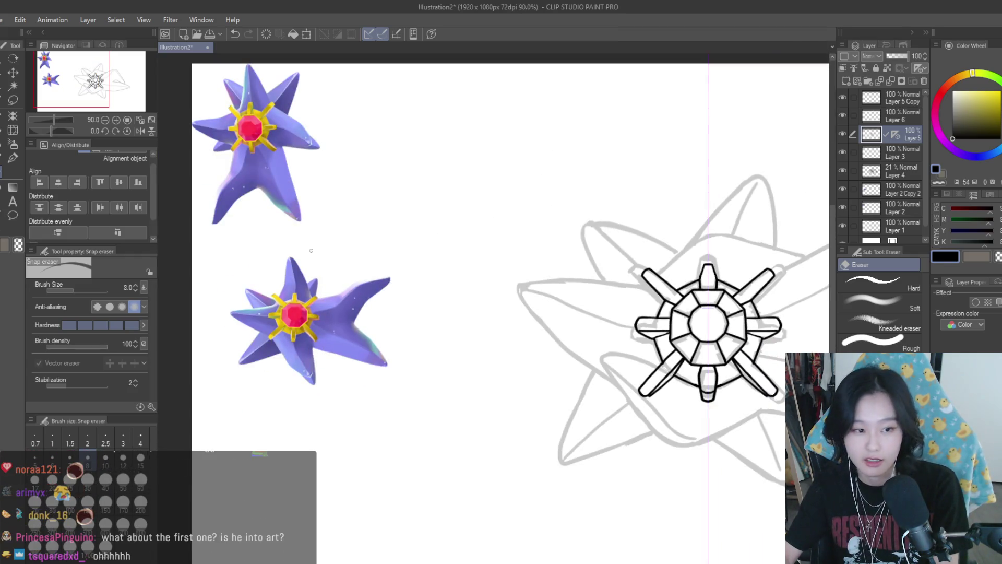
- Draw a thin inner bevel line along the upper-left spoke with the pen at size 5
{"action": "left_click", "coordinate": [10, 159]}
{"action": "scroll", "coordinate": [685, 228], "scroll_direction": "up", "scroll_amount": 3}
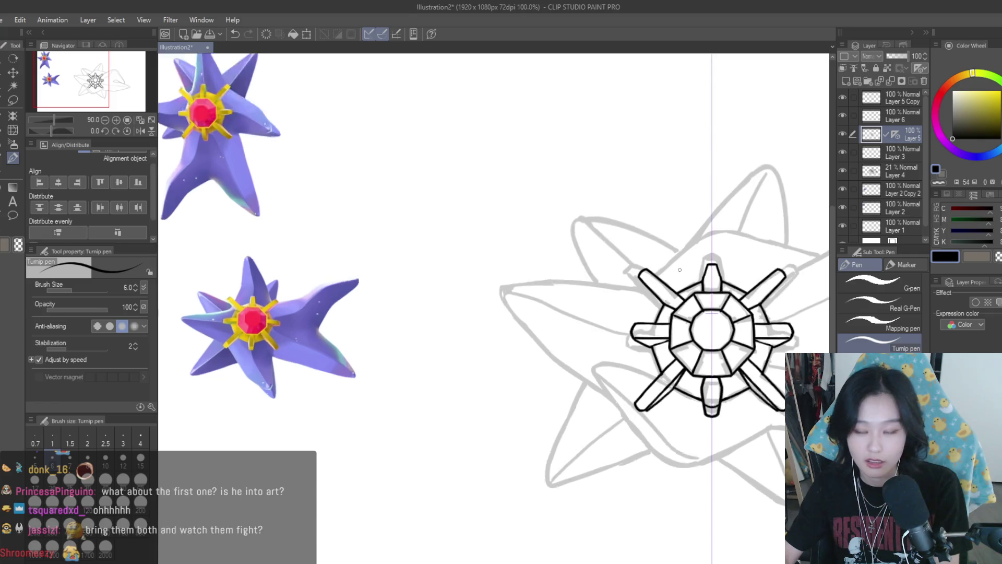
{"action": "scroll", "coordinate": [679, 261], "scroll_direction": "up", "scroll_amount": 4}
{"action": "left_click_drag", "start_coordinate": [495, 308], "coordinate": [660, 445]}
{"action": "key", "text": "ctrl+z"}
{"action": "key", "text": "bracketleft"}
{"action": "left_click_drag", "start_coordinate": [494, 308], "coordinate": [659, 437]}
{"action": "key", "text": "ctrl+z"}
{"action": "key", "text": "ctrl+z"}
{"action": "key", "text": "ctrl+z"}
{"action": "left_click_drag", "start_coordinate": [495, 308], "coordinate": [662, 441]}
{"action": "scroll", "coordinate": [592, 297], "scroll_direction": "down", "scroll_amount": 3}
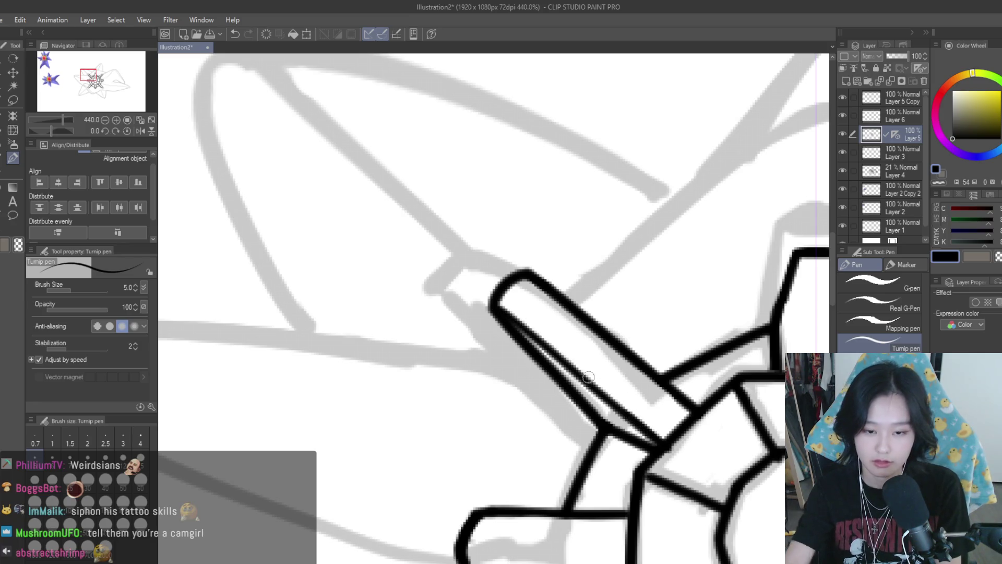
{"action": "scroll", "coordinate": [592, 297], "scroll_direction": "down", "scroll_amount": 5}
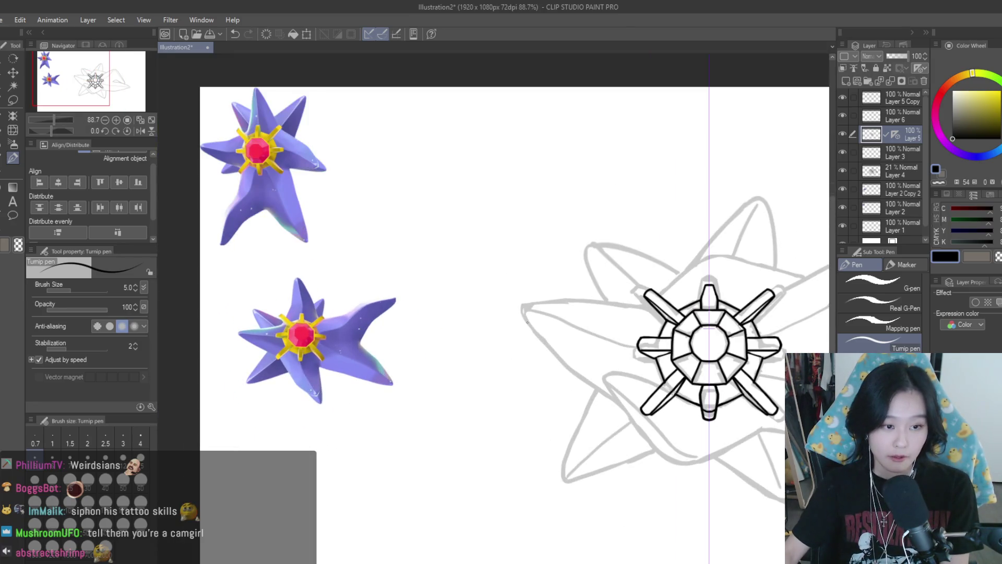
{"action": "scroll", "coordinate": [527, 320], "scroll_direction": "down", "scroll_amount": 1}
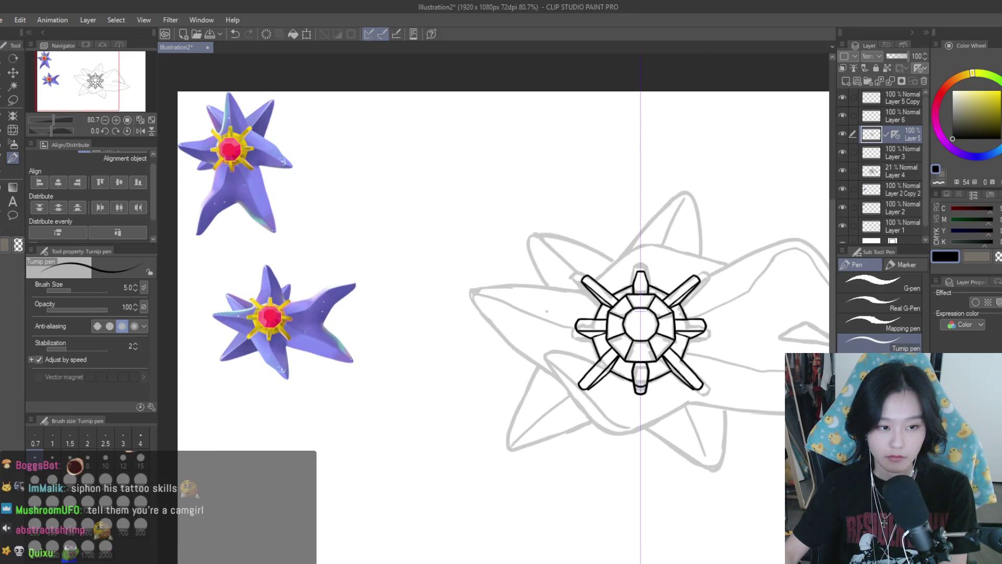
{"action": "scroll", "coordinate": [547, 311], "scroll_direction": "up", "scroll_amount": 8}
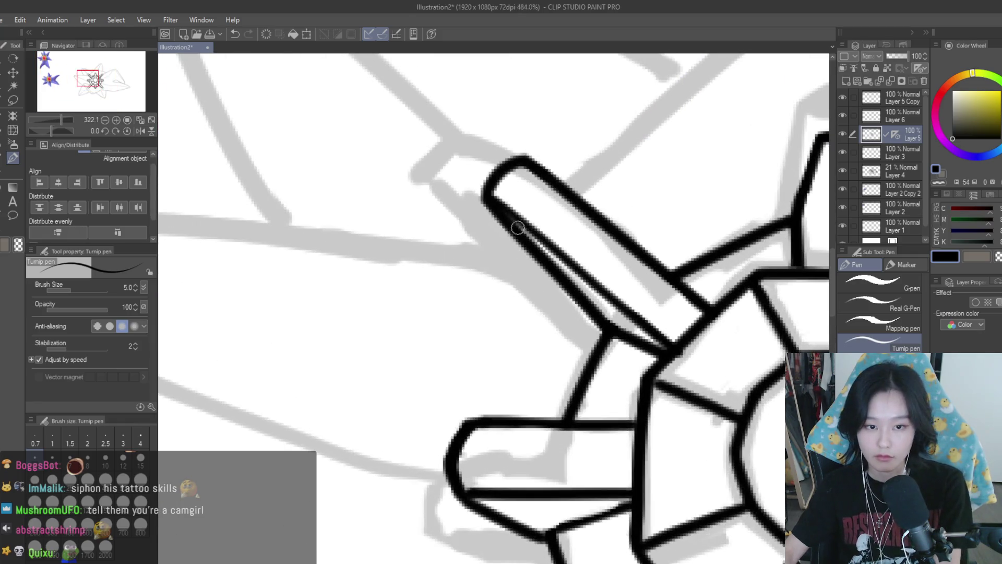
- Erase the inner line's end near the spoke tip, shrinking the eraser to size 7
{"action": "key", "text": "e"}
{"action": "scroll", "coordinate": [716, 358], "scroll_direction": "up", "scroll_amount": 1}
{"action": "mouse_move", "coordinate": [542, 230]}
{"action": "left_mouse_down"}
{"action": "mouse_move", "coordinate": [529, 210]}
{"action": "mouse_move", "coordinate": [638, 320]}
{"action": "mouse_move", "coordinate": [635, 311]}
{"action": "left_mouse_up"}
{"action": "key", "text": "bracketleft"}
{"action": "scroll", "coordinate": [680, 333], "scroll_direction": "up", "scroll_amount": 2}
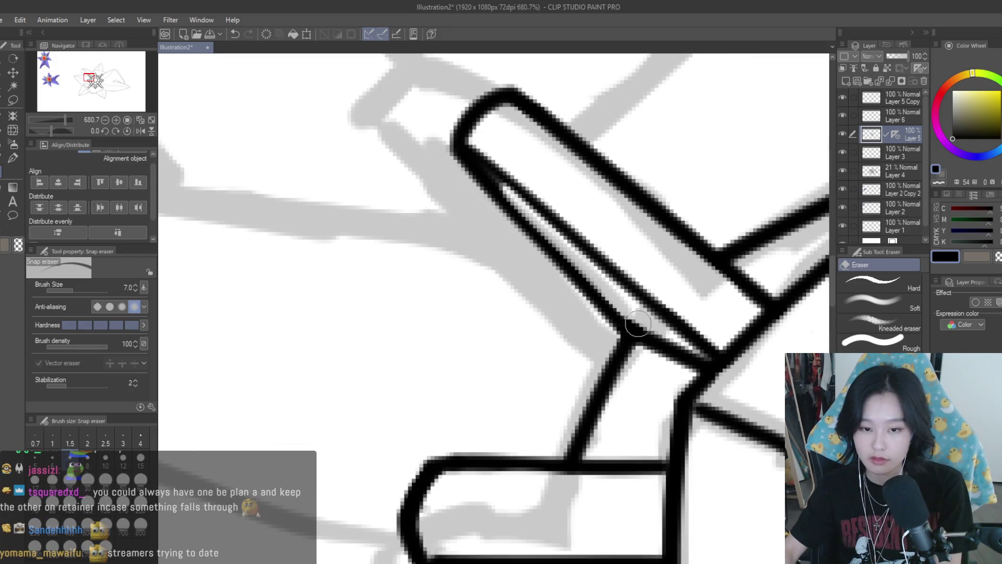
{"action": "left_click", "coordinate": [13, 158]}
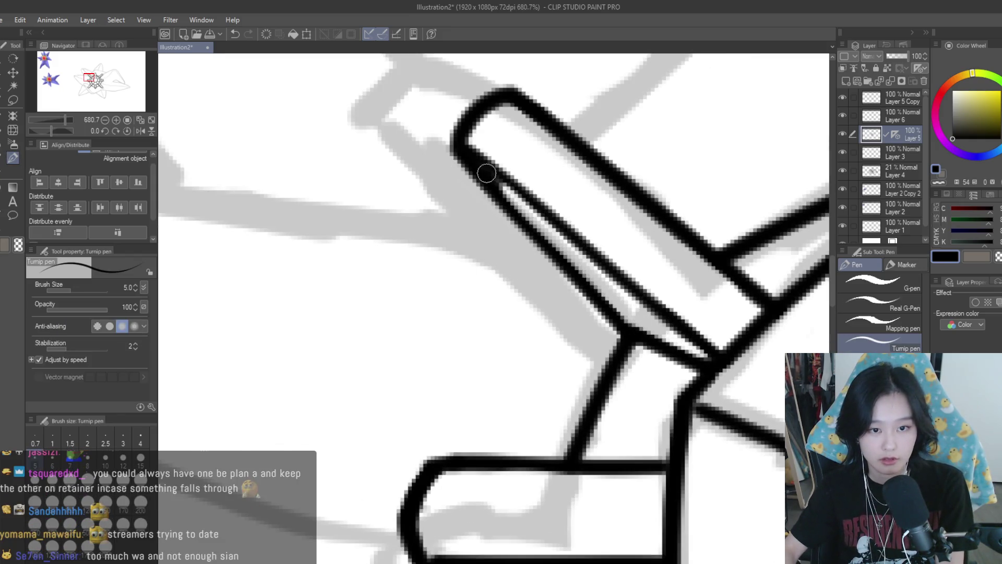
{"action": "scroll", "coordinate": [640, 264], "scroll_direction": "down", "scroll_amount": 3}
{"action": "scroll", "coordinate": [640, 263], "scroll_direction": "down", "scroll_amount": 3}
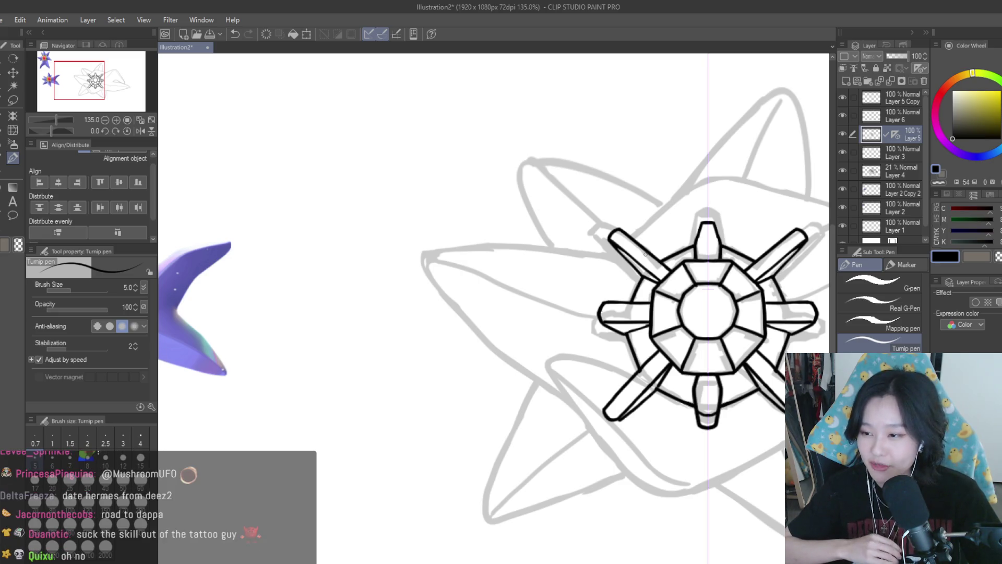
{"action": "scroll", "coordinate": [646, 255], "scroll_direction": "down", "scroll_amount": 3}
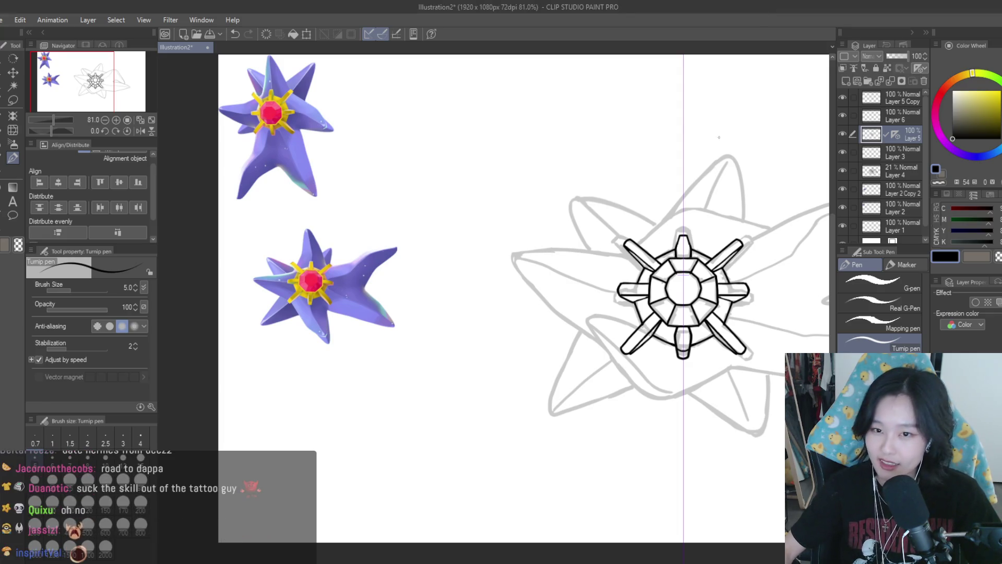
{"action": "scroll", "coordinate": [781, 193], "scroll_direction": "right", "scroll_amount": 2}
{"action": "scroll", "coordinate": [700, 213], "scroll_direction": "up", "scroll_amount": 2}
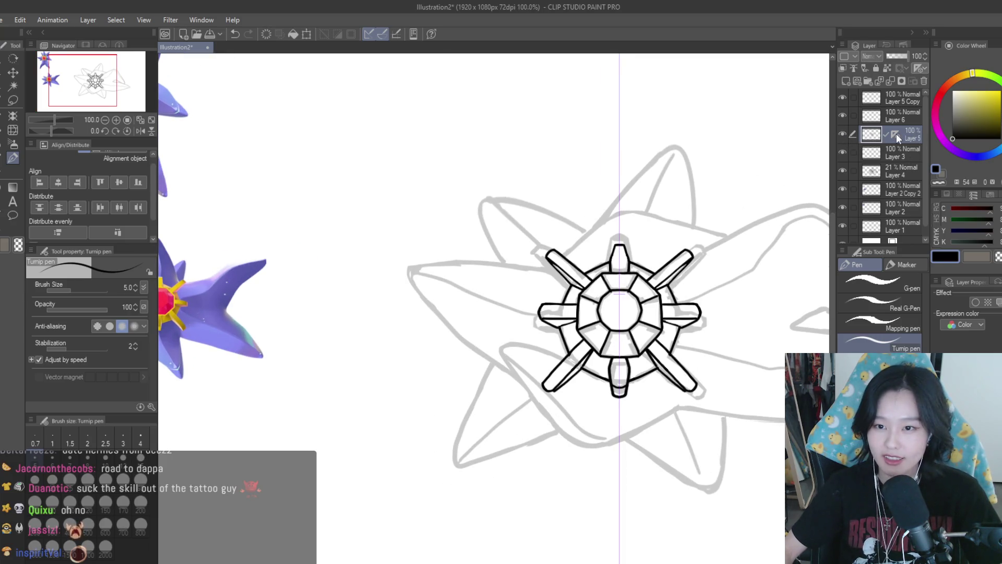
- Remove the symmetry ruler from Layer 5 and delete Layer 6 and Layer 5 Copy
{"action": "left_click_drag", "start_coordinate": [897, 133], "coordinate": [924, 81]}
{"action": "left_click", "coordinate": [844, 132]}
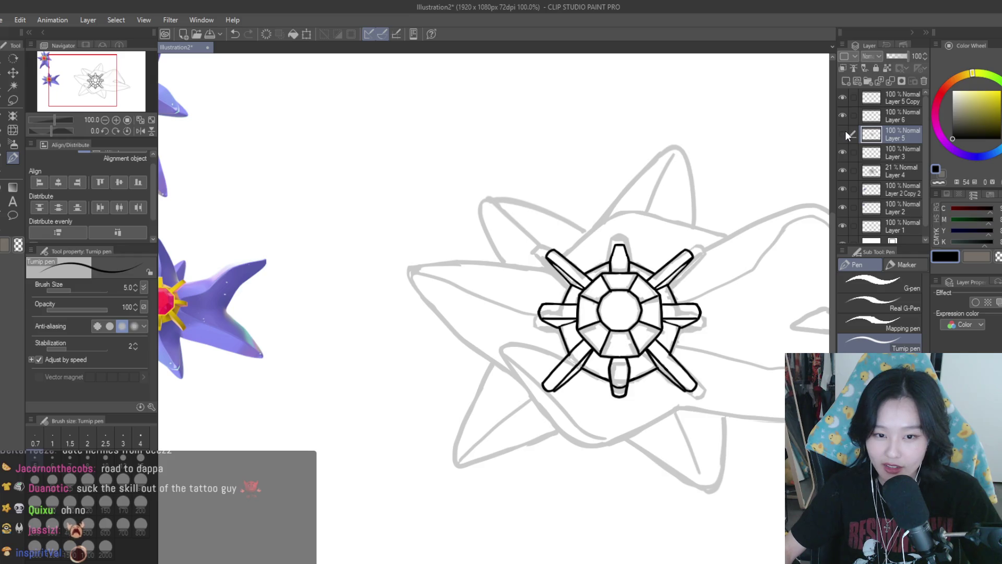
{"action": "left_click_drag", "start_coordinate": [911, 119], "coordinate": [923, 81]}
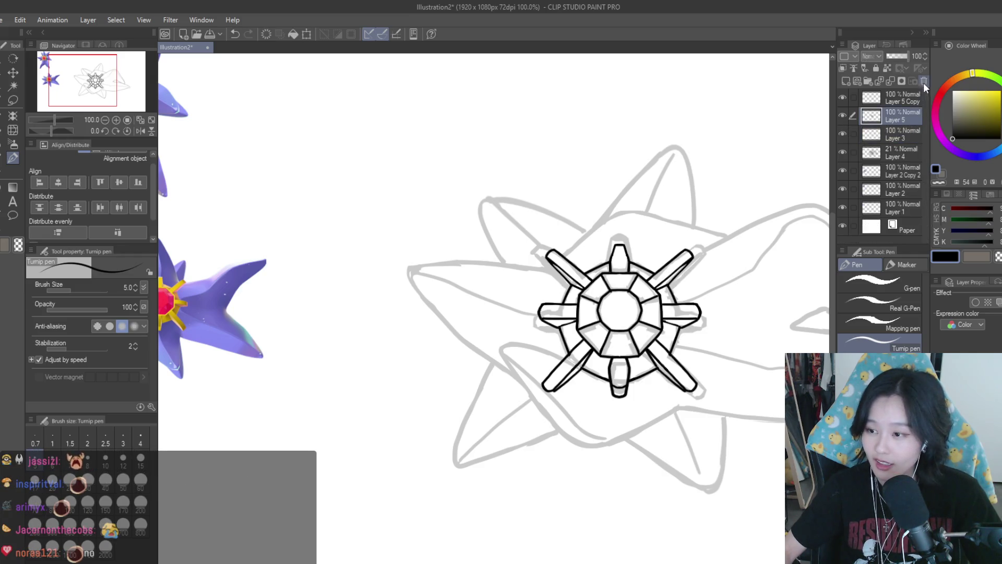
{"action": "left_click", "coordinate": [910, 96]}
{"action": "key", "text": "Delete"}
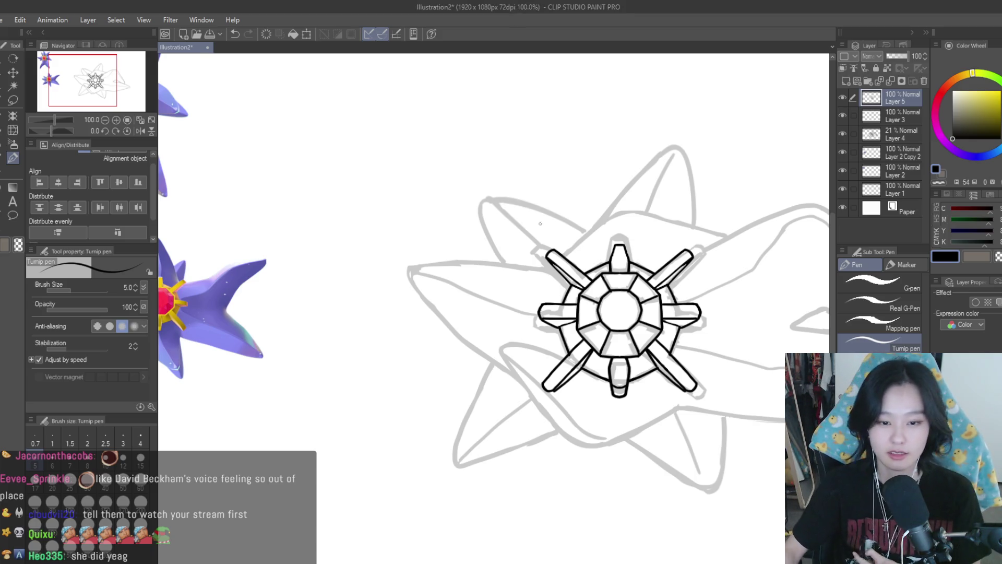
- Zoom out and back in to review the inked gem, then switch to another window
{"action": "key", "text": "ctrl+minus"}
{"action": "key", "text": "ctrl+plus"}
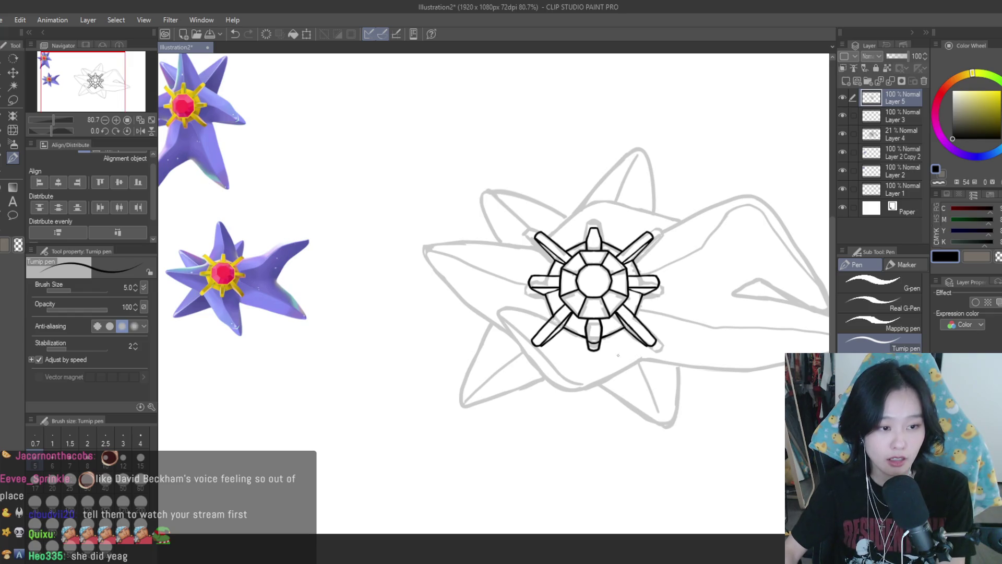
{"action": "scroll", "coordinate": [667, 330], "scroll_direction": "down", "scroll_amount": 2}
{"action": "scroll", "coordinate": [673, 308], "scroll_direction": "up", "scroll_amount": 2}
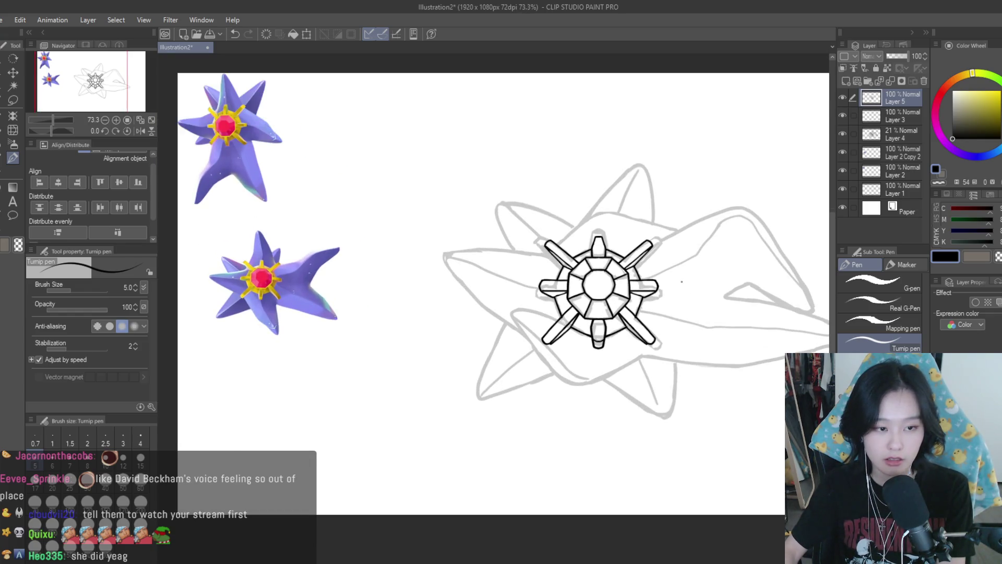
{"action": "scroll", "coordinate": [650, 276], "scroll_direction": "up", "scroll_amount": 2}
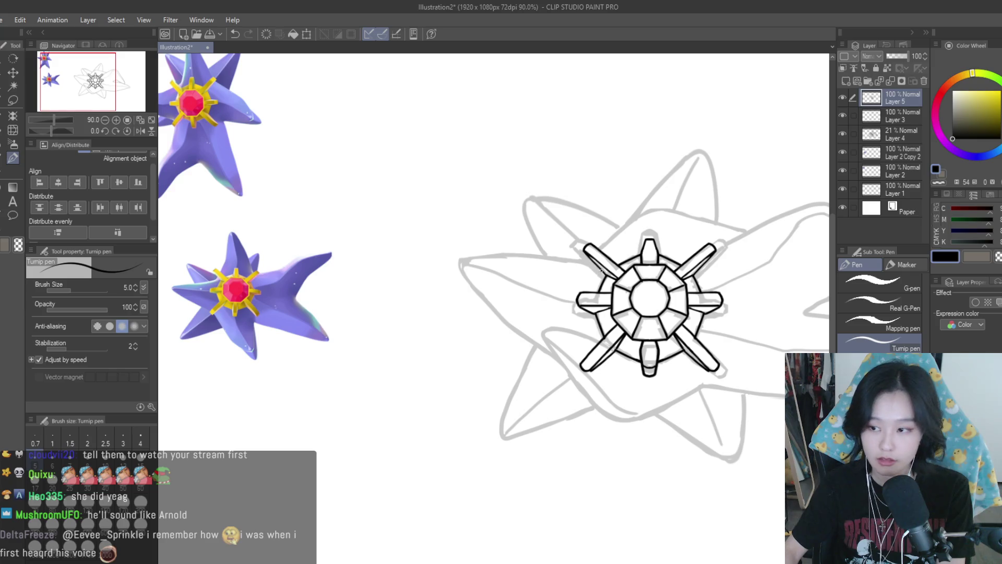
{"action": "scroll", "coordinate": [602, 271], "scroll_direction": "down", "scroll_amount": 2}
{"action": "scroll", "coordinate": [678, 308], "scroll_direction": "up", "scroll_amount": 1}
{"action": "scroll", "coordinate": [684, 315], "scroll_direction": "down", "scroll_amount": 1}
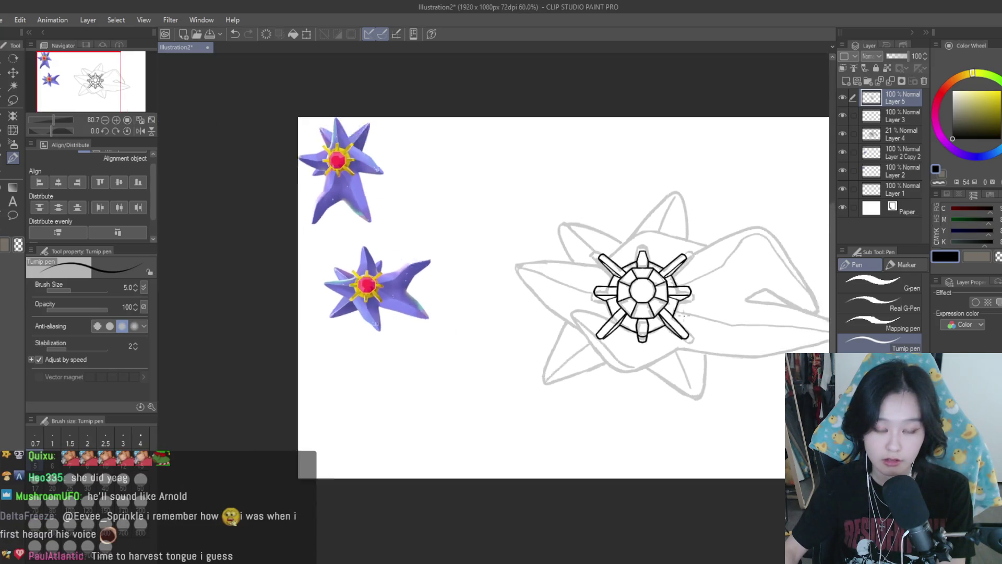
{"action": "scroll", "coordinate": [684, 315], "scroll_direction": "up", "scroll_amount": 3}
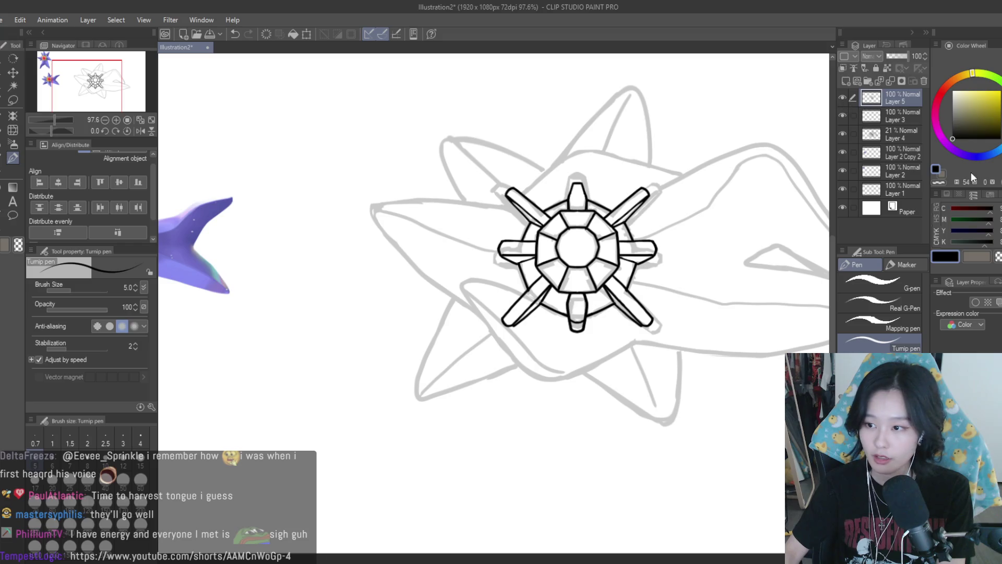
{"action": "key", "text": "alt+Tab"}
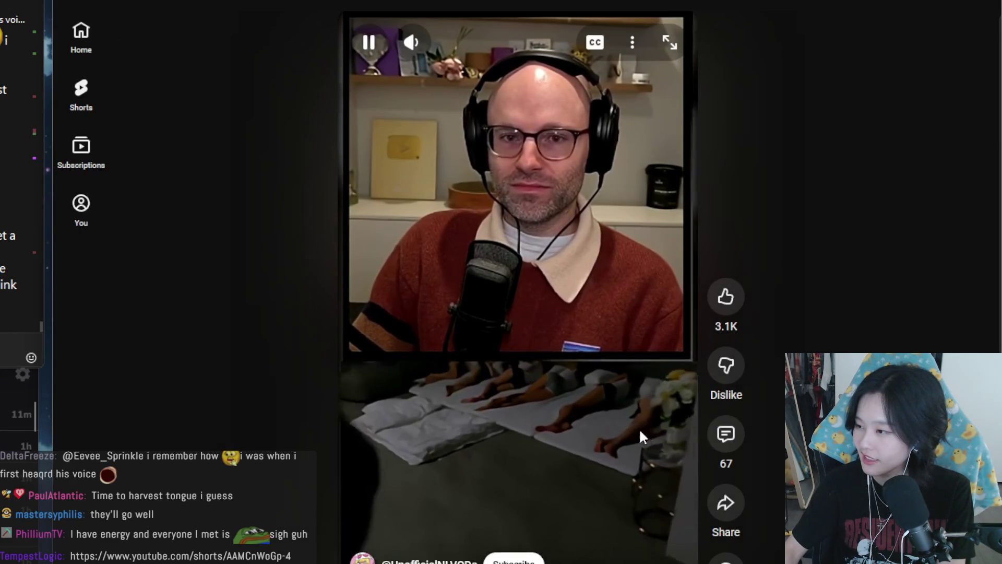
- View the Short's comments, highlight the 'Night 2 in Rimworld' comment, close them, and return to Clip Studio
{"action": "left_click", "coordinate": [726, 434]}
{"action": "left_click_drag", "start_coordinate": [508, 275], "coordinate": [408, 275]}
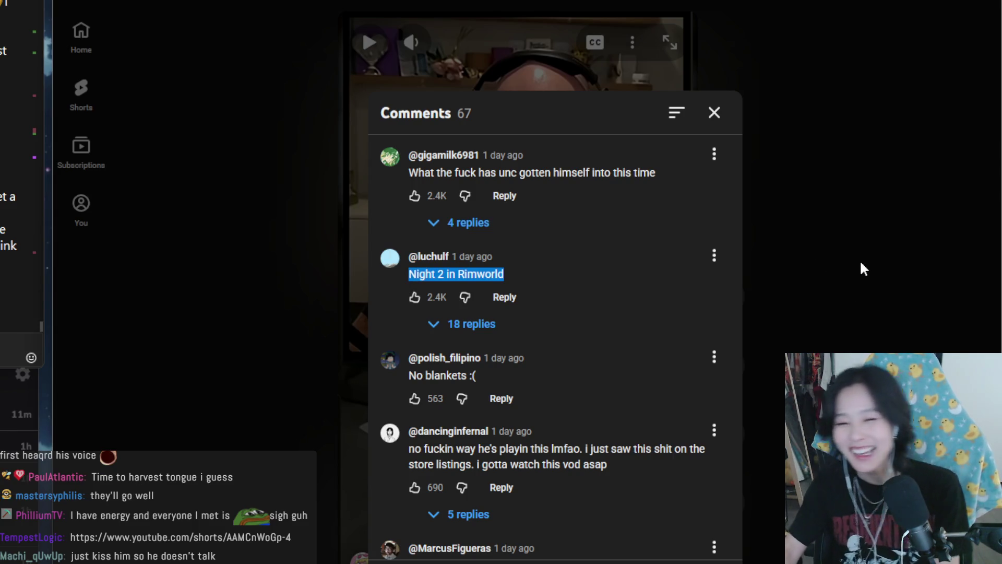
{"action": "key", "text": "Escape"}
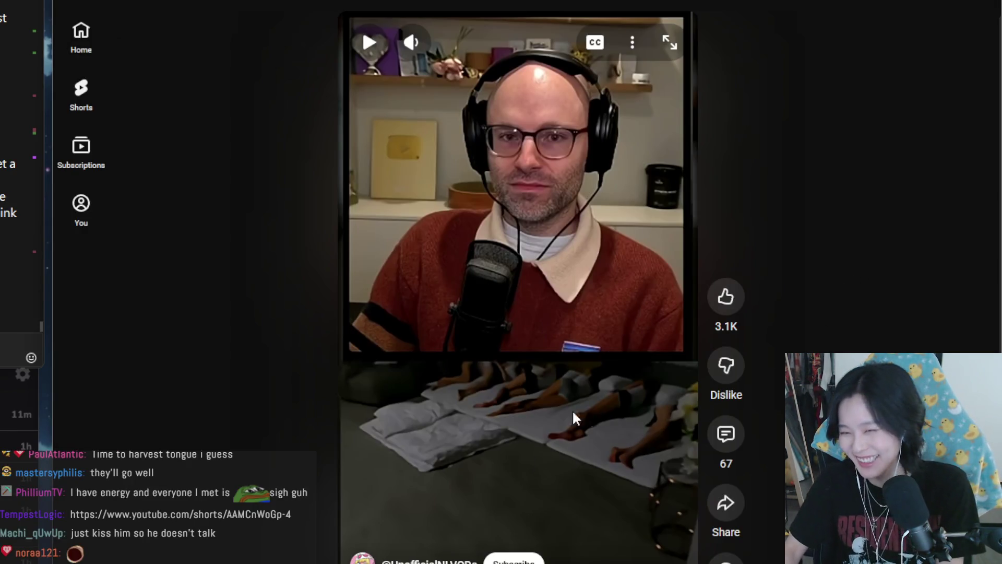
{"action": "key", "text": "alt+Tab"}
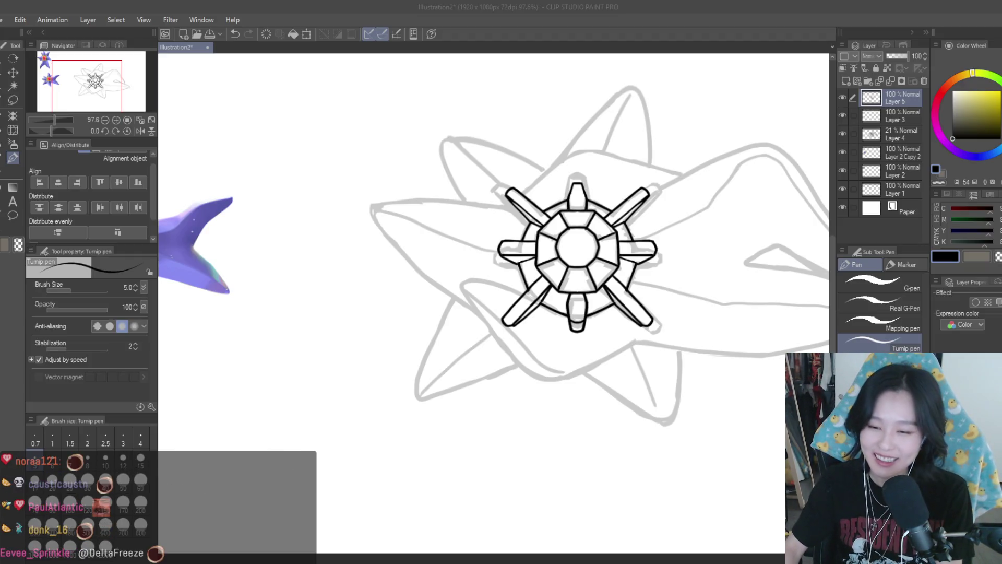
- Raise the Turnip pen brush size from 5 to 8
{"action": "scroll", "coordinate": [725, 301], "scroll_direction": "down", "scroll_amount": 4}
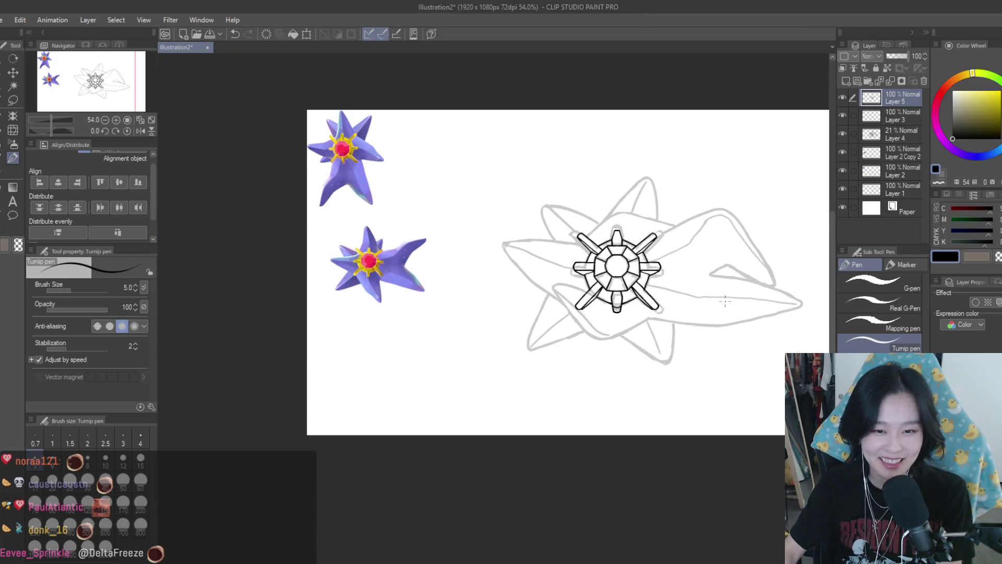
{"action": "scroll", "coordinate": [588, 230], "scroll_direction": "up", "scroll_amount": 4}
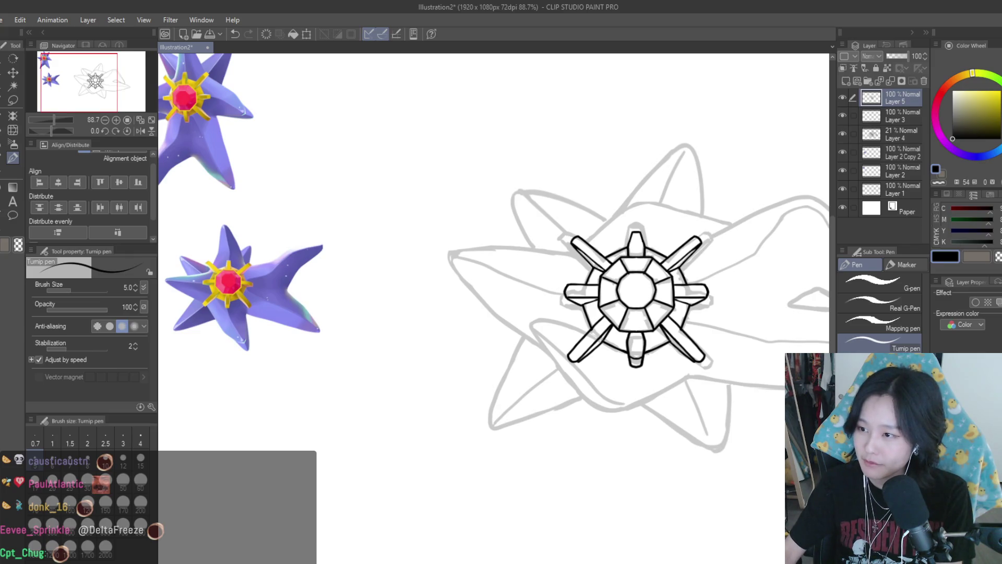
{"action": "scroll", "coordinate": [608, 270], "scroll_direction": "down", "scroll_amount": 2}
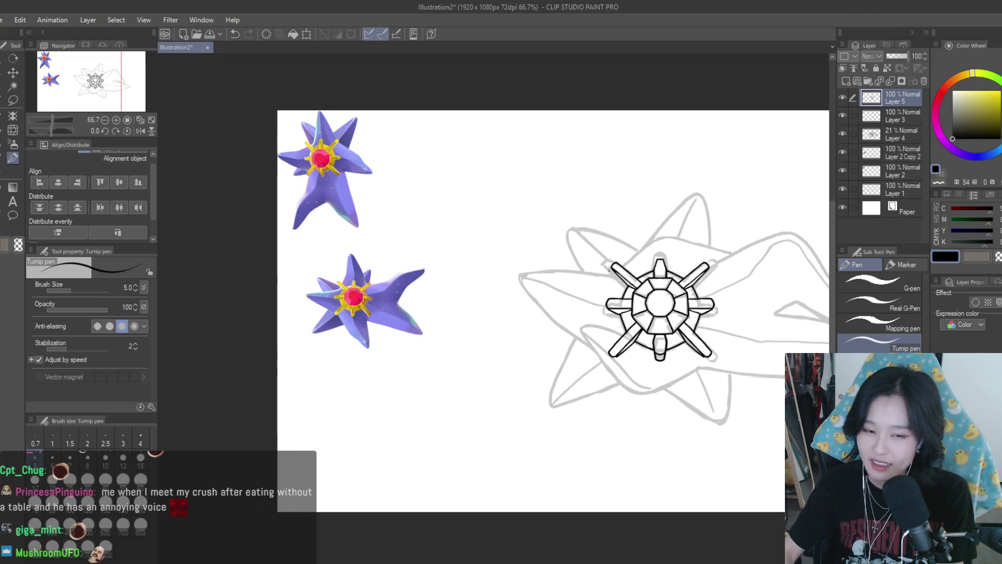
{"action": "scroll", "coordinate": [524, 255], "scroll_direction": "up", "scroll_amount": 3}
{"action": "scroll", "coordinate": [525, 255], "scroll_direction": "down", "scroll_amount": 4}
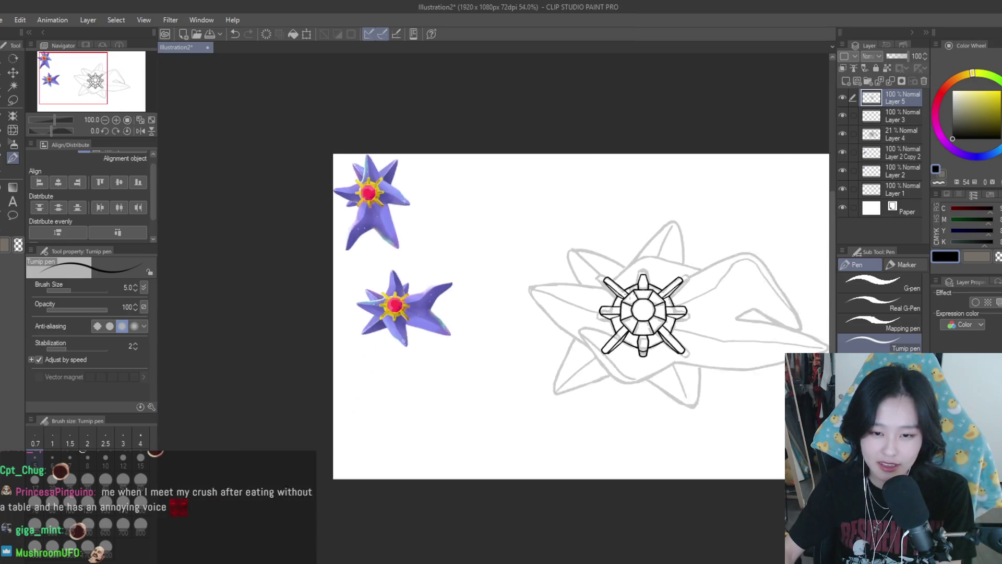
{"action": "scroll", "coordinate": [525, 255], "scroll_direction": "up", "scroll_amount": 3}
{"action": "key", "text": "bracketright"}
{"action": "key", "text": "bracketright"}
{"action": "key", "text": "bracketright"}
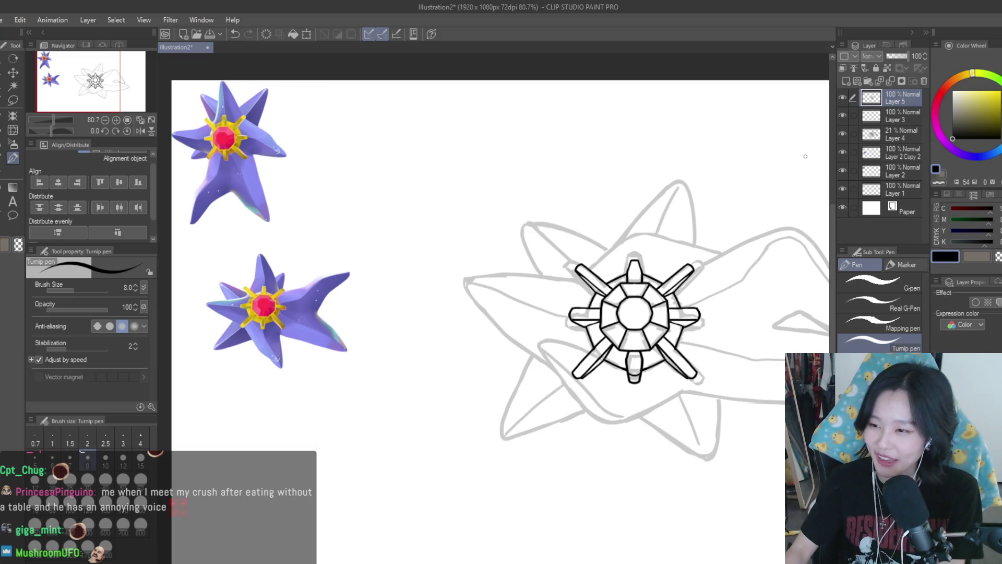
- Briefly hide and re-show the line art, then switch to the Snap eraser at size 17
{"action": "left_click", "coordinate": [841, 99]}
{"action": "left_click", "coordinate": [840, 99]}
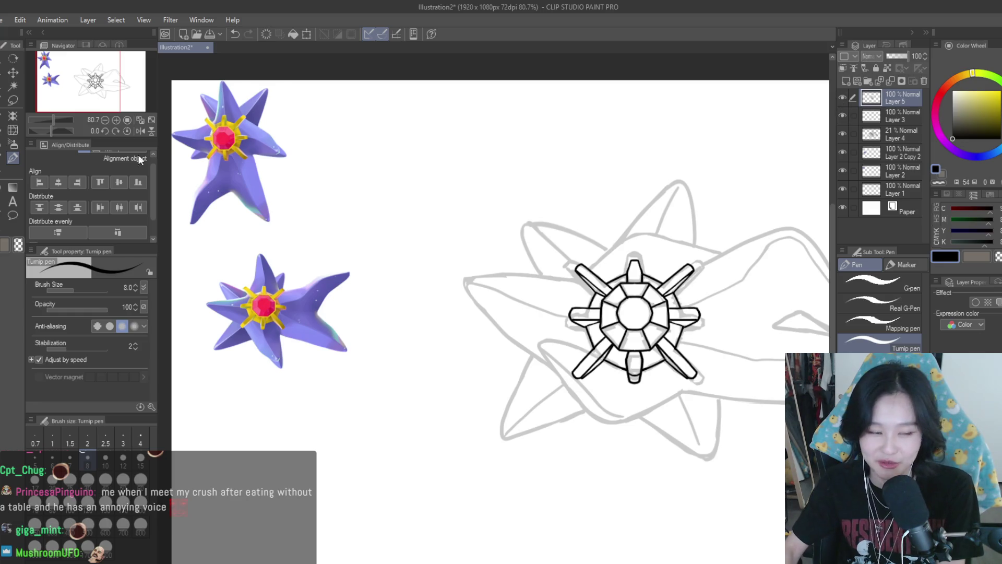
{"action": "key", "text": "e"}
{"action": "scroll", "coordinate": [599, 347], "scroll_direction": "up", "scroll_amount": 3}
{"action": "scroll", "coordinate": [599, 347], "scroll_direction": "up", "scroll_amount": 2}
{"action": "key", "text": "bracketright"}
{"action": "key", "text": "bracketright"}
{"action": "key", "text": "bracketright"}
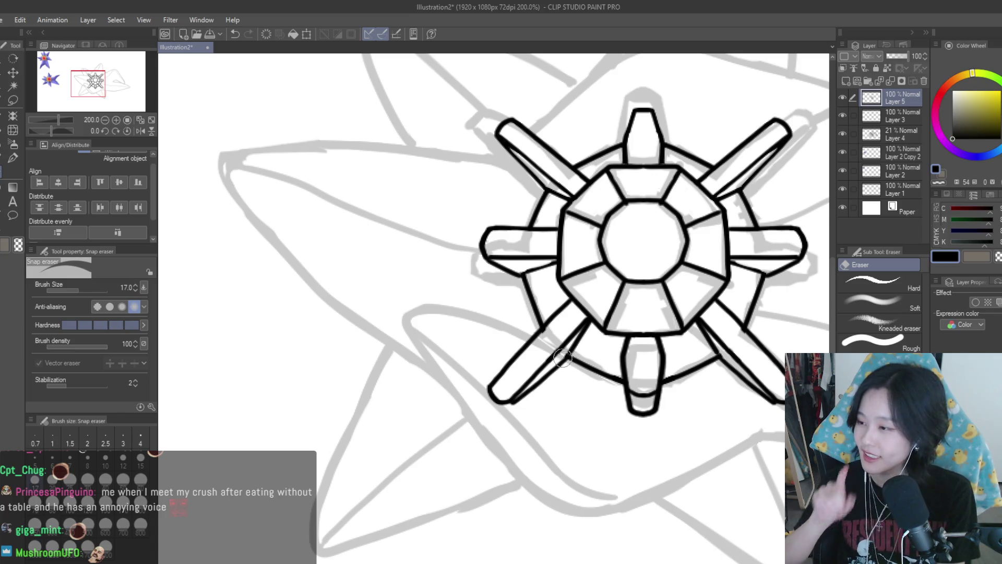
- Erase the ring line crossing the lower-left spoke, then move to sketch Layer 4 with eraser size 60
{"action": "mouse_move", "coordinate": [505, 348]}
{"action": "left_mouse_down"}
{"action": "mouse_move", "coordinate": [569, 375]}
{"action": "mouse_move", "coordinate": [522, 375]}
{"action": "mouse_move", "coordinate": [498, 402]}
{"action": "left_mouse_up"}
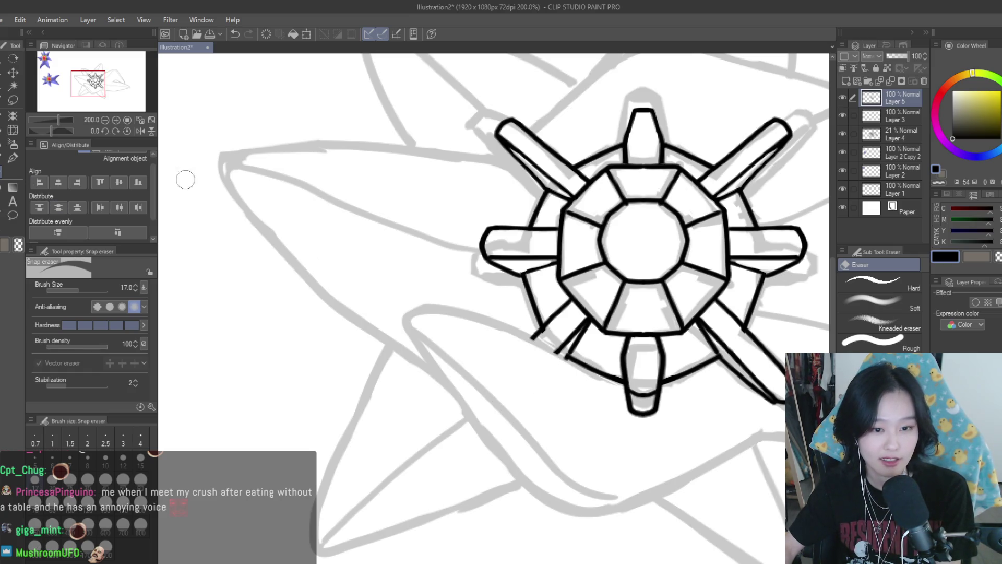
{"action": "left_click", "coordinate": [880, 134]}
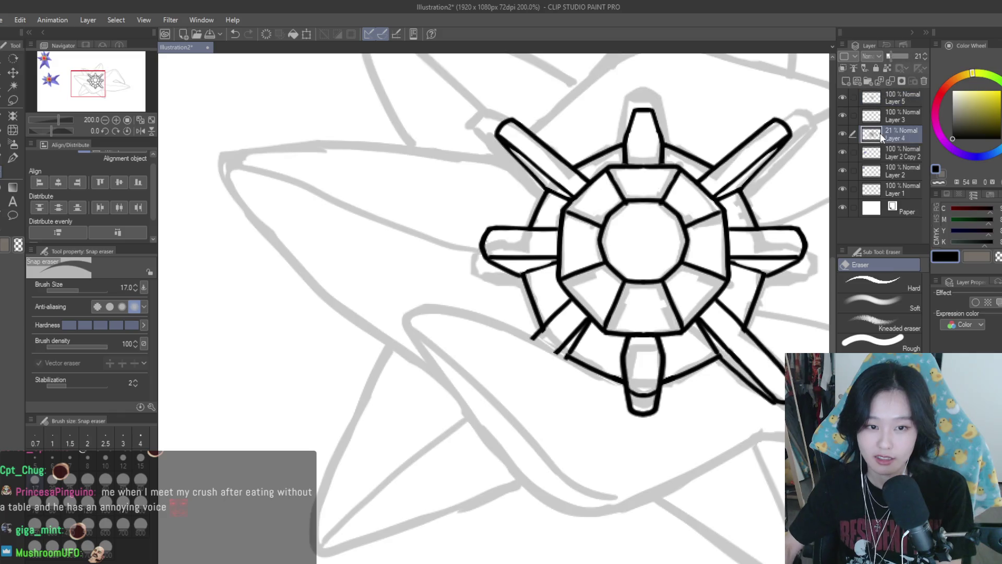
{"action": "key", "text": "bracketright"}
{"action": "key", "text": "bracketright"}
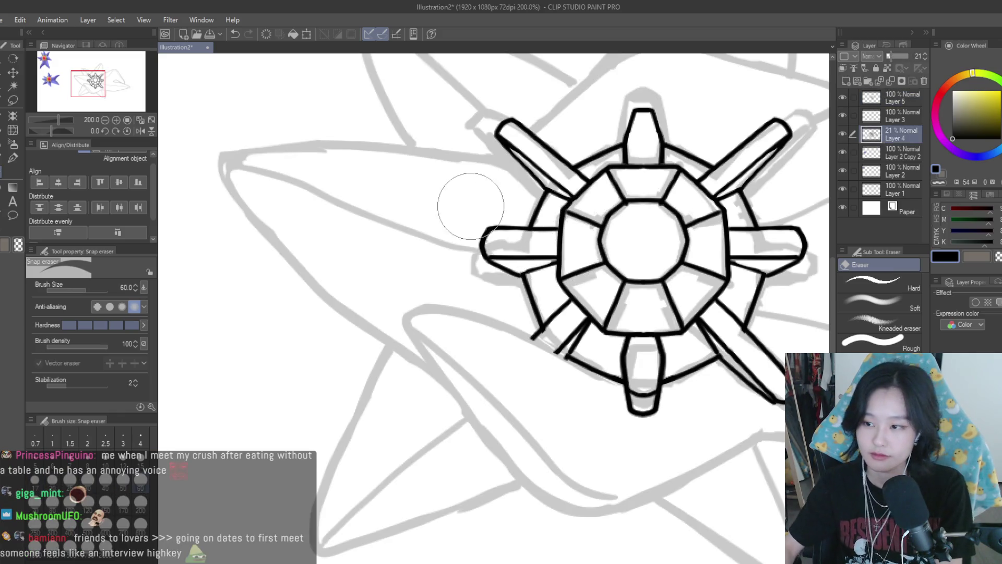
{"action": "scroll", "coordinate": [540, 245], "scroll_direction": "up", "scroll_amount": 2}
- Erase sketch lines around the left, lower-right and upper-right spokes and a fragment near the gem
{"action": "mouse_move", "coordinate": [541, 269]}
{"action": "left_mouse_down"}
{"action": "mouse_move", "coordinate": [465, 286]}
{"action": "mouse_move", "coordinate": [601, 372]}
{"action": "left_mouse_up"}
{"action": "scroll", "coordinate": [608, 374], "scroll_direction": "down", "scroll_amount": 3}
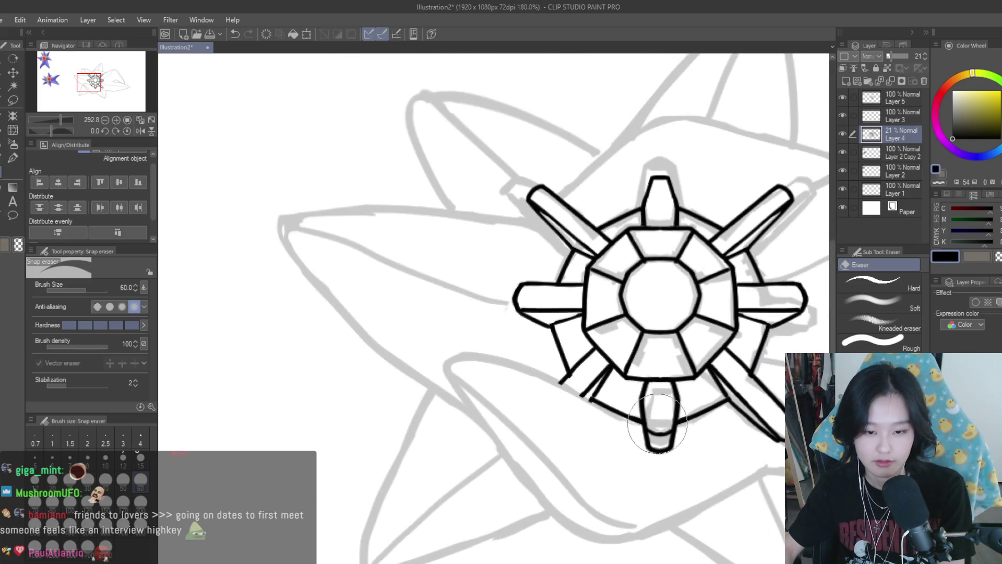
{"action": "mouse_move", "coordinate": [744, 407]}
{"action": "left_mouse_down"}
{"action": "mouse_move", "coordinate": [759, 389]}
{"action": "mouse_move", "coordinate": [731, 386]}
{"action": "mouse_move", "coordinate": [736, 355]}
{"action": "mouse_move", "coordinate": [694, 334]}
{"action": "mouse_move", "coordinate": [605, 295]}
{"action": "mouse_move", "coordinate": [538, 313]}
{"action": "mouse_move", "coordinate": [601, 224]}
{"action": "left_mouse_up"}
{"action": "scroll", "coordinate": [600, 235], "scroll_direction": "down", "scroll_amount": 2}
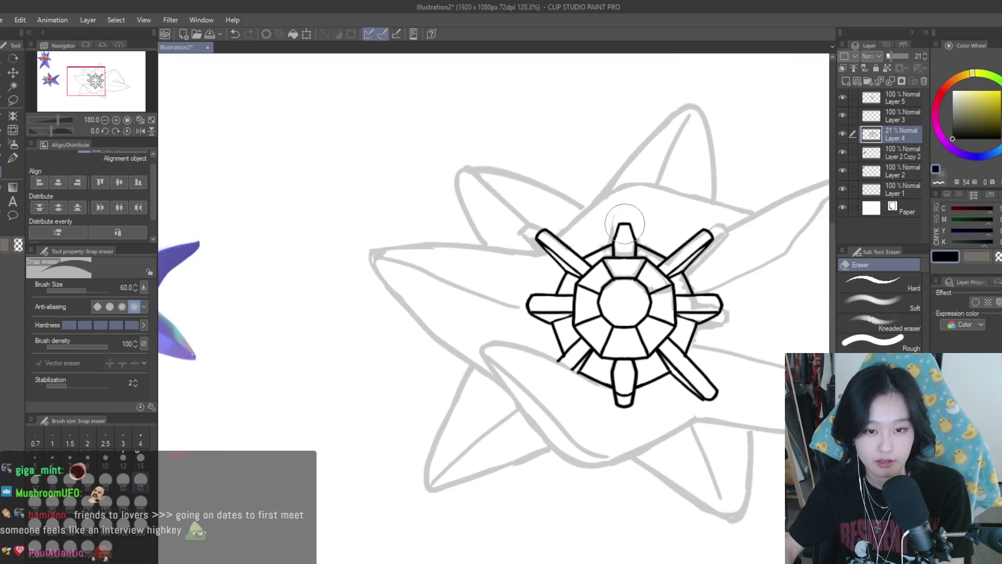
{"action": "scroll", "coordinate": [671, 266], "scroll_direction": "up", "scroll_amount": 2}
{"action": "mouse_move", "coordinate": [671, 266]}
{"action": "left_mouse_down"}
{"action": "mouse_move", "coordinate": [718, 226]}
{"action": "mouse_move", "coordinate": [674, 276]}
{"action": "mouse_move", "coordinate": [683, 311]}
{"action": "mouse_move", "coordinate": [751, 360]}
{"action": "mouse_move", "coordinate": [704, 365]}
{"action": "mouse_move", "coordinate": [661, 408]}
{"action": "mouse_move", "coordinate": [456, 246]}
{"action": "mouse_move", "coordinate": [486, 257]}
{"action": "mouse_move", "coordinate": [470, 243]}
{"action": "left_mouse_up"}
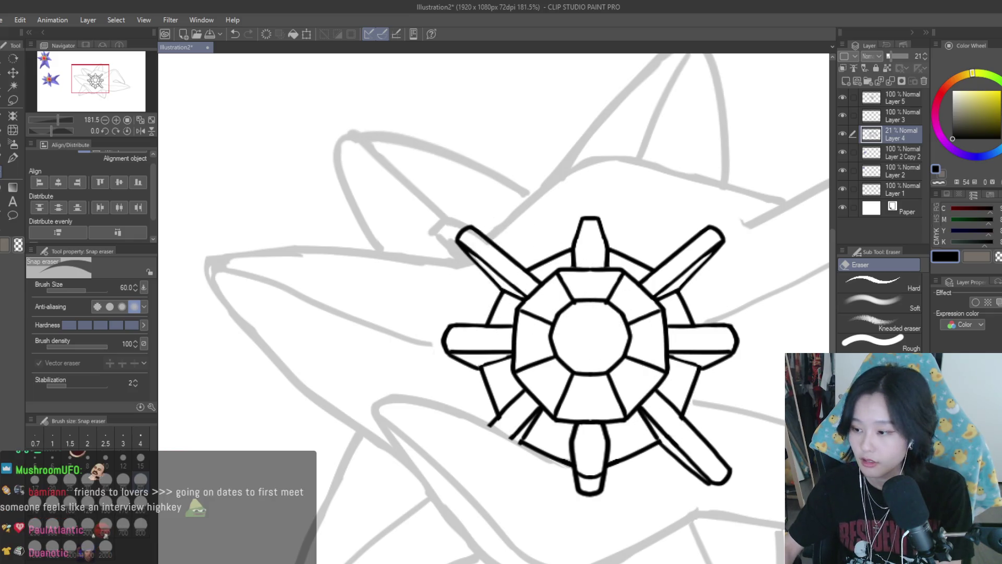
{"action": "left_click", "coordinate": [455, 225]}
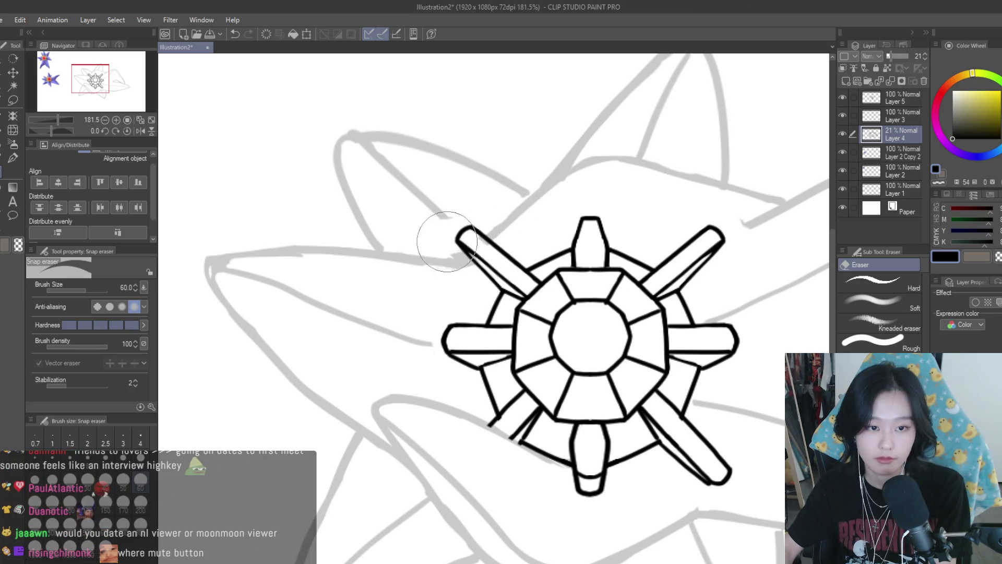
{"action": "scroll", "coordinate": [492, 252], "scroll_direction": "down", "scroll_amount": 3}
- Switch back to the Turnip pen and zoom in on the upper-right arm
{"action": "key", "text": "p"}
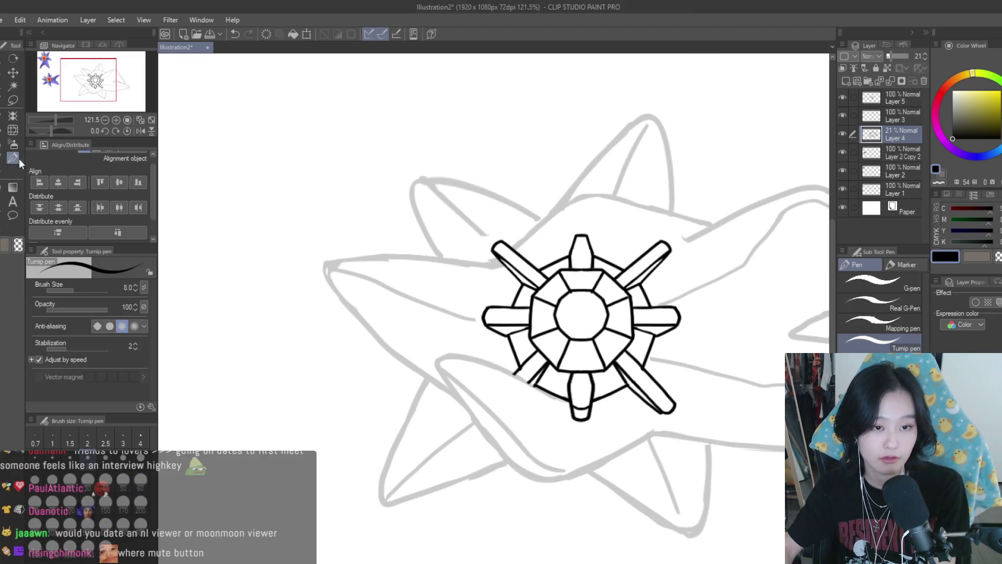
{"action": "scroll", "coordinate": [497, 241], "scroll_direction": "up", "scroll_amount": 4}
{"action": "scroll", "coordinate": [498, 241], "scroll_direction": "down", "scroll_amount": 3}
{"action": "scroll", "coordinate": [676, 285], "scroll_direction": "up", "scroll_amount": 2}
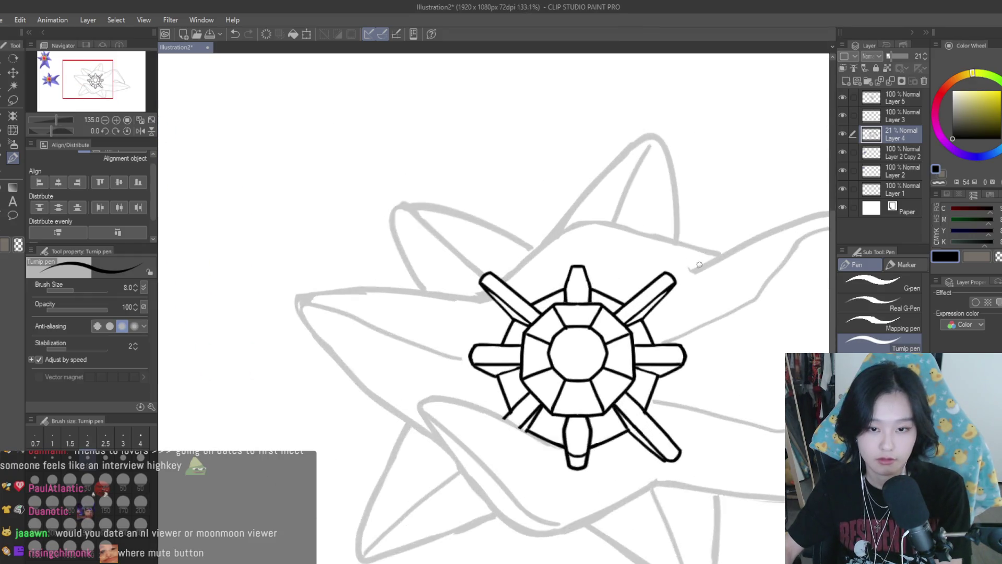
{"action": "scroll", "coordinate": [669, 290], "scroll_direction": "down", "scroll_amount": 5}
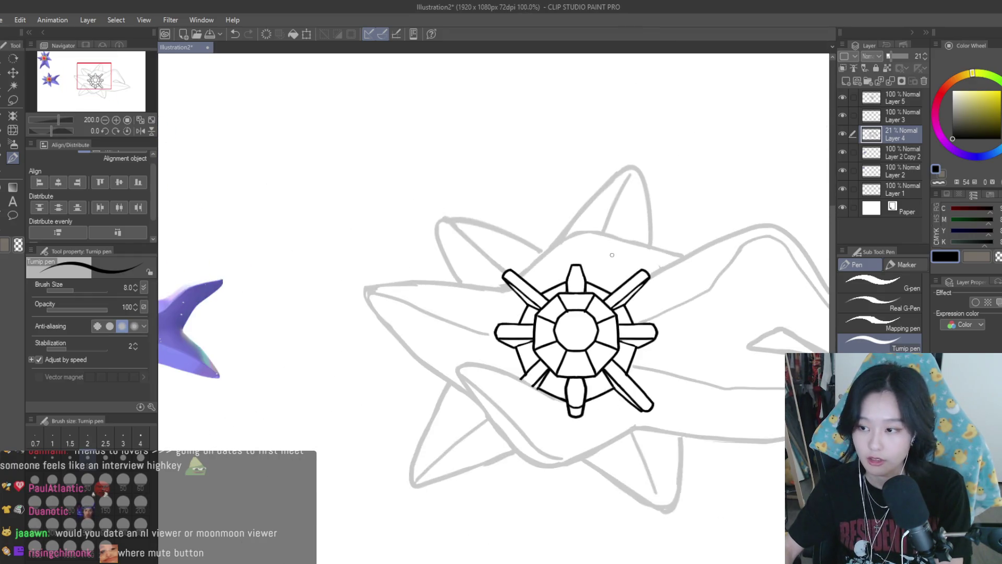
{"action": "scroll", "coordinate": [671, 272], "scroll_direction": "up", "scroll_amount": 1}
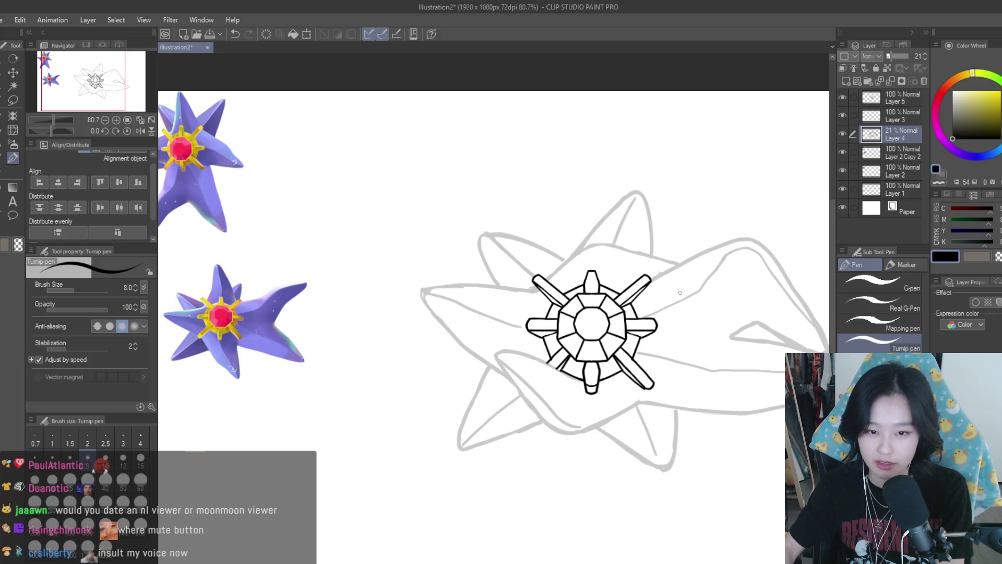
{"action": "scroll", "coordinate": [663, 277], "scroll_direction": "up", "scroll_amount": 3}
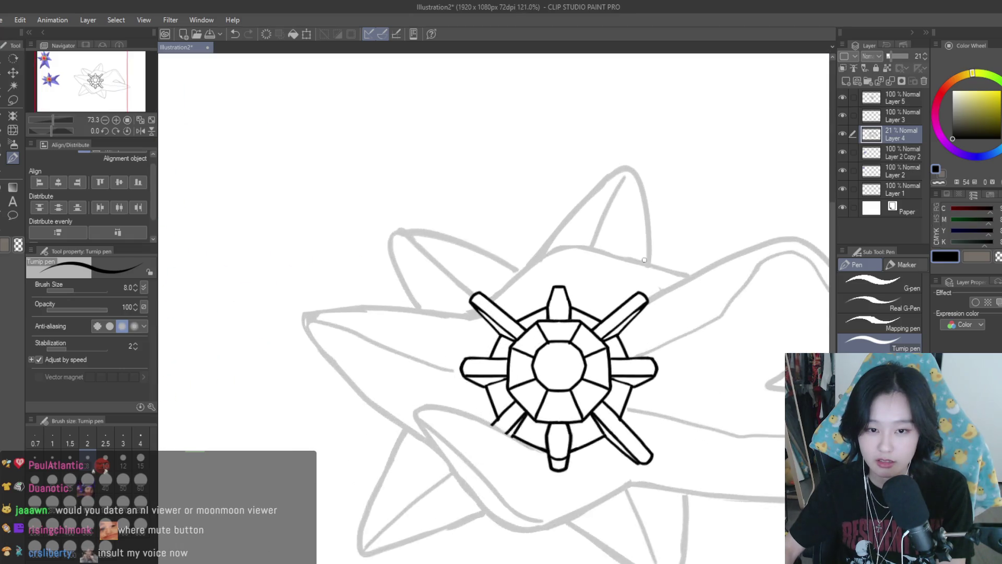
{"action": "scroll", "coordinate": [644, 259], "scroll_direction": "up", "scroll_amount": 2}
{"action": "scroll", "coordinate": [673, 260], "scroll_direction": "down", "scroll_amount": 4}
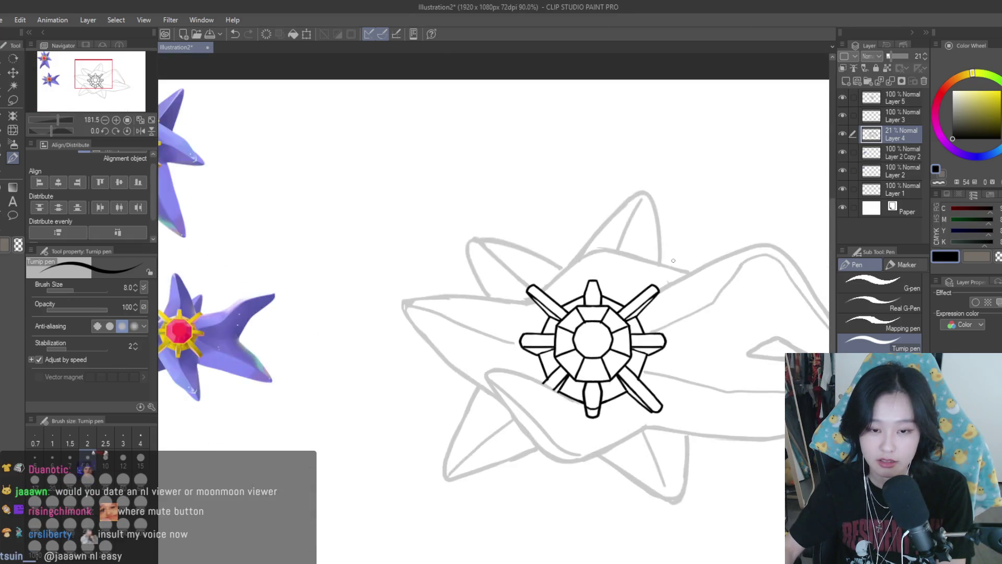
{"action": "scroll", "coordinate": [673, 260], "scroll_direction": "down", "scroll_amount": 1}
{"action": "scroll", "coordinate": [683, 267], "scroll_direction": "up", "scroll_amount": 3}
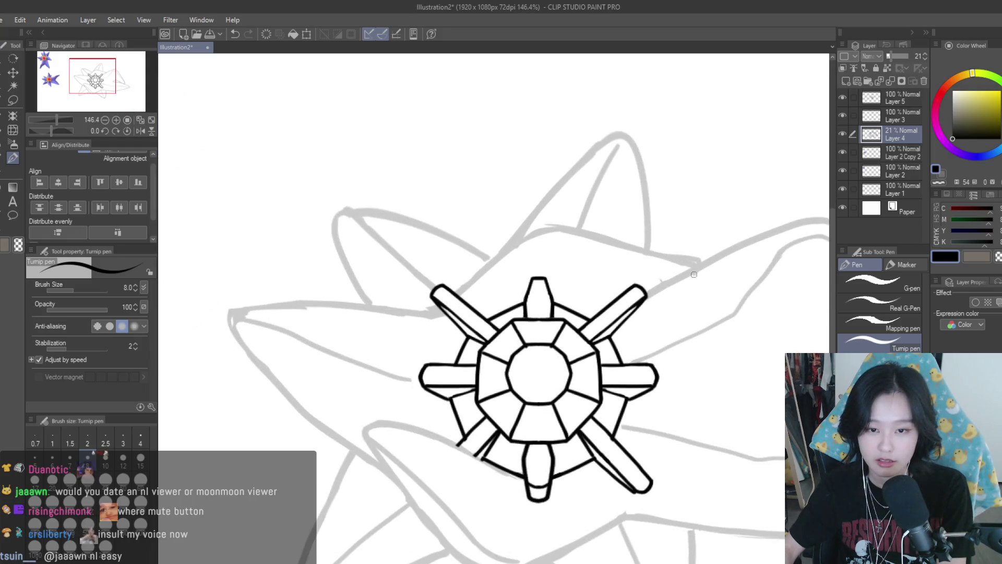
- Draw a test stroke near the upper-right arm, undo it, and return to the eraser
{"action": "left_click_drag", "start_coordinate": [697, 268], "coordinate": [651, 293]}
{"action": "key", "text": "ctrl+z"}
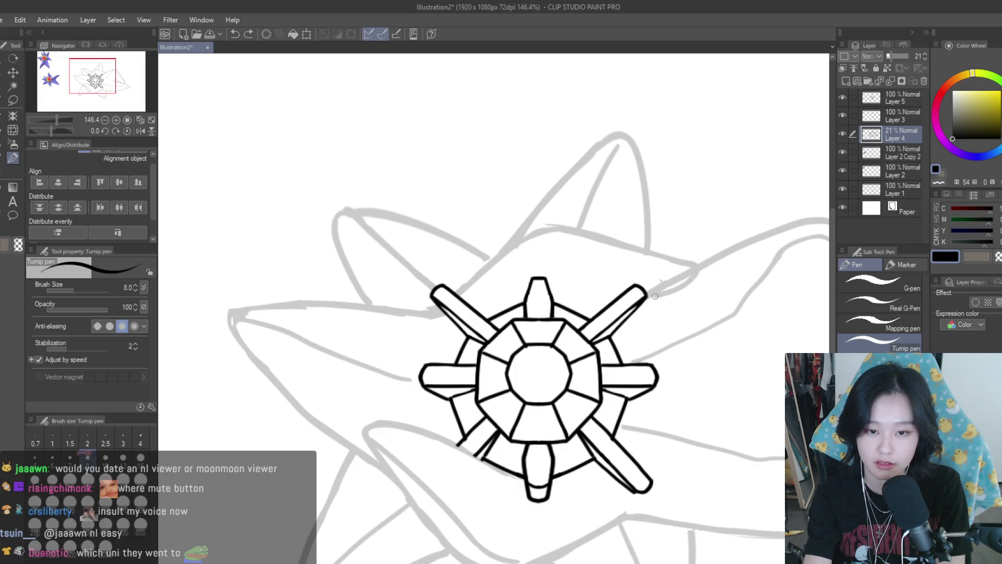
{"action": "key", "text": "e"}
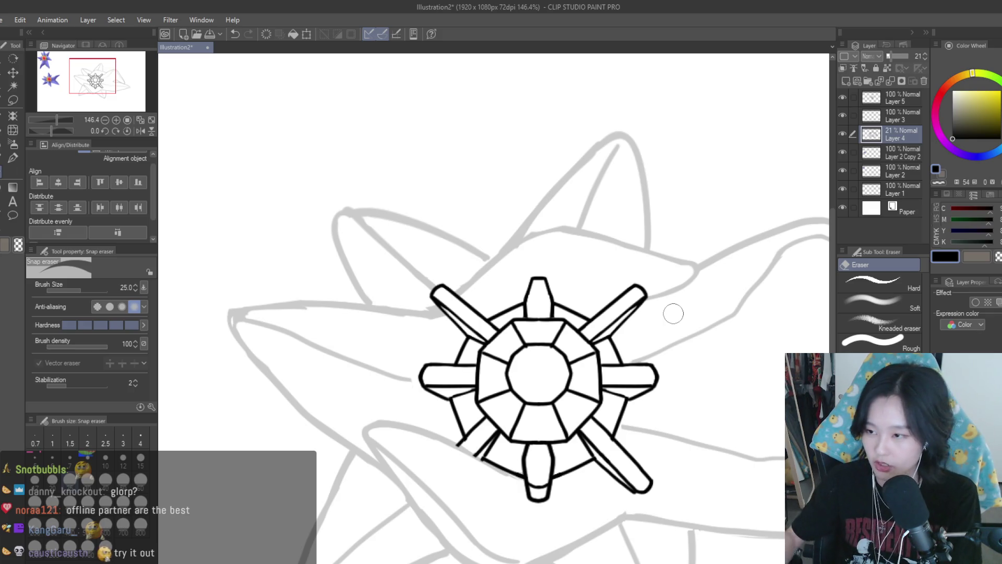
- Zoom out over the gem line art and switch back to the Turnip pen at size 8.0
{"action": "scroll", "coordinate": [700, 314], "scroll_direction": "down", "scroll_amount": 2}
{"action": "scroll", "coordinate": [678, 262], "scroll_direction": "up", "scroll_amount": 4}
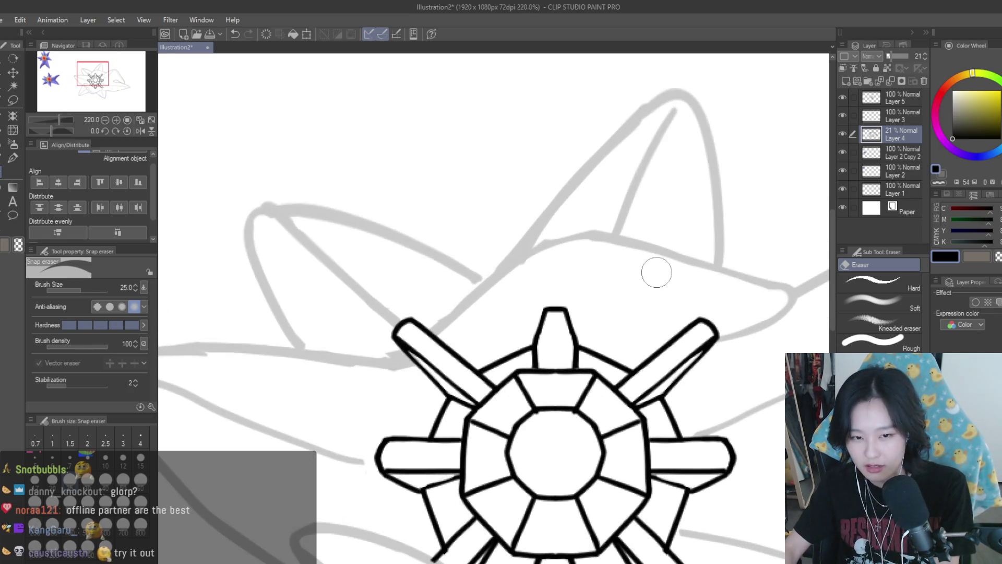
{"action": "scroll", "coordinate": [476, 313], "scroll_direction": "down", "scroll_amount": 2}
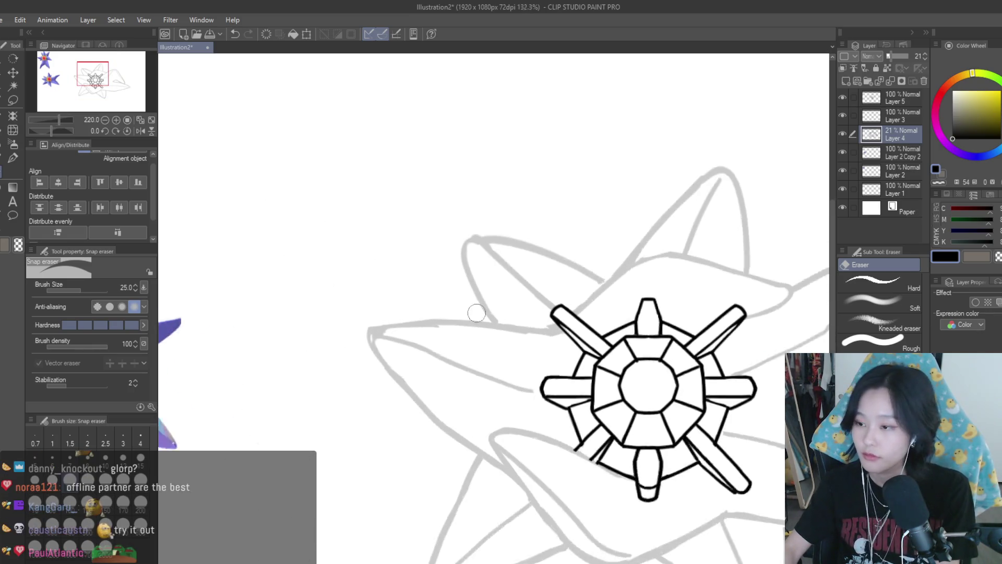
{"action": "scroll", "coordinate": [476, 313], "scroll_direction": "up", "scroll_amount": 1}
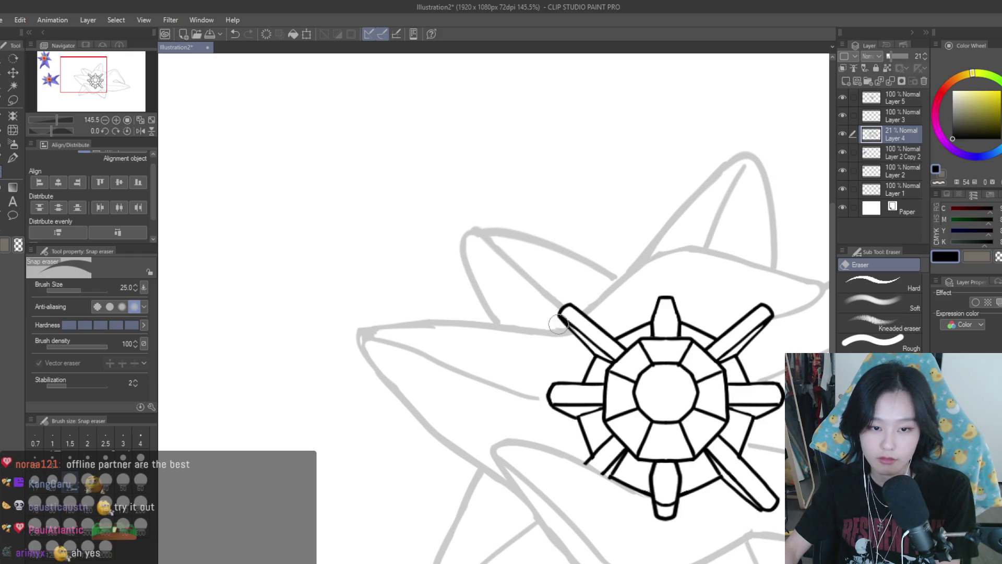
{"action": "scroll", "coordinate": [580, 292], "scroll_direction": "down", "scroll_amount": 1}
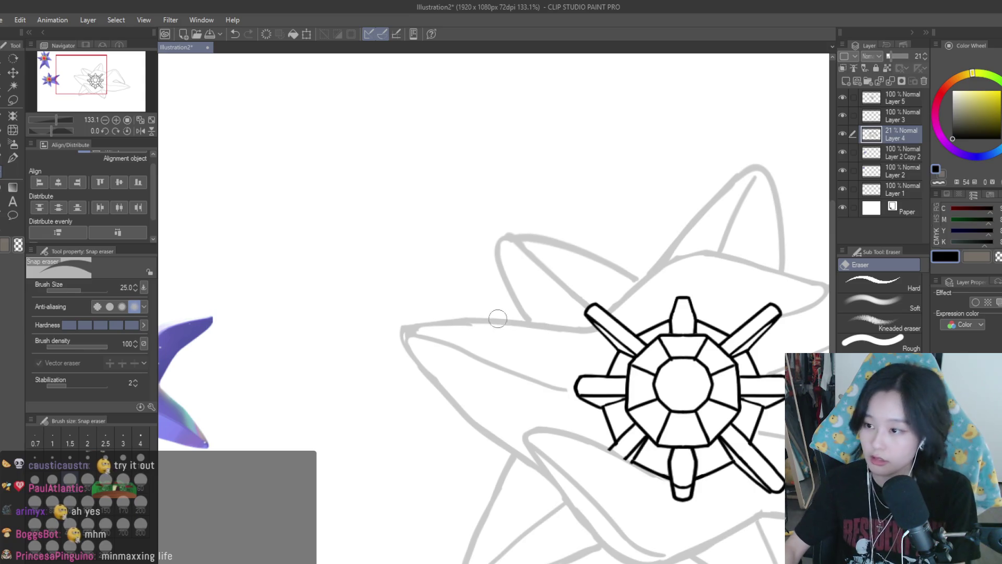
{"action": "scroll", "coordinate": [476, 286], "scroll_direction": "down", "scroll_amount": 5}
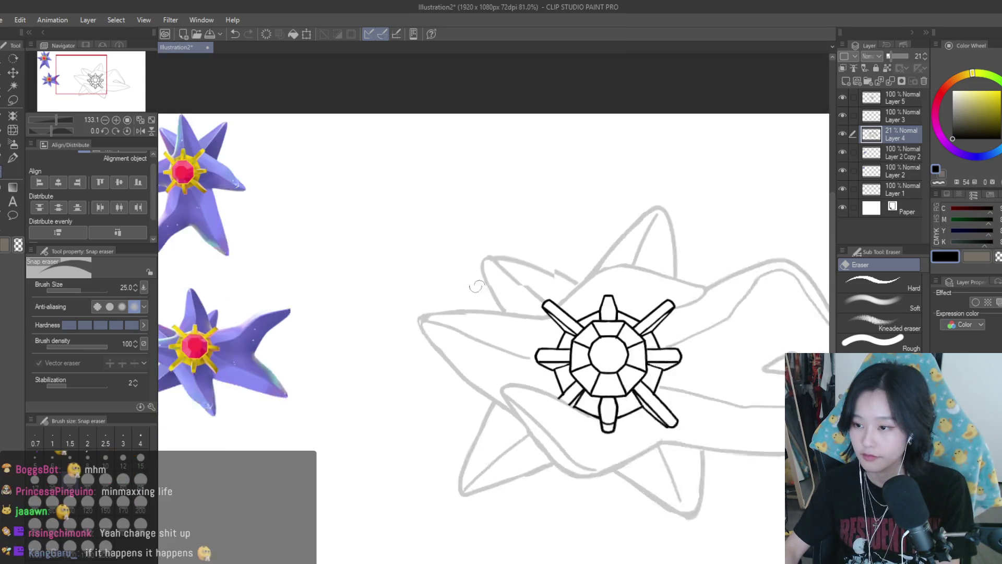
{"action": "scroll", "coordinate": [476, 286], "scroll_direction": "down", "scroll_amount": 3}
{"action": "scroll", "coordinate": [575, 303], "scroll_direction": "up", "scroll_amount": 2}
{"action": "scroll", "coordinate": [747, 319], "scroll_direction": "down", "scroll_amount": 2}
{"action": "scroll", "coordinate": [677, 280], "scroll_direction": "up", "scroll_amount": 4}
{"action": "key", "text": "p"}
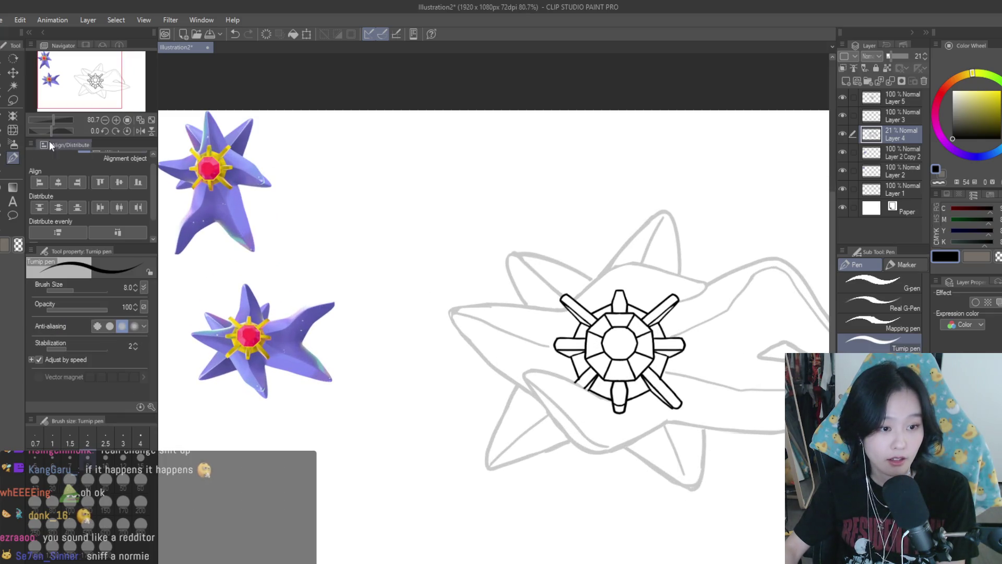
{"action": "scroll", "coordinate": [698, 288], "scroll_direction": "up", "scroll_amount": 3}
{"action": "mouse_move", "coordinate": [696, 292]}
{"action": "left_mouse_down"}
{"action": "mouse_move", "coordinate": [593, 272]}
{"action": "mouse_move", "coordinate": [519, 322]}
{"action": "left_mouse_up"}
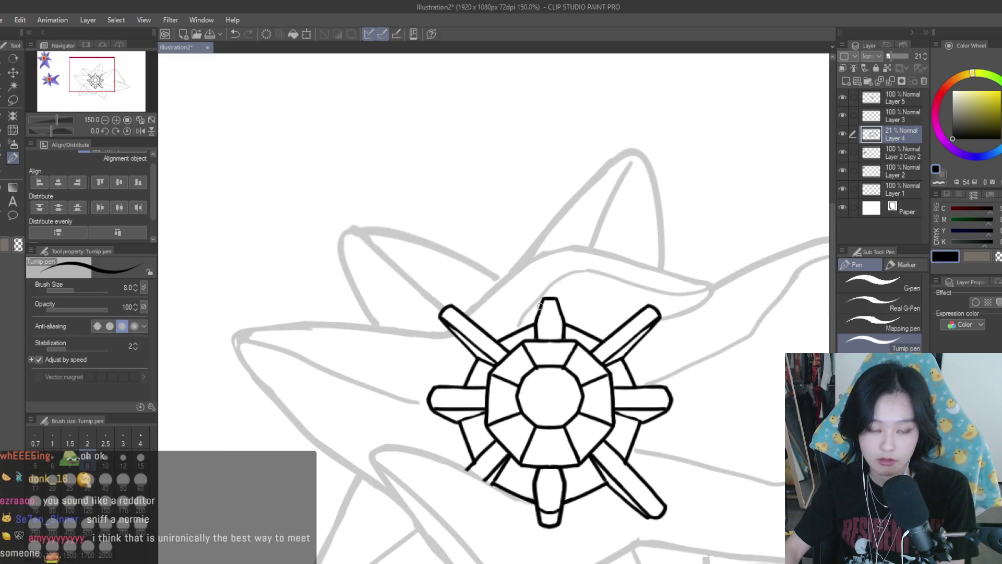
{"action": "key", "text": "ctrl+z"}
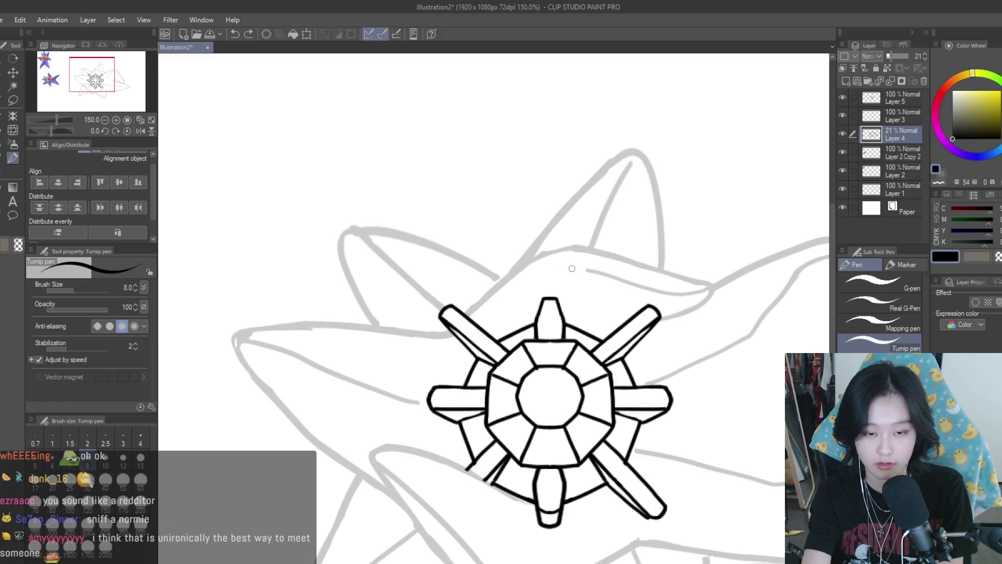
{"action": "key", "text": "ctrl+z"}
{"action": "left_click_drag", "start_coordinate": [569, 269], "coordinate": [498, 341]}
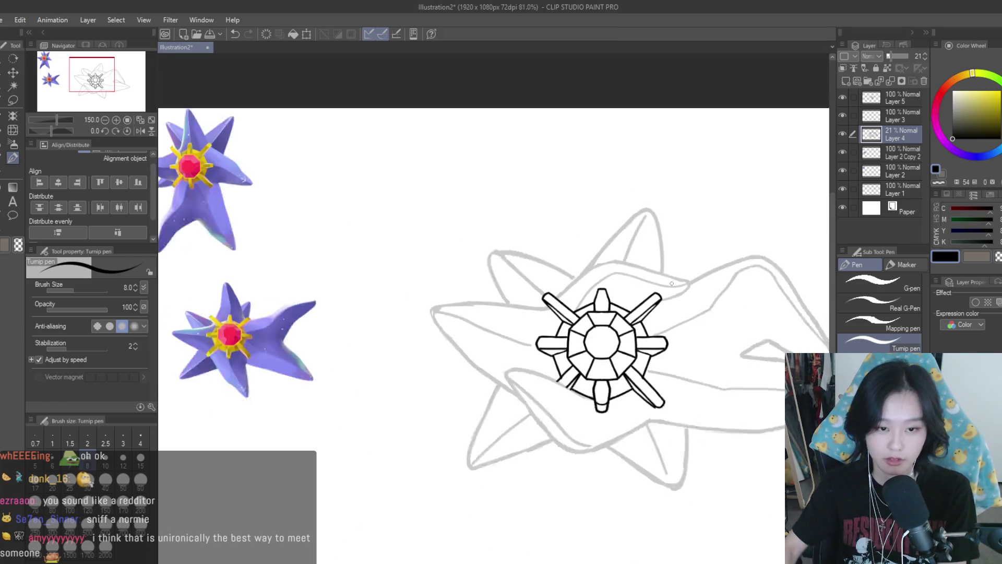
{"action": "scroll", "coordinate": [557, 223], "scroll_direction": "down", "scroll_amount": 3}
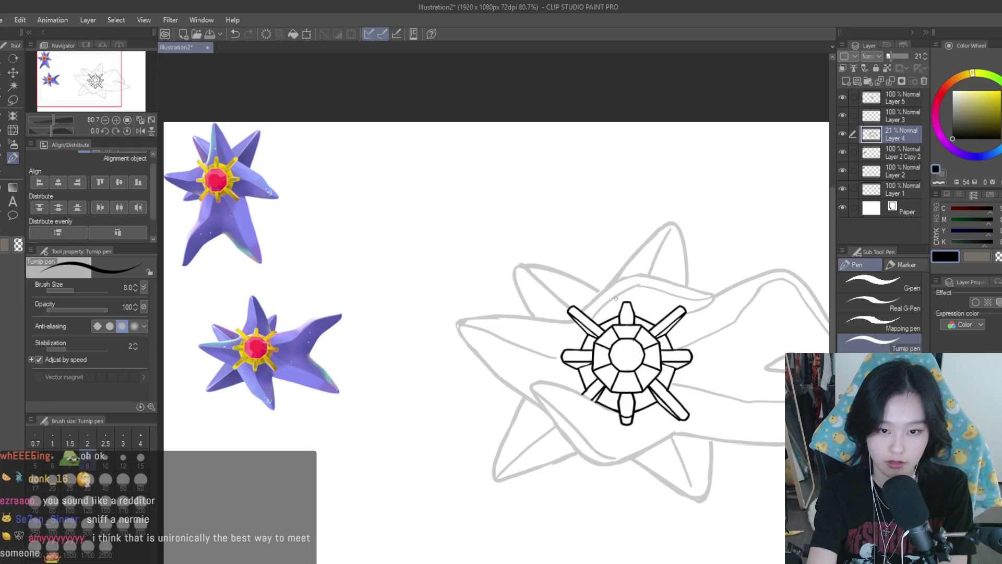
{"action": "scroll", "coordinate": [597, 254], "scroll_direction": "down", "scroll_amount": 1}
{"action": "scroll", "coordinate": [574, 277], "scroll_direction": "up", "scroll_amount": 5}
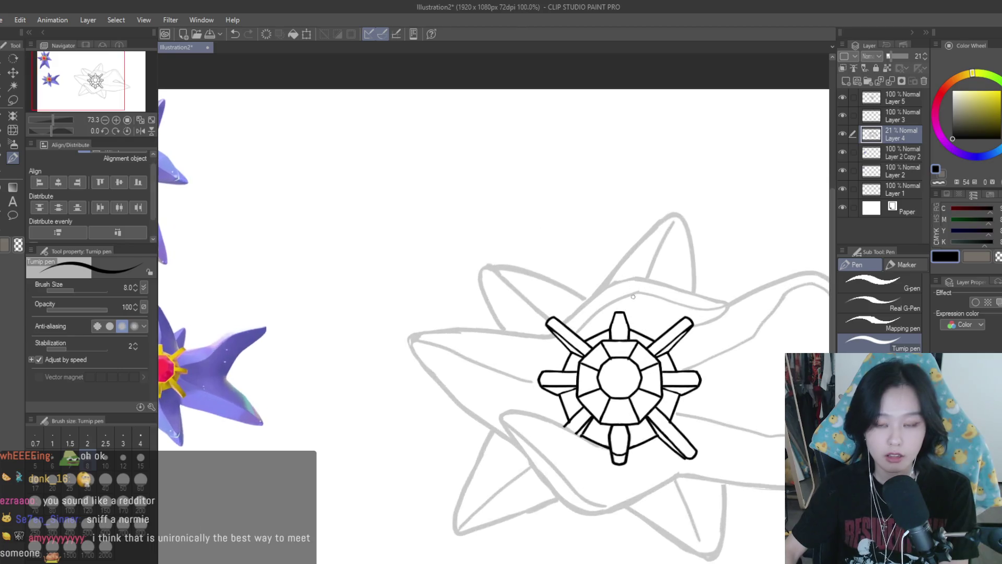
{"action": "key", "text": "ctrl+z"}
{"action": "key", "text": "ctrl+z"}
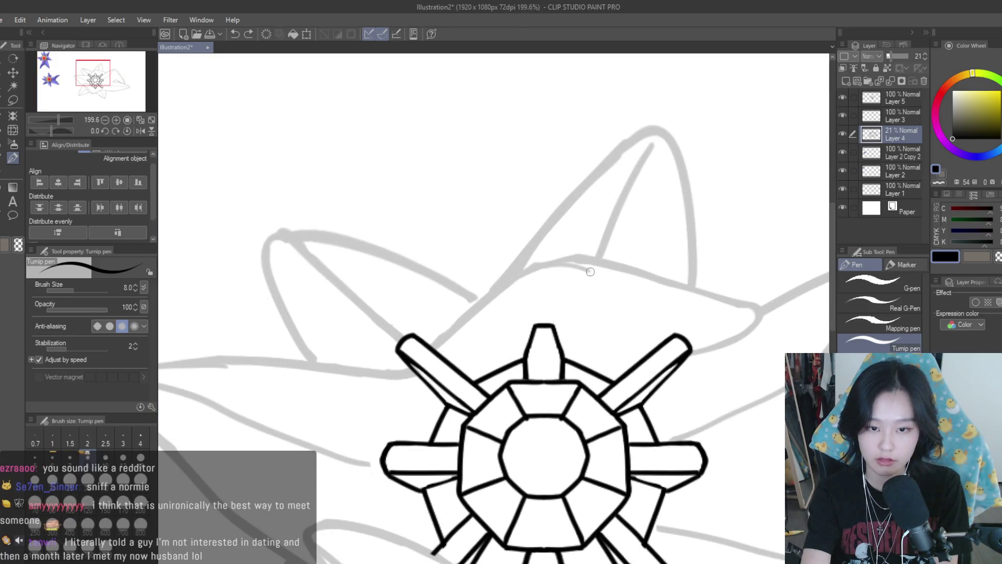
{"action": "left_click_drag", "start_coordinate": [546, 263], "coordinate": [752, 316]}
{"action": "key", "text": "ctrl+z"}
{"action": "mouse_move", "coordinate": [564, 261]}
{"action": "left_mouse_down"}
{"action": "mouse_move", "coordinate": [755, 332]}
{"action": "mouse_move", "coordinate": [679, 342]}
{"action": "left_mouse_up"}
{"action": "key", "text": "ctrl+z"}
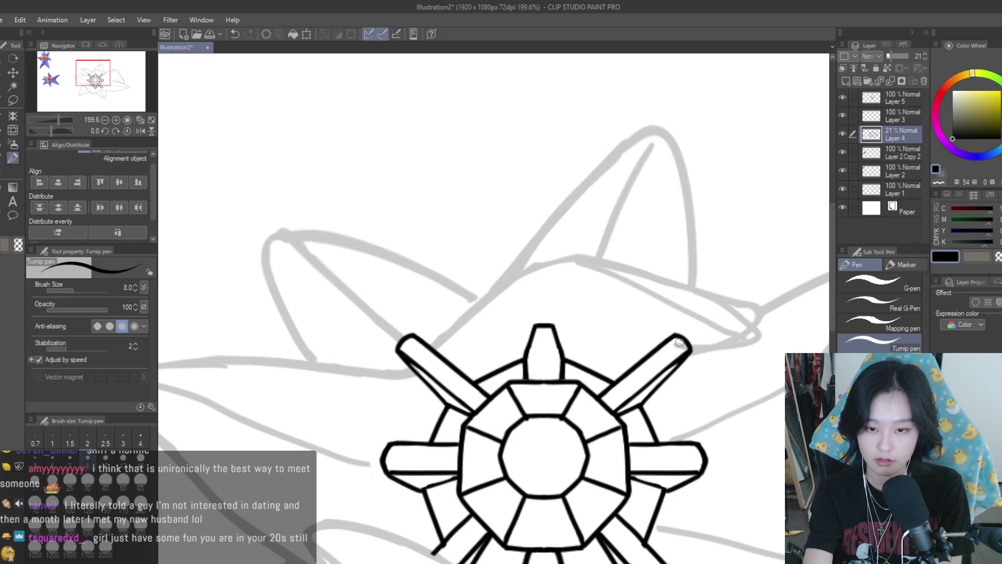
{"action": "scroll", "coordinate": [639, 346], "scroll_direction": "down", "scroll_amount": 3}
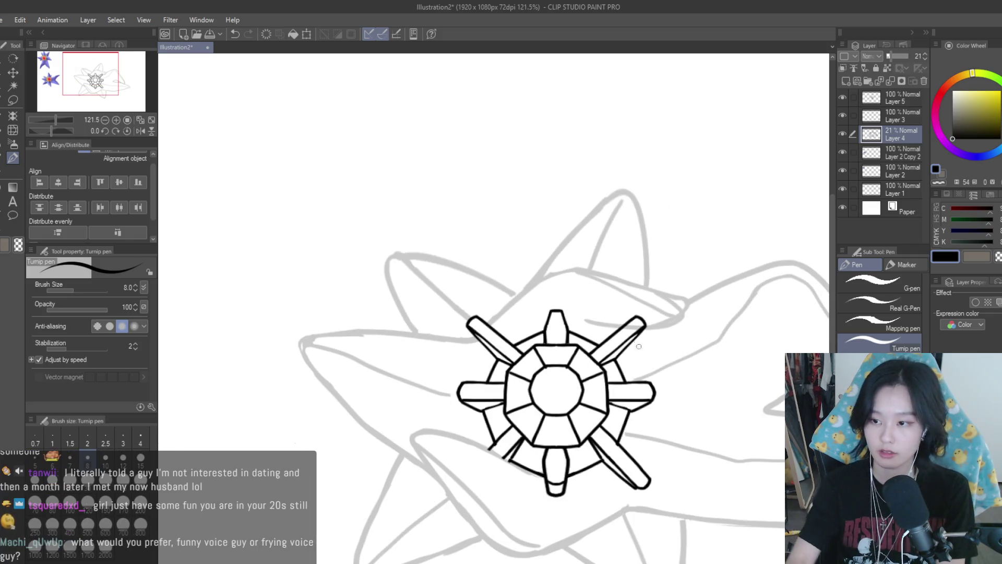
{"action": "key", "text": "ctrl+z"}
{"action": "scroll", "coordinate": [595, 292], "scroll_direction": "down", "scroll_amount": 5}
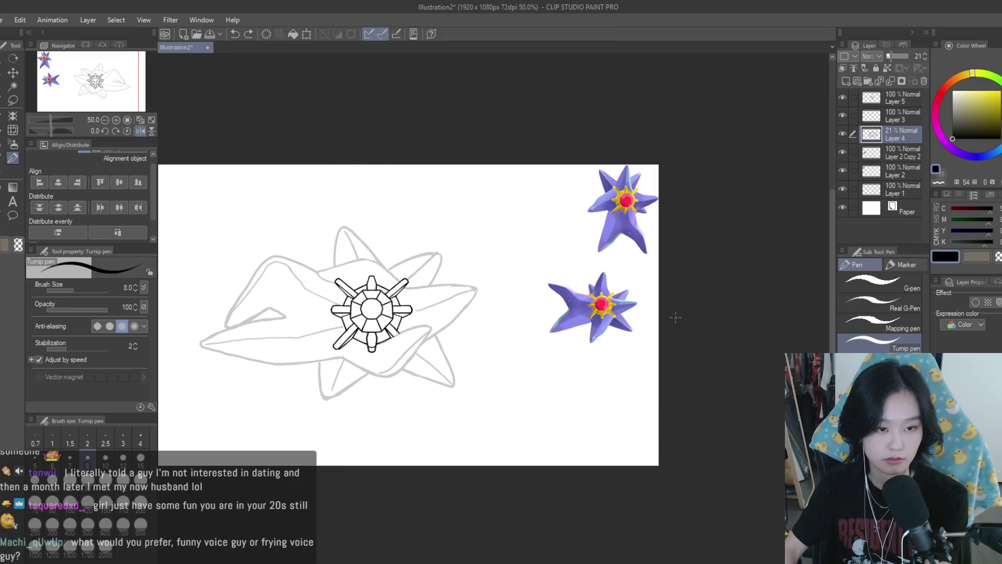
{"action": "scroll", "coordinate": [597, 249], "scroll_direction": "up", "scroll_amount": 2}
{"action": "key", "text": "h"}
{"action": "scroll", "coordinate": [607, 306], "scroll_direction": "up", "scroll_amount": 1}
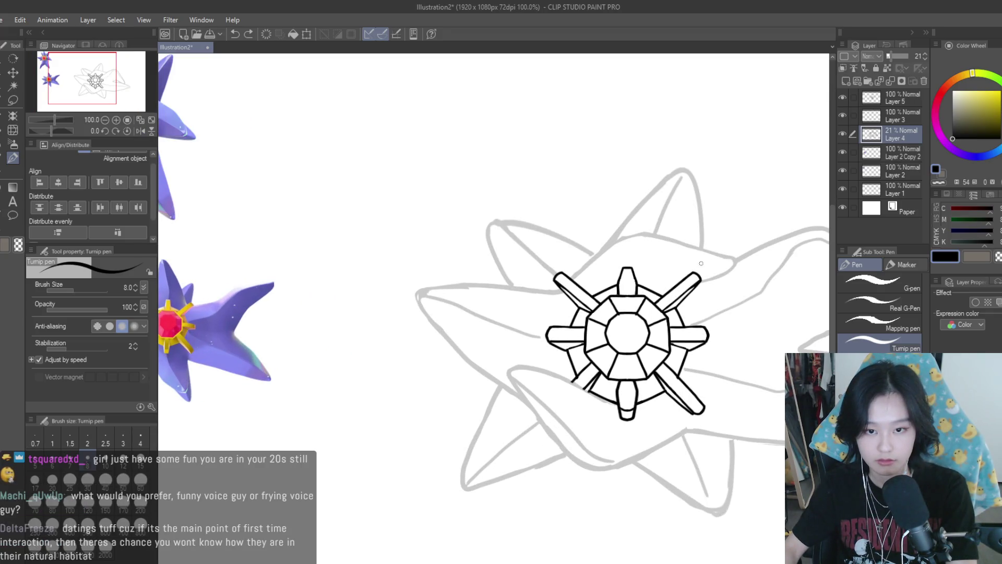
{"action": "scroll", "coordinate": [701, 263], "scroll_direction": "up", "scroll_amount": 1}
{"action": "scroll", "coordinate": [621, 271], "scroll_direction": "down", "scroll_amount": 3}
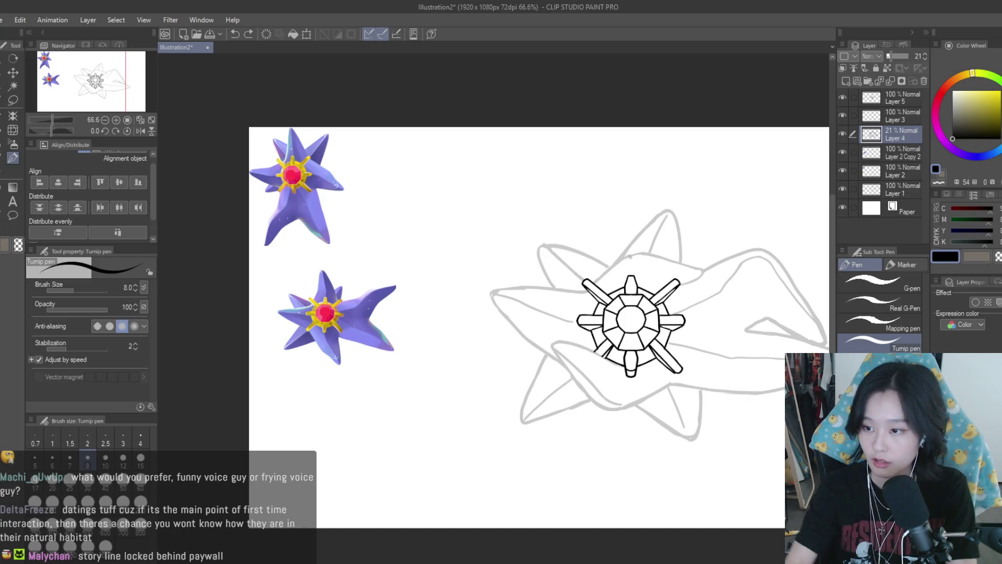
{"action": "scroll", "coordinate": [630, 256], "scroll_direction": "up", "scroll_amount": 3}
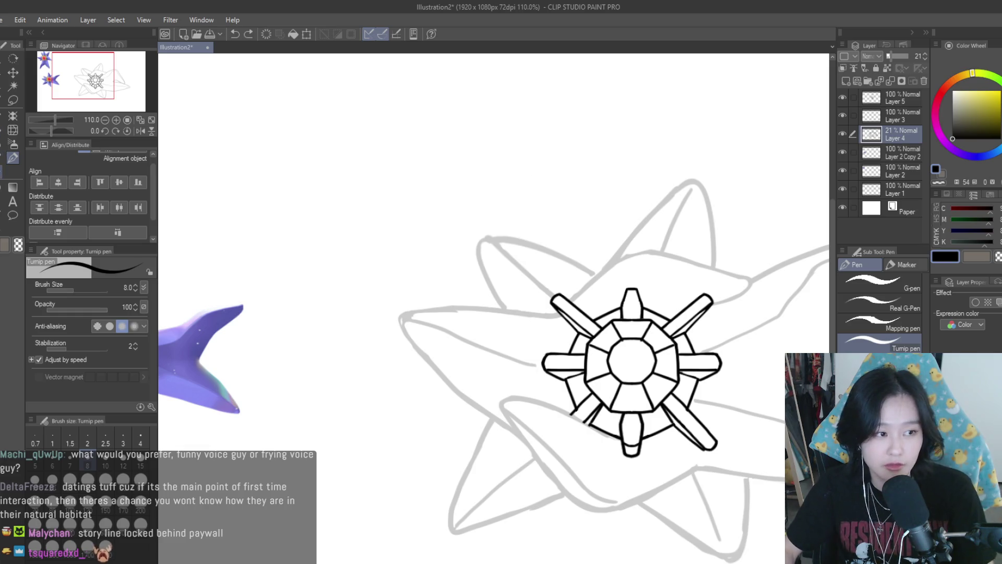
{"action": "key", "text": "e"}
{"action": "scroll", "coordinate": [497, 230], "scroll_direction": "up", "scroll_amount": 2}
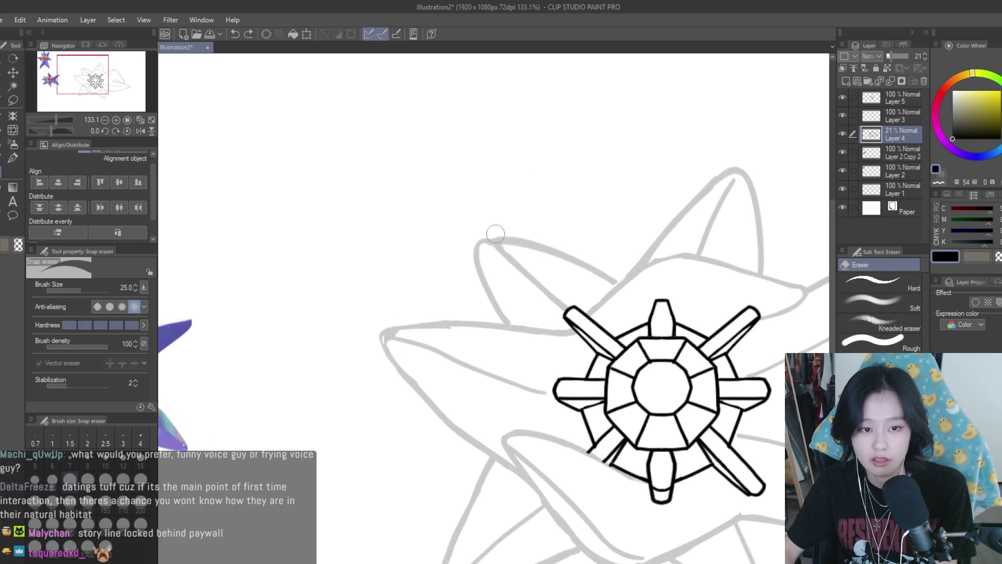
{"action": "left_click", "coordinate": [587, 269]}
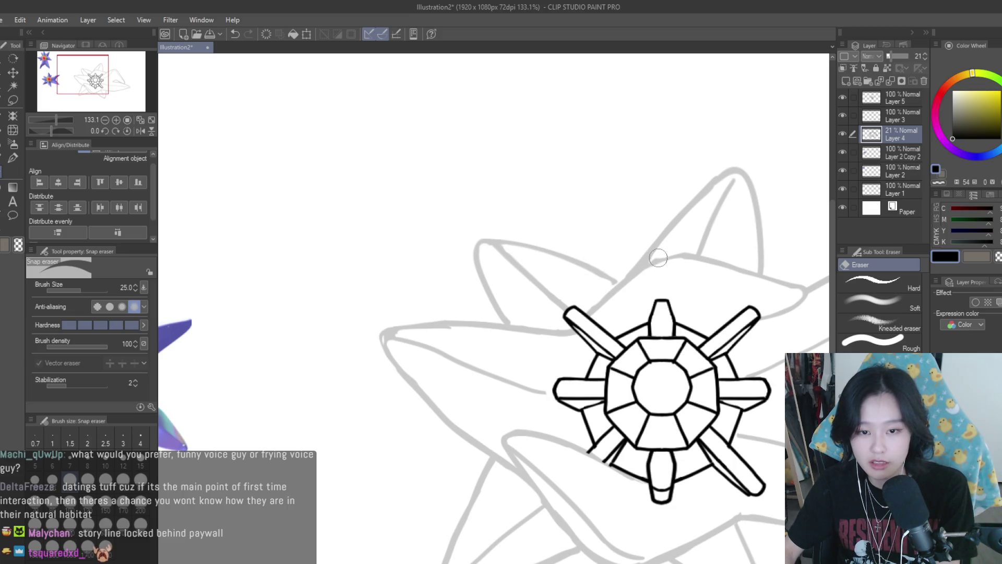
{"action": "scroll", "coordinate": [655, 258], "scroll_direction": "down", "scroll_amount": 2}
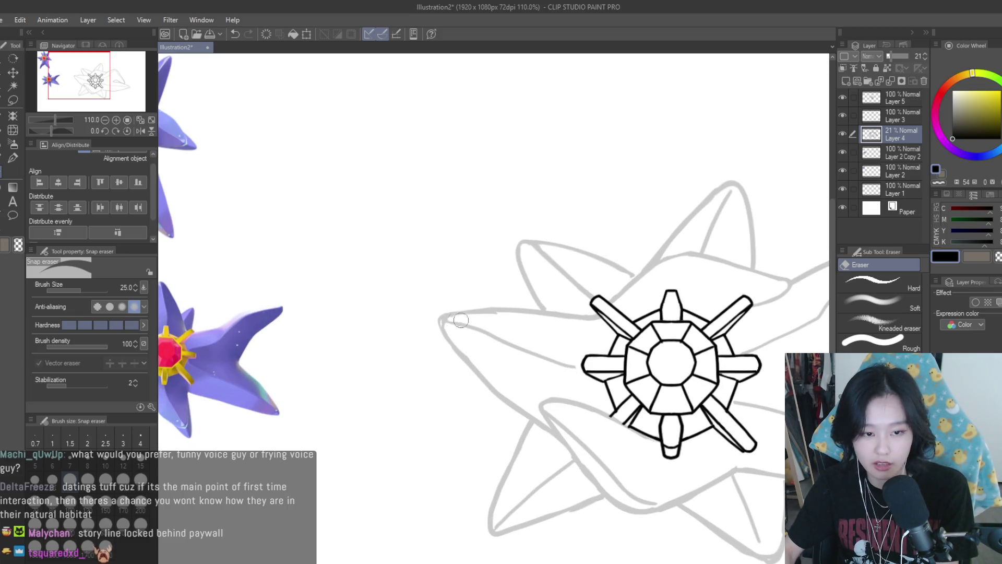
{"action": "scroll", "coordinate": [605, 334], "scroll_direction": "down", "scroll_amount": 4}
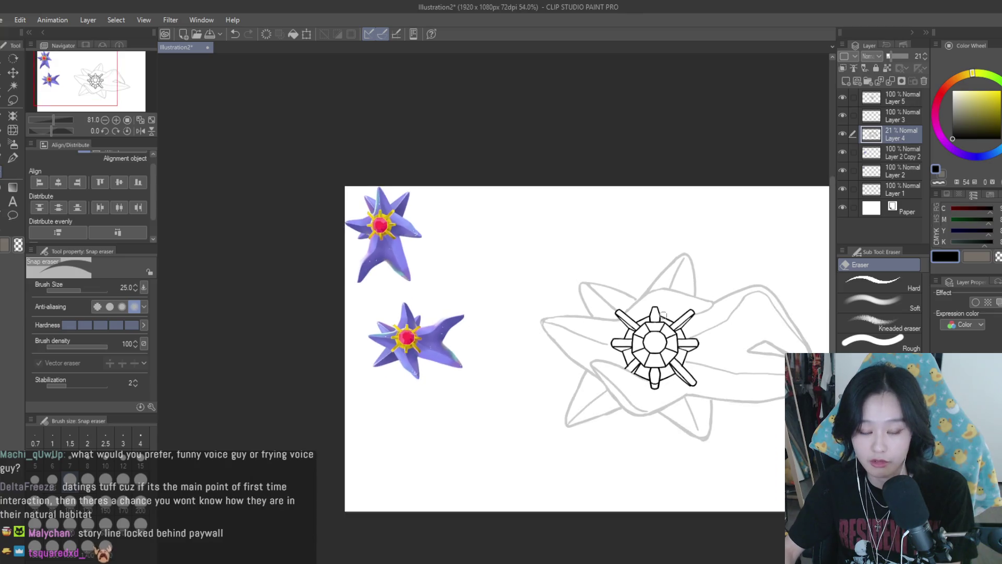
{"action": "scroll", "coordinate": [691, 333], "scroll_direction": "up", "scroll_amount": 2}
{"action": "left_click", "coordinate": [13, 157]}
{"action": "scroll", "coordinate": [469, 219], "scroll_direction": "up", "scroll_amount": 2}
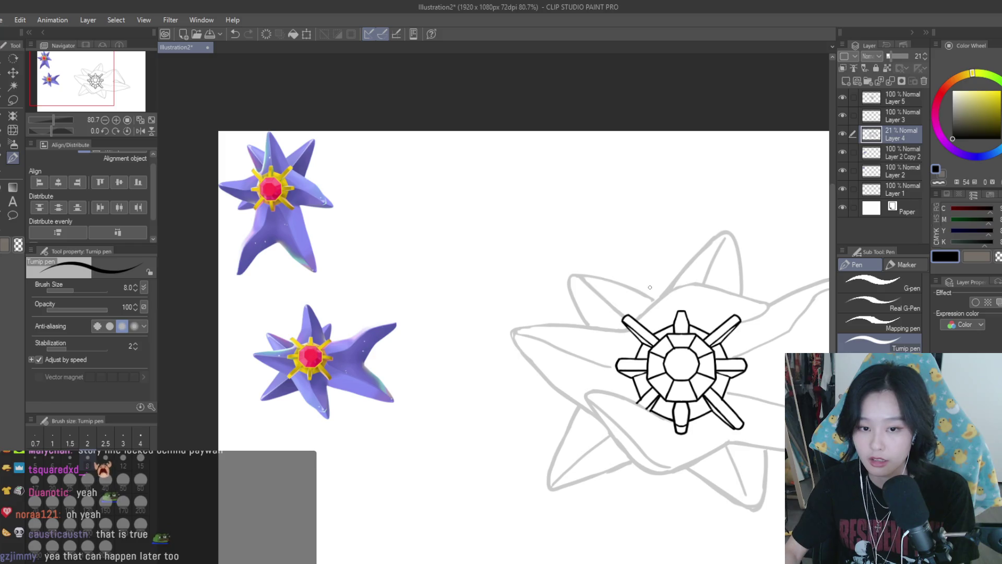
- Erase part of the old grey sketch line, then try and undo two new grey arm-edge lines
{"action": "scroll", "coordinate": [700, 298], "scroll_direction": "up", "scroll_amount": 2}
{"action": "scroll", "coordinate": [616, 297], "scroll_direction": "up", "scroll_amount": 3}
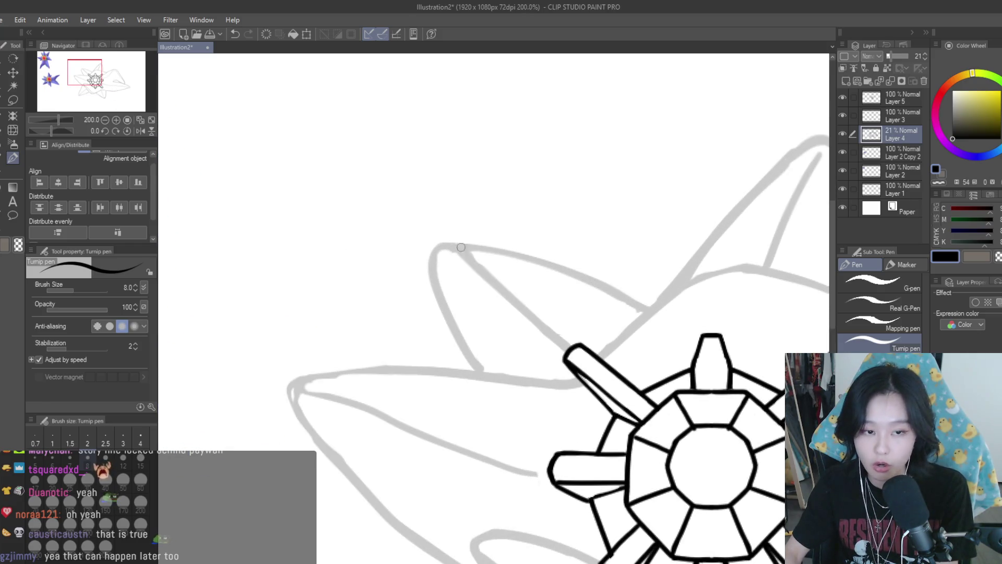
{"action": "key", "text": "e"}
{"action": "mouse_move", "coordinate": [459, 250]}
{"action": "left_mouse_down"}
{"action": "mouse_move", "coordinate": [448, 257]}
{"action": "mouse_move", "coordinate": [515, 291]}
{"action": "mouse_move", "coordinate": [580, 360]}
{"action": "left_mouse_up"}
{"action": "key", "text": "p"}
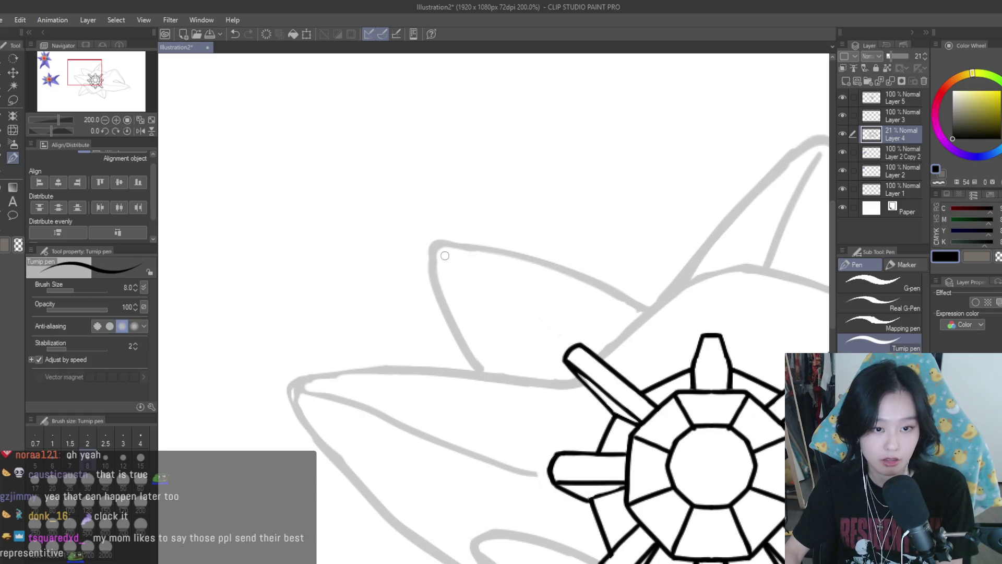
{"action": "left_click_drag", "start_coordinate": [443, 253], "coordinate": [584, 367]}
{"action": "key", "text": "ctrl+z"}
{"action": "mouse_move", "coordinate": [443, 252]}
{"action": "left_mouse_down"}
{"action": "mouse_move", "coordinate": [572, 348]}
{"action": "mouse_move", "coordinate": [563, 339]}
{"action": "left_mouse_up"}
{"action": "key", "text": "ctrl+z"}
- Zoom around the gem, switching to the Snap eraser and back to the Turnip pen
{"action": "scroll", "coordinate": [562, 338], "scroll_direction": "down", "scroll_amount": 4}
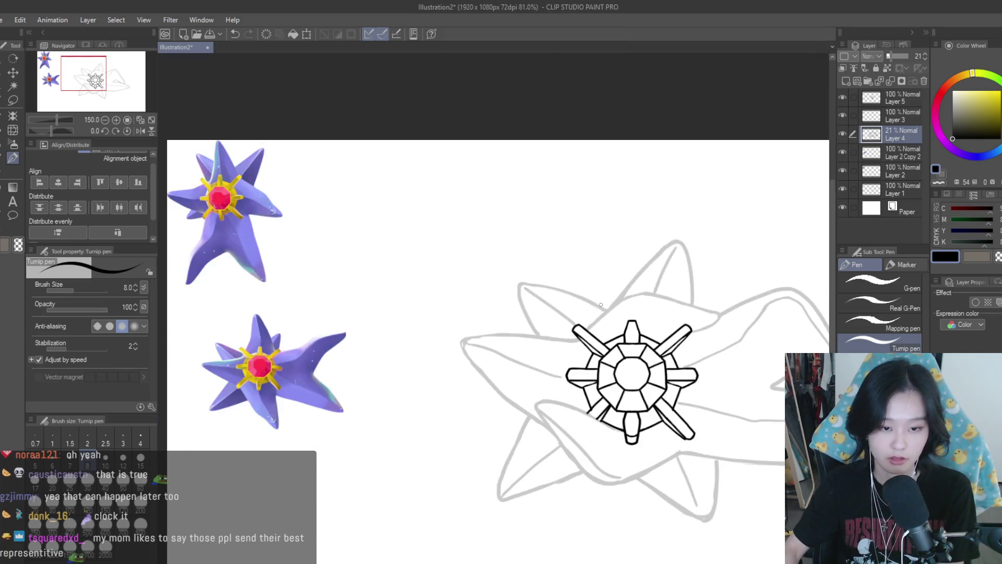
{"action": "scroll", "coordinate": [535, 365], "scroll_direction": "up", "scroll_amount": 2}
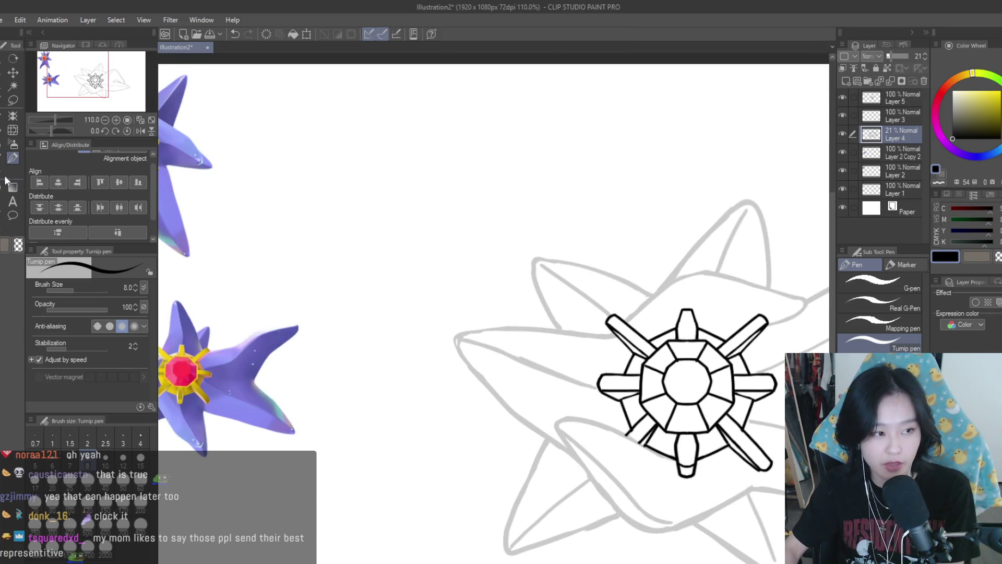
{"action": "key", "text": "e"}
{"action": "scroll", "coordinate": [522, 350], "scroll_direction": "up", "scroll_amount": 2}
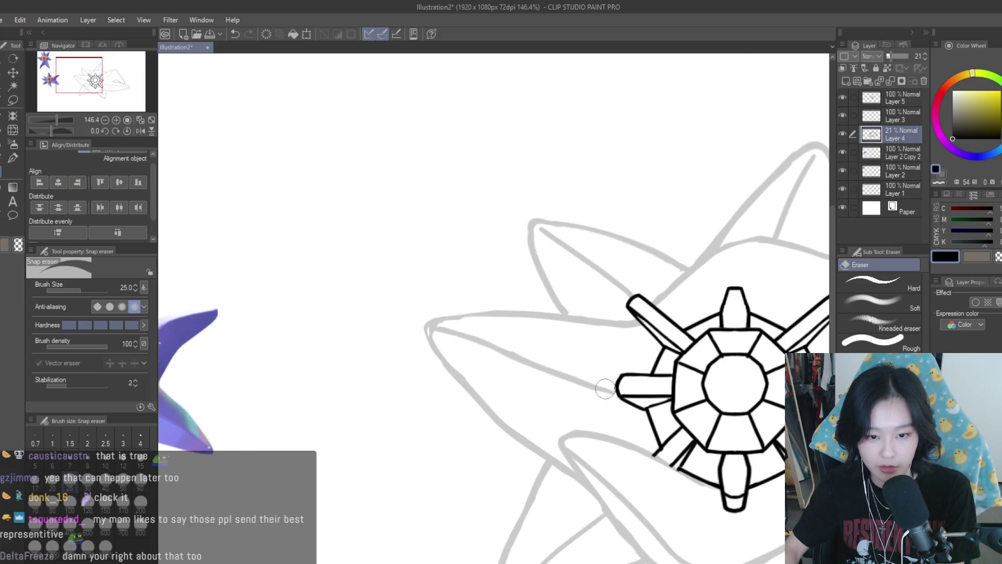
{"action": "scroll", "coordinate": [530, 320], "scroll_direction": "down", "scroll_amount": 5}
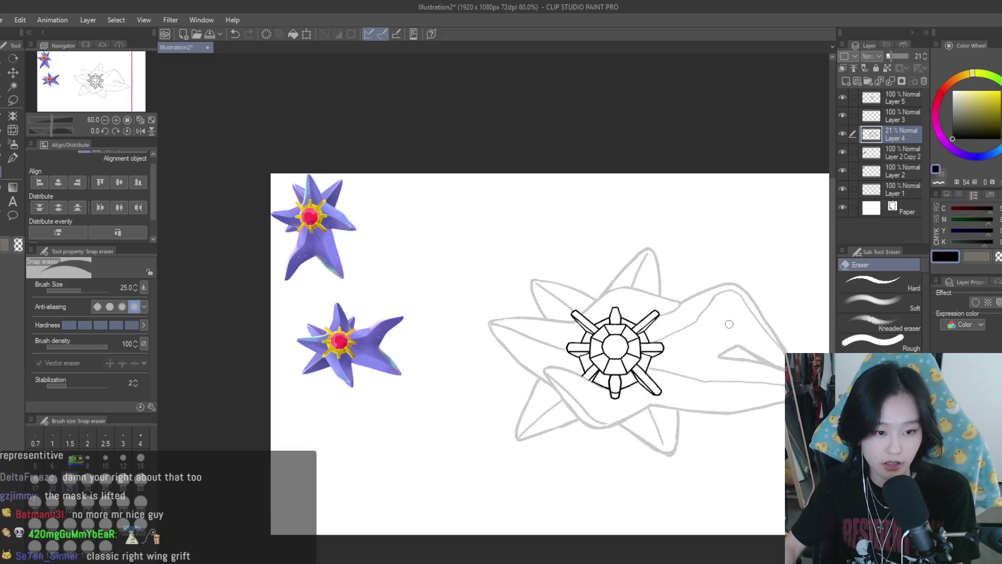
{"action": "scroll", "coordinate": [678, 359], "scroll_direction": "up", "scroll_amount": 4}
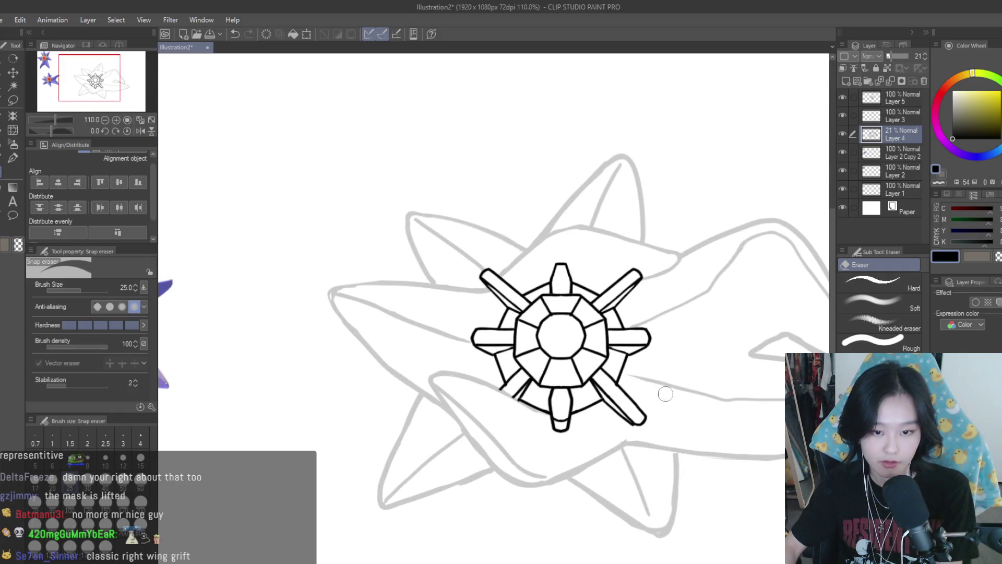
{"action": "key", "text": "p"}
- Erase a stray sketch line beside the gem, then return to the pen
{"action": "scroll", "coordinate": [750, 328], "scroll_direction": "down", "scroll_amount": 3}
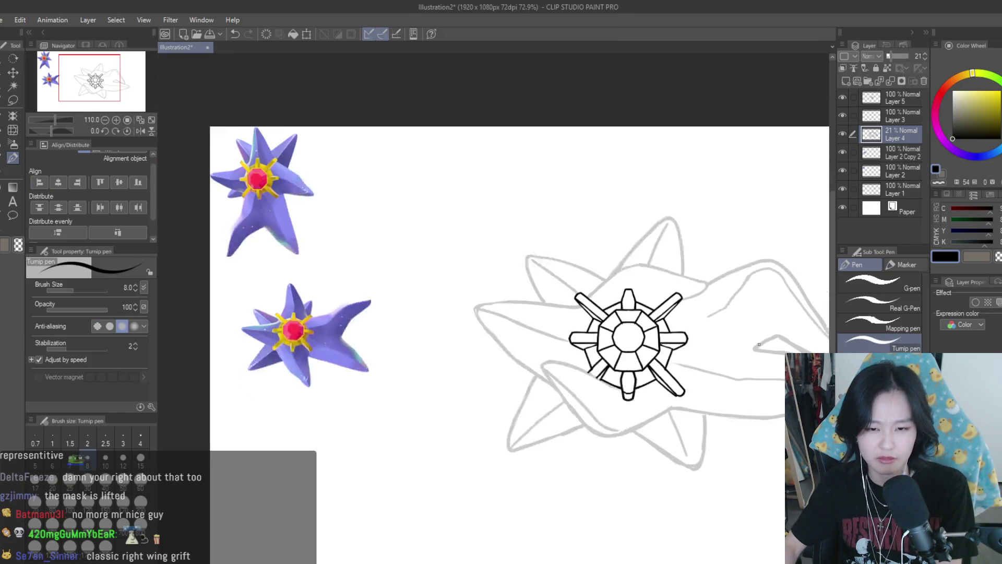
{"action": "scroll", "coordinate": [729, 290], "scroll_direction": "up", "scroll_amount": 3}
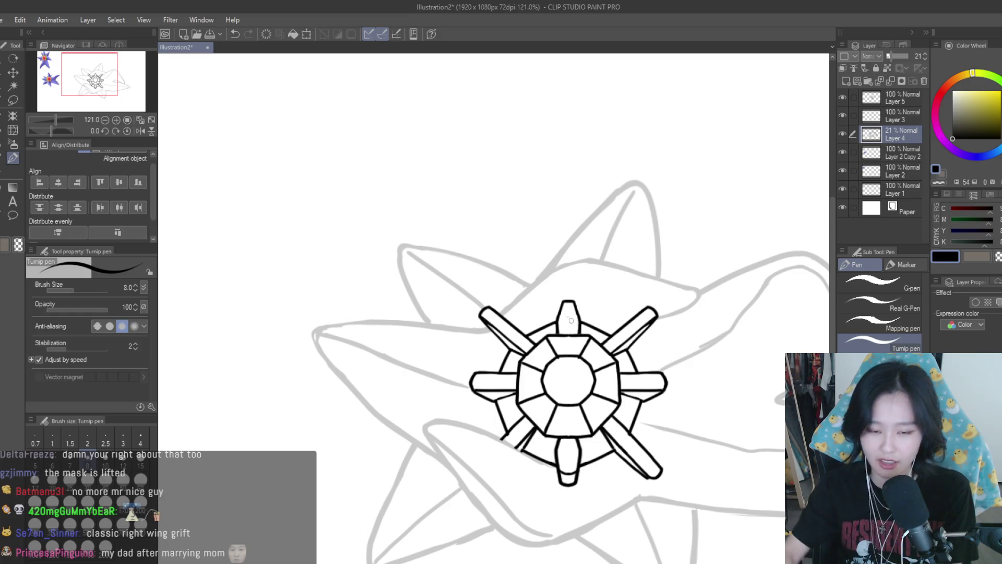
{"action": "scroll", "coordinate": [672, 361], "scroll_direction": "down", "scroll_amount": 3}
{"action": "scroll", "coordinate": [656, 388], "scroll_direction": "up", "scroll_amount": 2}
{"action": "scroll", "coordinate": [656, 388], "scroll_direction": "up", "scroll_amount": 1}
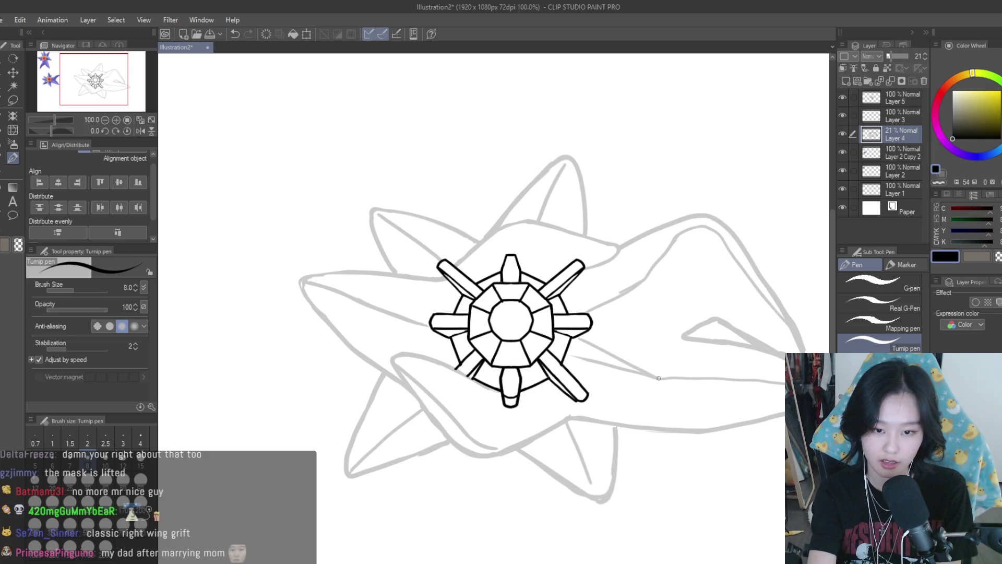
{"action": "key", "text": "e"}
{"action": "scroll", "coordinate": [575, 360], "scroll_direction": "up", "scroll_amount": 3}
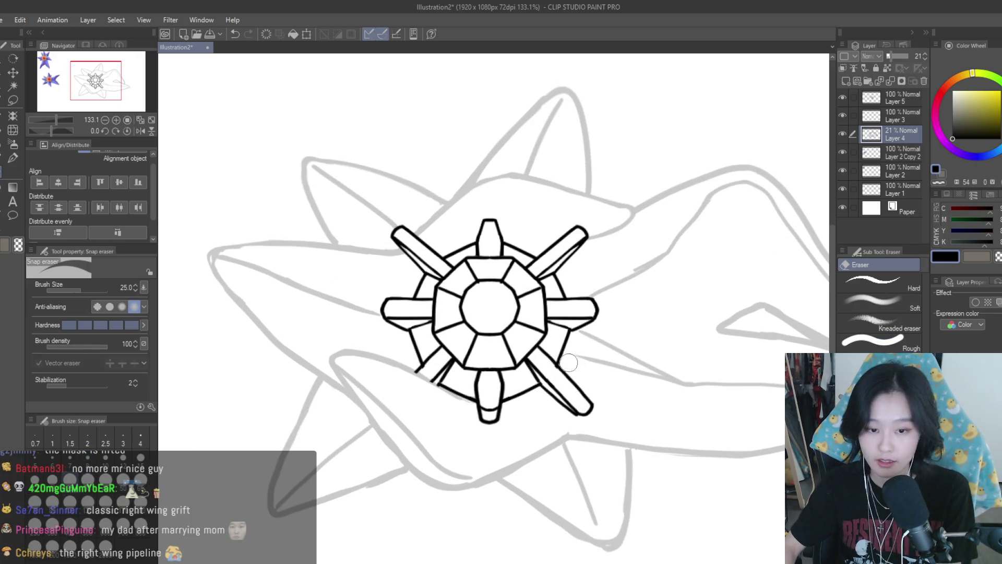
{"action": "left_click_drag", "start_coordinate": [654, 390], "coordinate": [635, 369]}
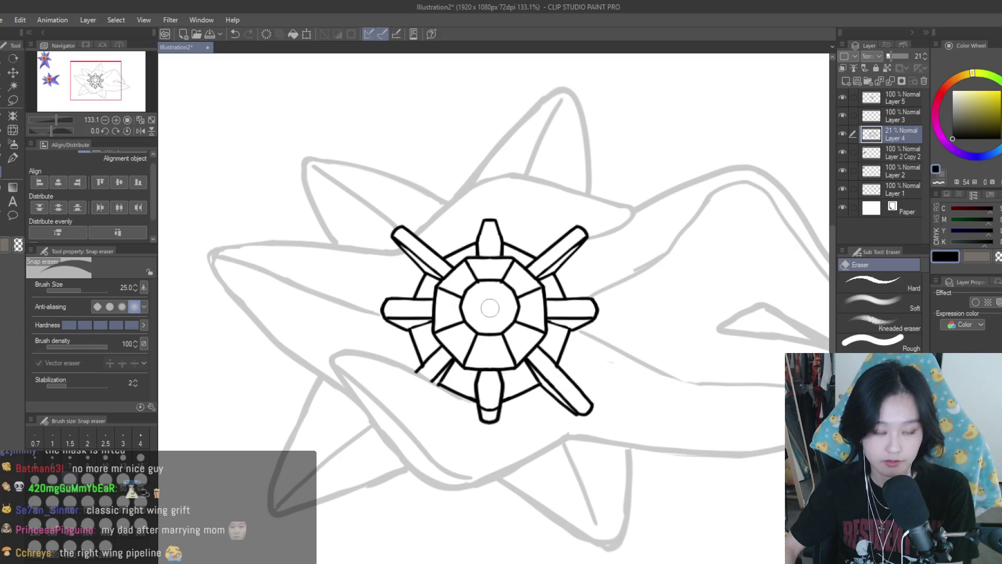
{"action": "key", "text": "p"}
- Erase part of the sketch line above the gem, then return to the pen
{"action": "scroll", "coordinate": [663, 344], "scroll_direction": "up", "scroll_amount": 2}
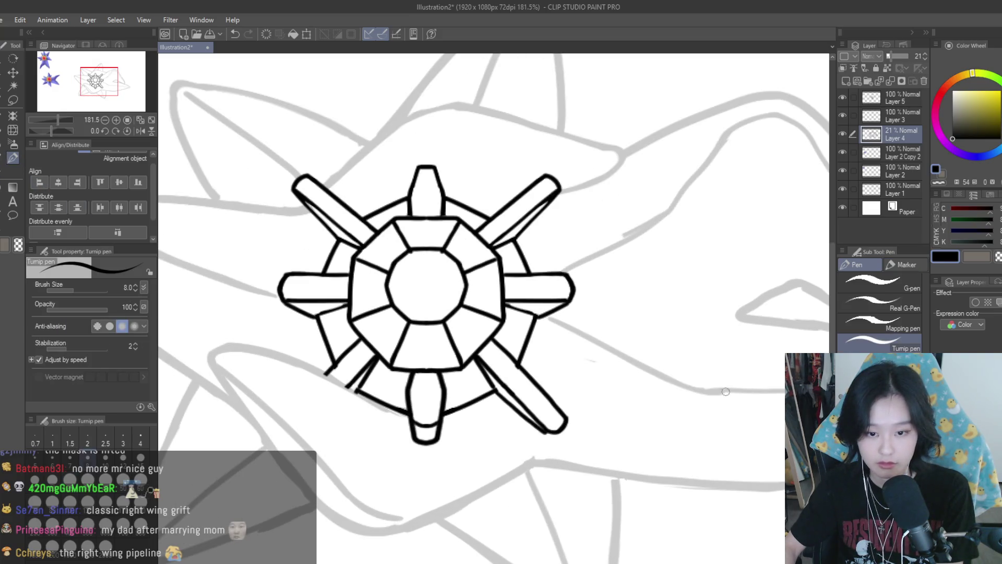
{"action": "left_click", "coordinate": [8, 168]}
{"action": "scroll", "coordinate": [515, 303], "scroll_direction": "down", "scroll_amount": 2}
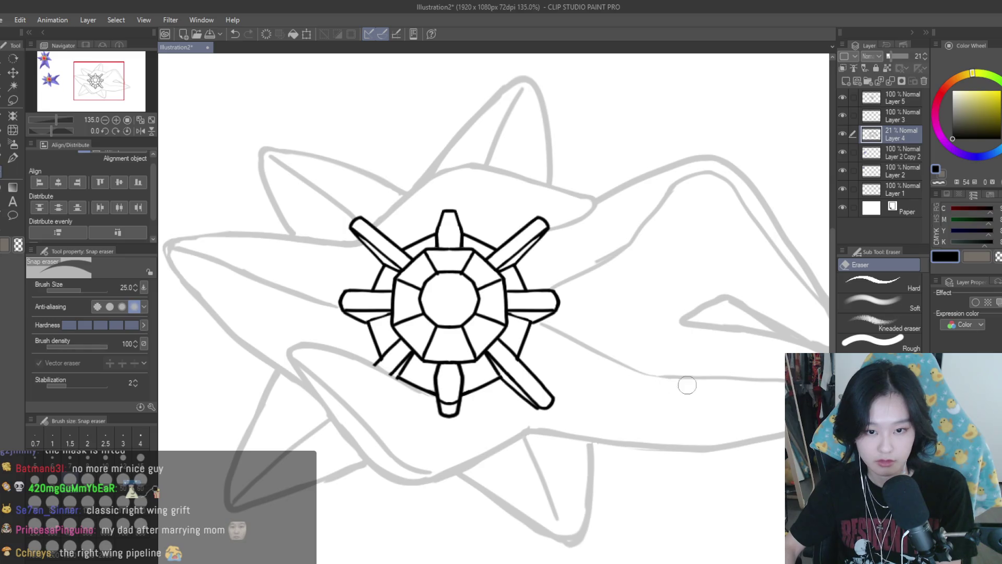
{"action": "left_click_drag", "start_coordinate": [634, 232], "coordinate": [574, 264]}
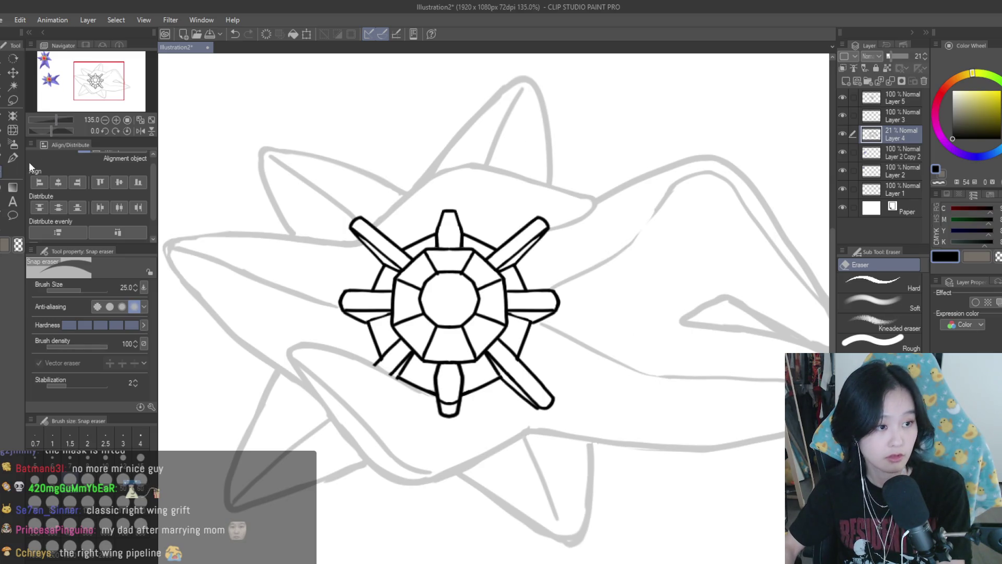
{"action": "key", "text": "p"}
- Flip the canvas horizontally and zoom around to check the drawing's balance
{"action": "scroll", "coordinate": [627, 219], "scroll_direction": "up", "scroll_amount": 1}
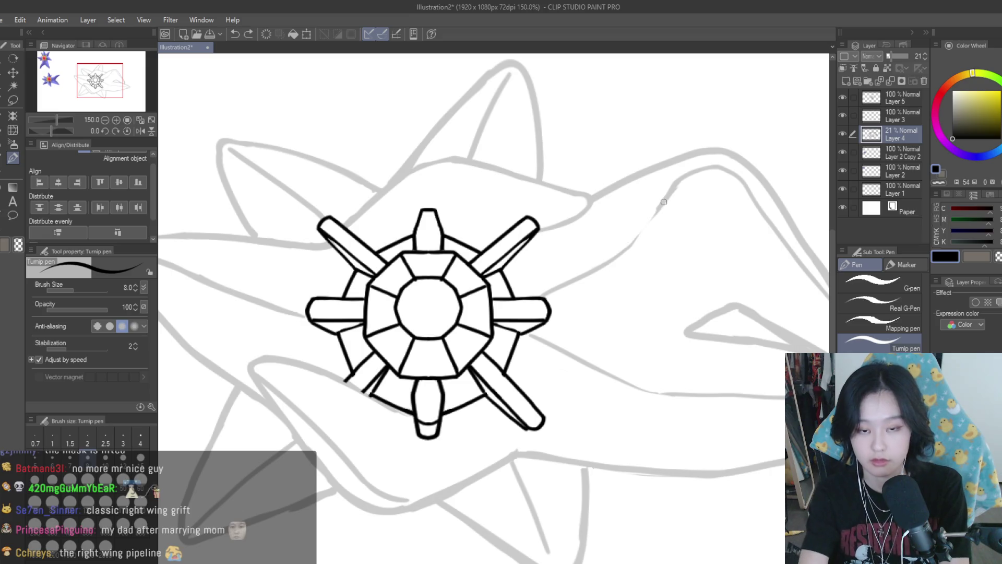
{"action": "scroll", "coordinate": [656, 208], "scroll_direction": "down", "scroll_amount": 8}
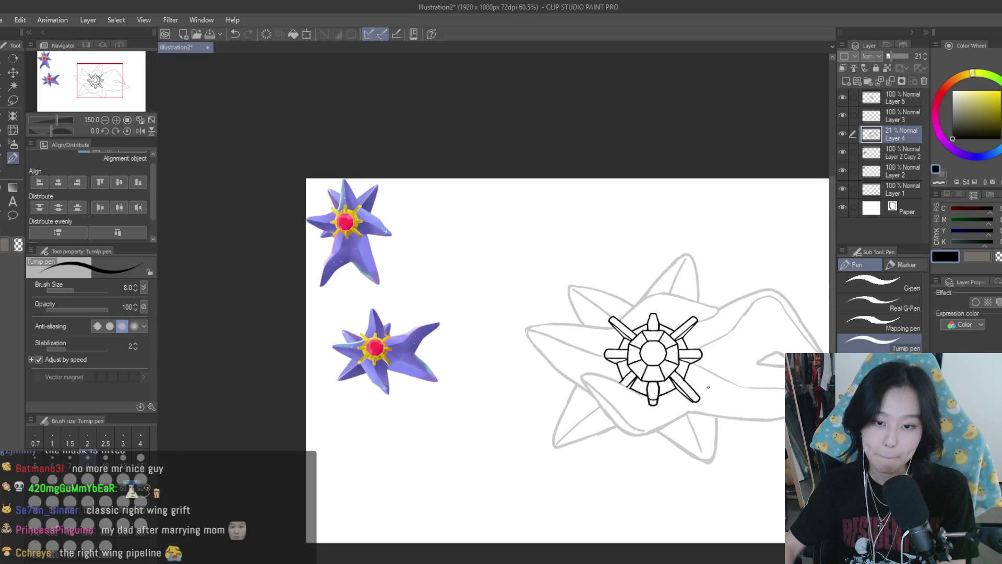
{"action": "scroll", "coordinate": [684, 332], "scroll_direction": "up", "scroll_amount": 1}
{"action": "scroll", "coordinate": [678, 332], "scroll_direction": "up", "scroll_amount": 1}
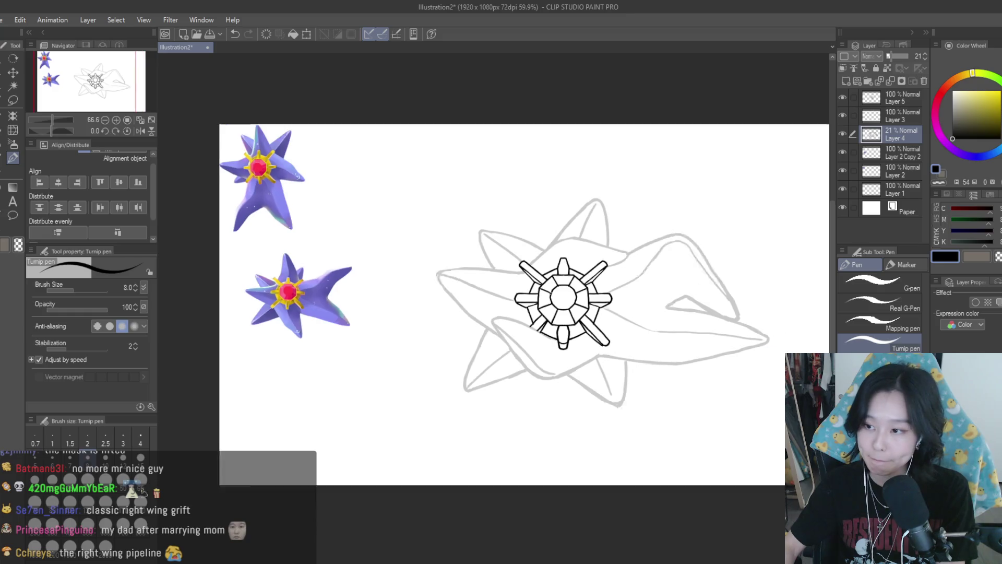
{"action": "scroll", "coordinate": [657, 290], "scroll_direction": "down", "scroll_amount": 5}
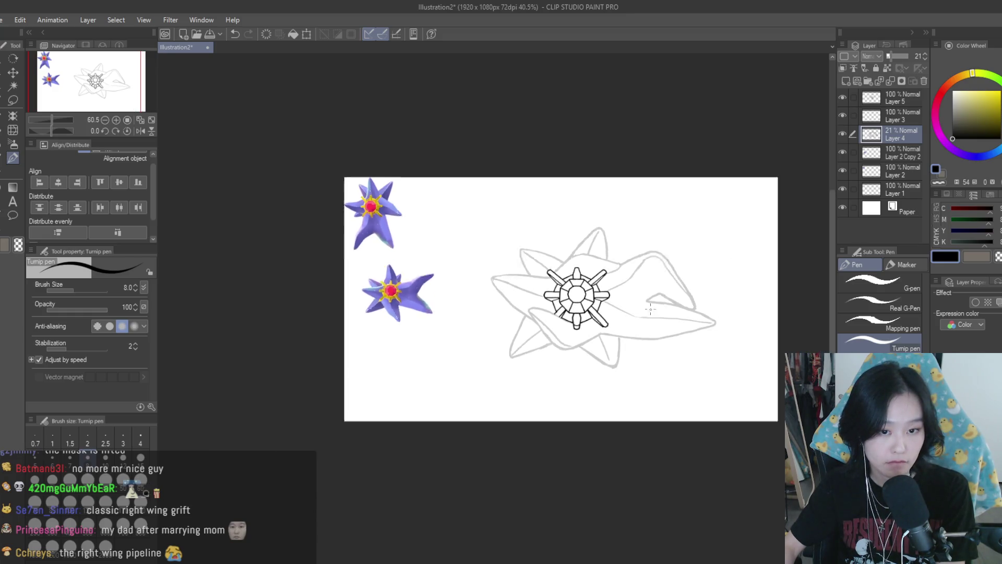
{"action": "key", "text": "h"}
{"action": "key", "text": "h"}
{"action": "scroll", "coordinate": [666, 295], "scroll_direction": "up", "scroll_amount": 12}
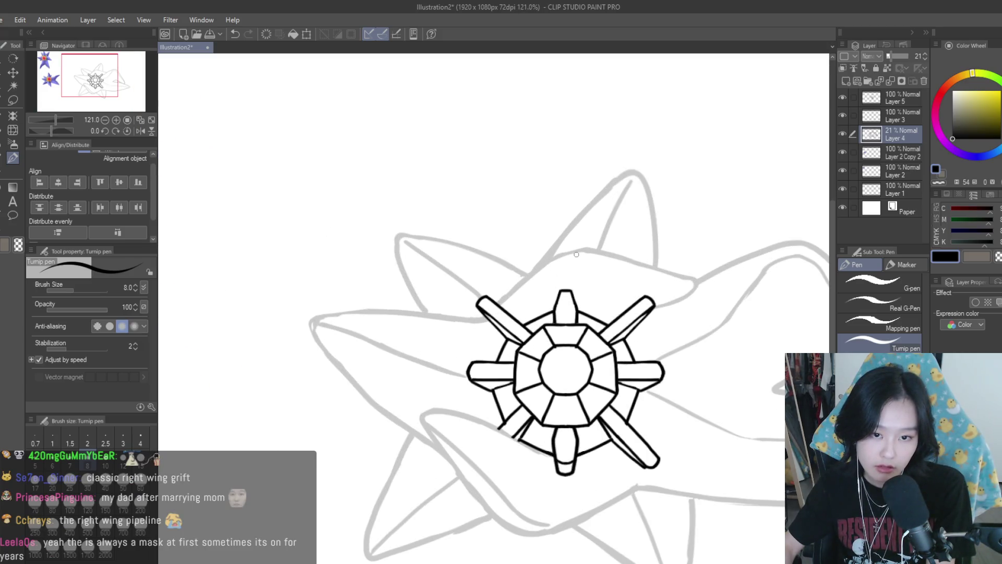
{"action": "scroll", "coordinate": [662, 284], "scroll_direction": "down", "scroll_amount": 6}
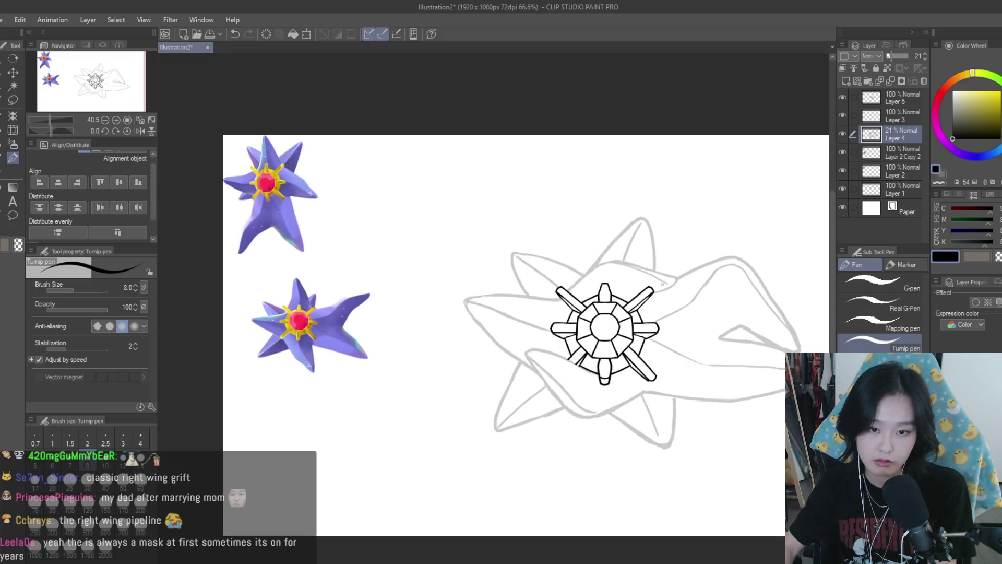
- Erase part of the sketch near the upper-right arm tip
{"action": "scroll", "coordinate": [662, 285], "scroll_direction": "up", "scroll_amount": 8}
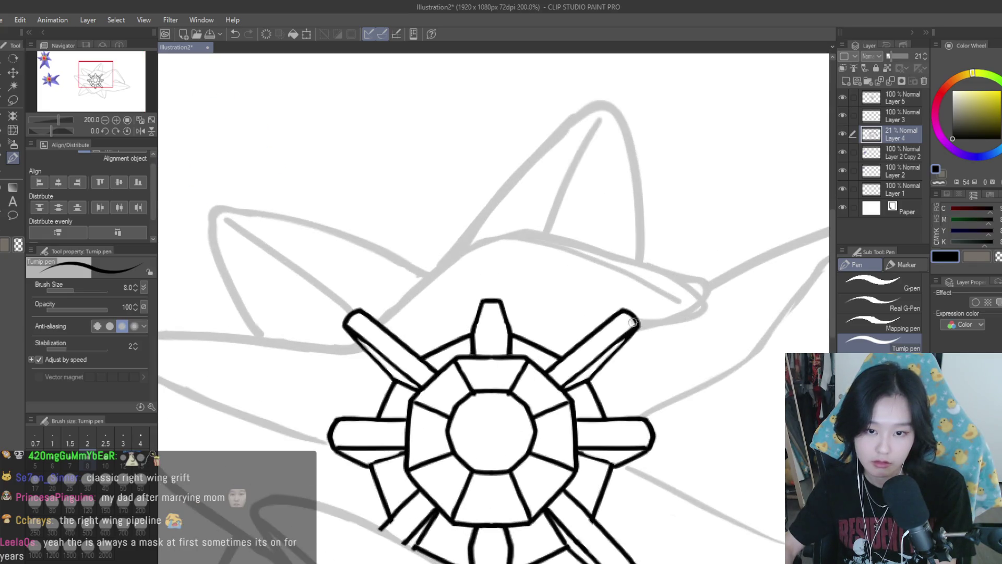
{"action": "key", "text": "e"}
{"action": "mouse_move", "coordinate": [705, 288]}
{"action": "left_mouse_down"}
{"action": "mouse_move", "coordinate": [680, 286]}
{"action": "mouse_move", "coordinate": [671, 310]}
{"action": "mouse_move", "coordinate": [621, 308]}
{"action": "left_mouse_up"}
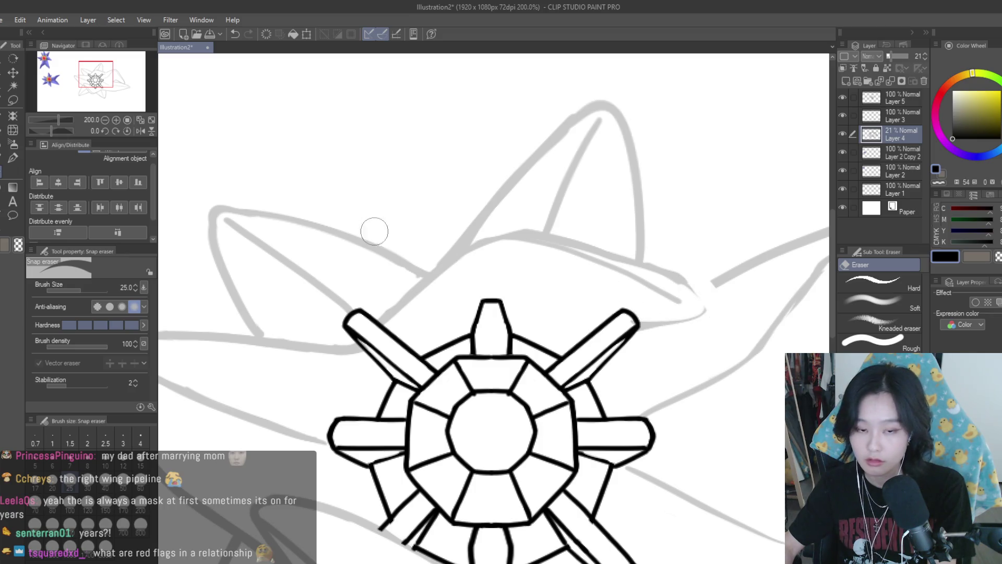
{"action": "key", "text": "p"}
- Redraw the upper-right arm tip over the sketch with the Turnip pen
{"action": "scroll", "coordinate": [652, 273], "scroll_direction": "up", "scroll_amount": 2}
{"action": "scroll", "coordinate": [464, 243], "scroll_direction": "down", "scroll_amount": 2}
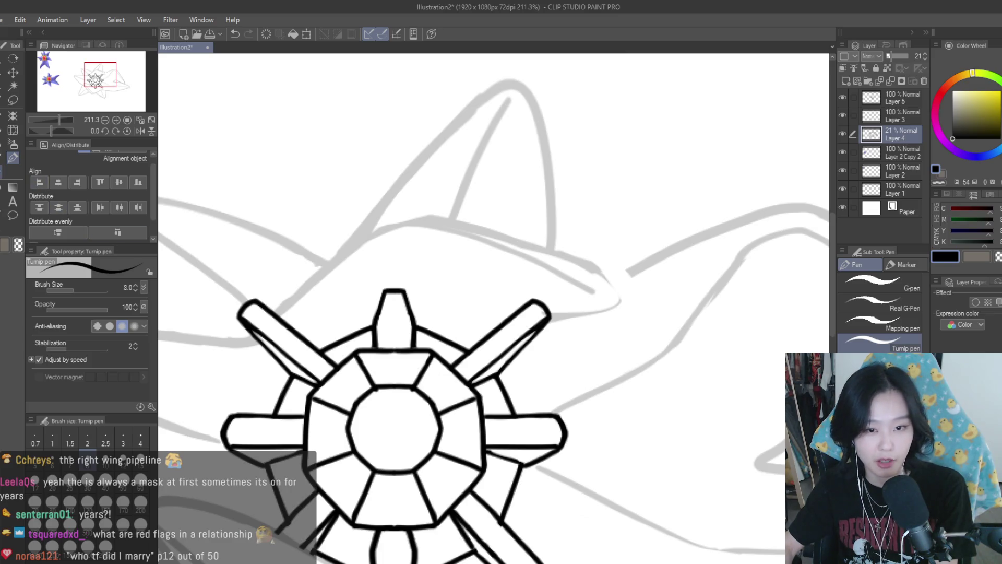
{"action": "scroll", "coordinate": [622, 273], "scroll_direction": "up", "scroll_amount": 3}
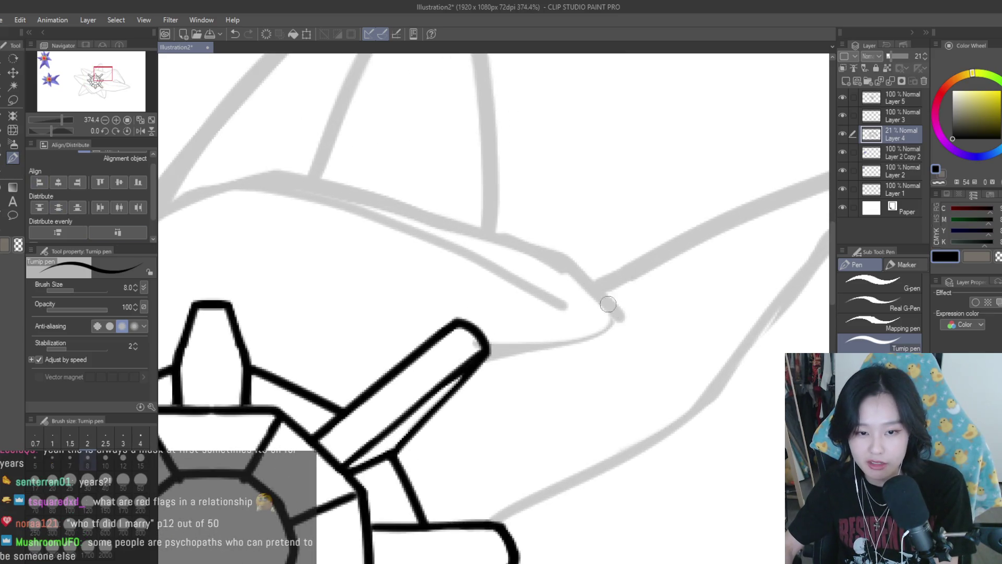
{"action": "mouse_move", "coordinate": [499, 239]}
{"action": "left_mouse_down"}
{"action": "mouse_move", "coordinate": [604, 306]}
{"action": "mouse_move", "coordinate": [537, 350]}
{"action": "mouse_move", "coordinate": [493, 355]}
{"action": "left_mouse_up"}
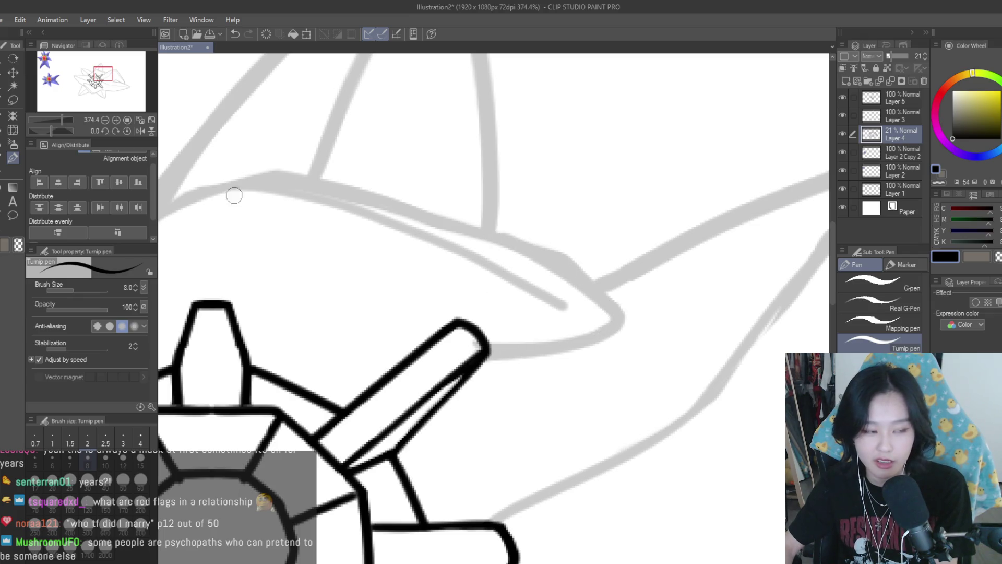
- Set the Snap eraser to size 12 and erase the leftover curve at the arm tip
{"action": "left_click", "coordinate": [3, 179]}
{"action": "left_click", "coordinate": [123, 457]}
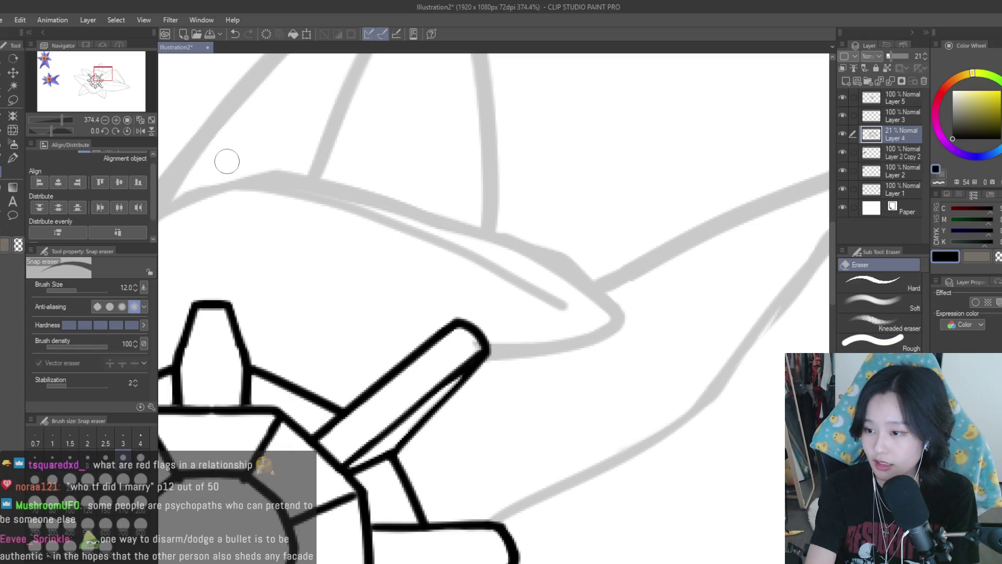
{"action": "scroll", "coordinate": [592, 287], "scroll_direction": "down", "scroll_amount": 2}
{"action": "mouse_move", "coordinate": [604, 280]}
{"action": "left_mouse_down"}
{"action": "mouse_move", "coordinate": [633, 280]}
{"action": "mouse_move", "coordinate": [615, 294]}
{"action": "mouse_move", "coordinate": [682, 331]}
{"action": "mouse_move", "coordinate": [646, 358]}
{"action": "mouse_move", "coordinate": [660, 353]}
{"action": "left_mouse_up"}
{"action": "scroll", "coordinate": [655, 334], "scroll_direction": "down", "scroll_amount": 15}
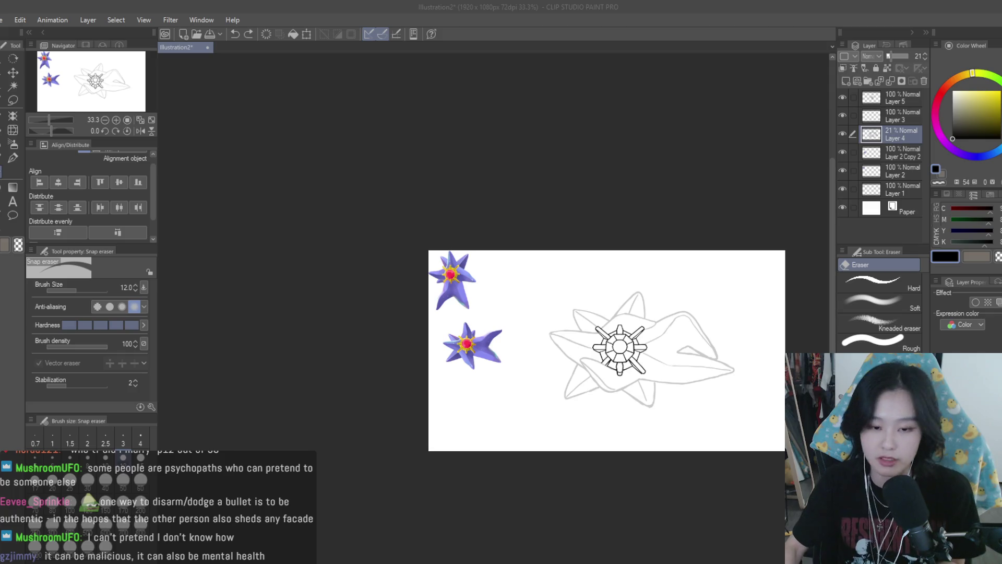
{"action": "scroll", "coordinate": [671, 343], "scroll_direction": "up", "scroll_amount": 3}
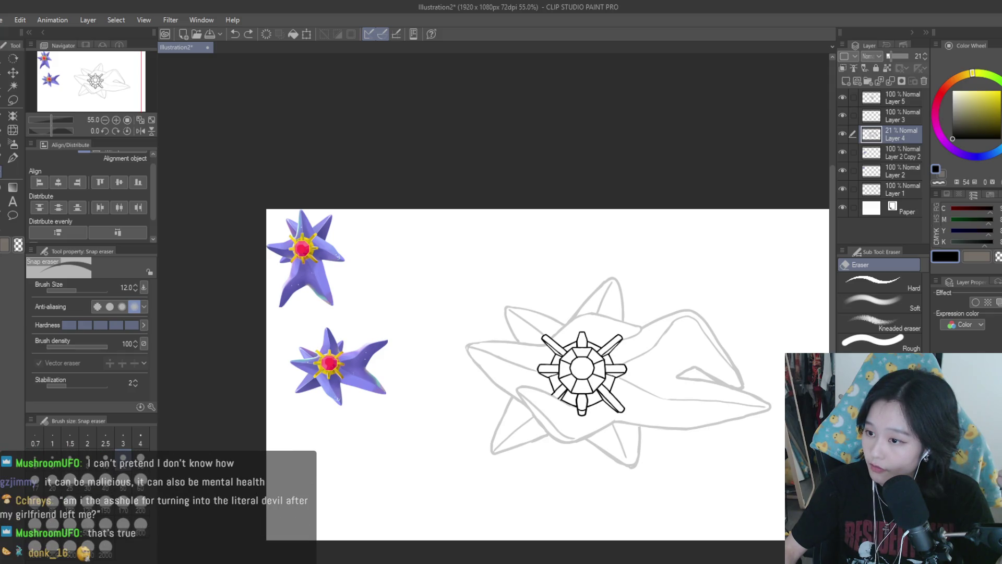
{"action": "scroll", "coordinate": [677, 219], "scroll_direction": "down", "scroll_amount": 3}
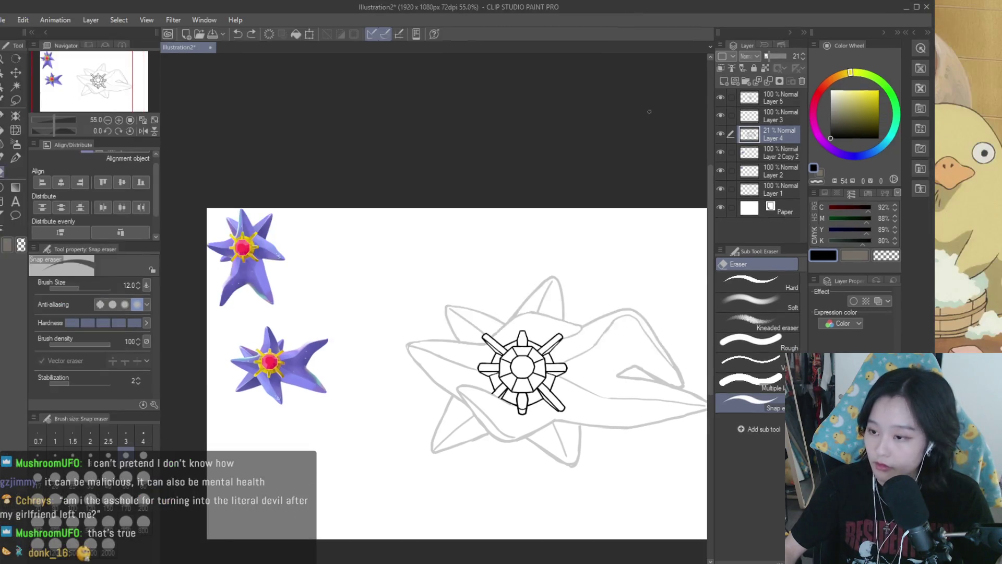
{"action": "scroll", "coordinate": [596, 374], "scroll_direction": "up", "scroll_amount": 3}
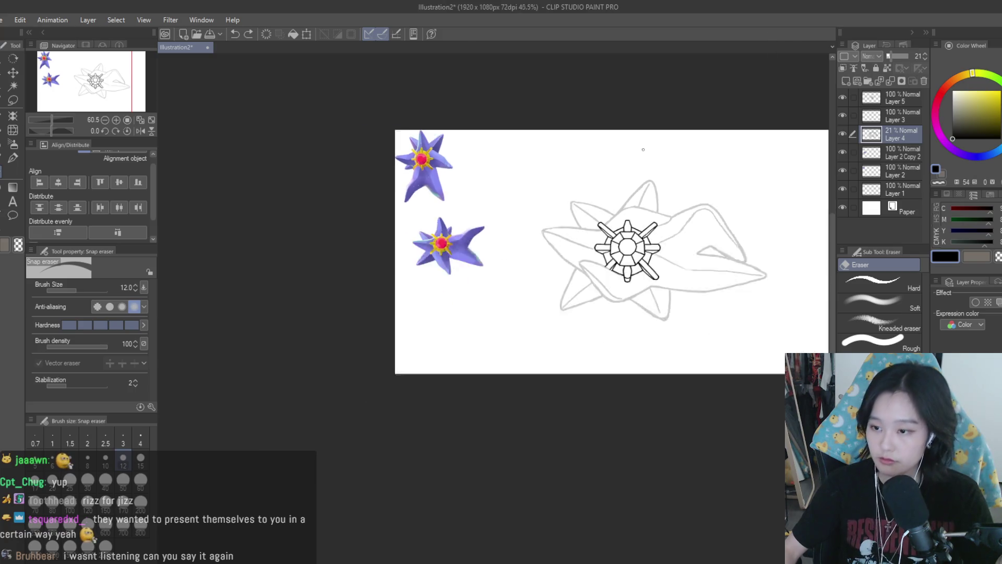
{"action": "left_click_drag", "start_coordinate": [574, 293], "coordinate": [596, 265]}
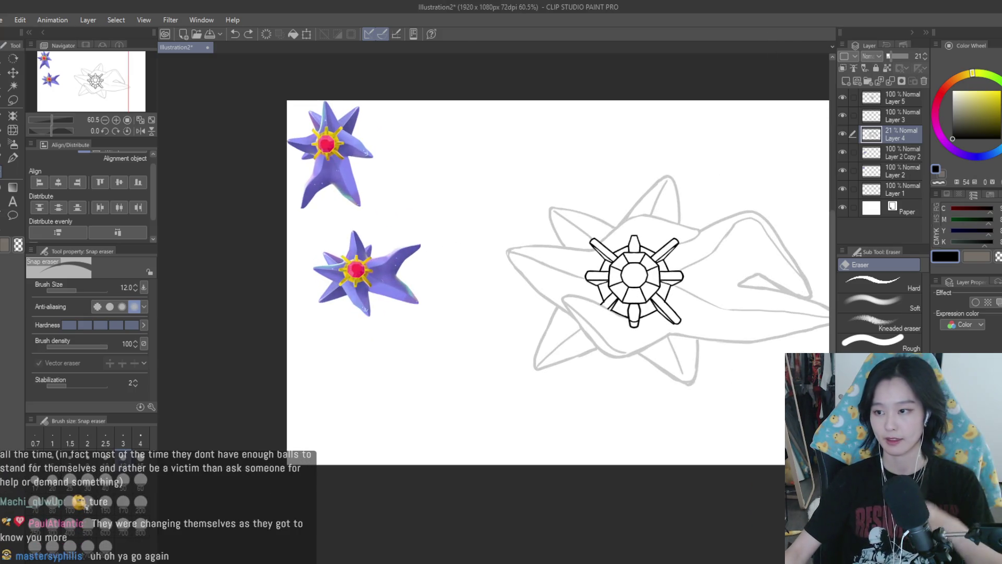
{"action": "scroll", "coordinate": [678, 182], "scroll_direction": "up", "scroll_amount": 1}
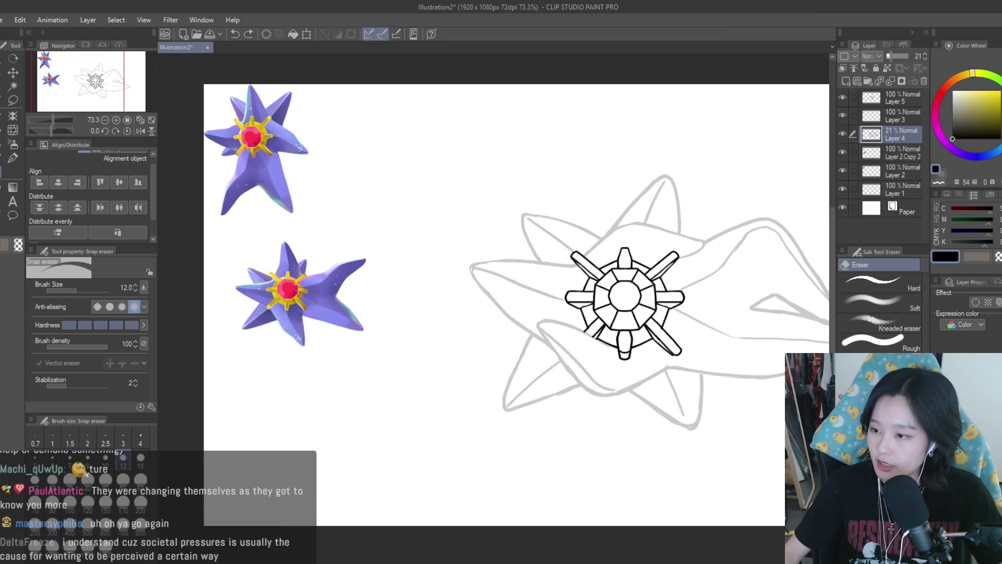
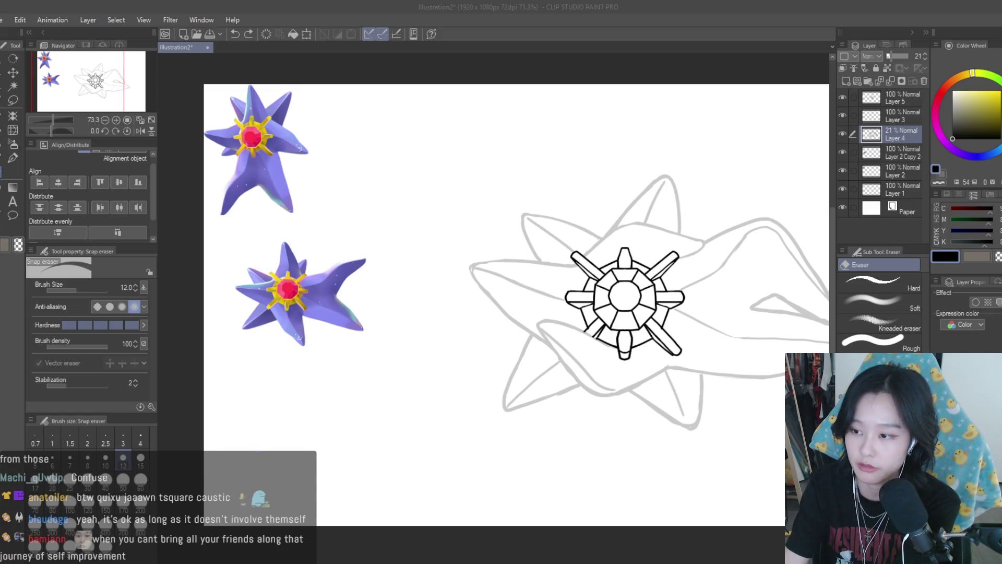
- Toggle the gem lineart on Layer 5 to compare it, and save the illustration
{"action": "left_click", "coordinate": [855, 250]}
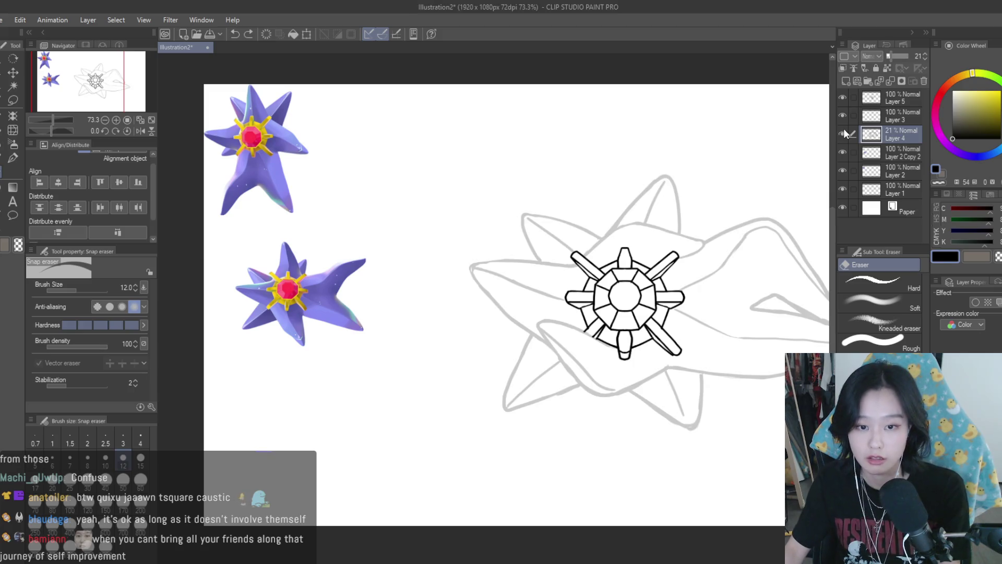
{"action": "left_click", "coordinate": [842, 115]}
{"action": "left_click", "coordinate": [843, 116]}
{"action": "left_click", "coordinate": [898, 98]}
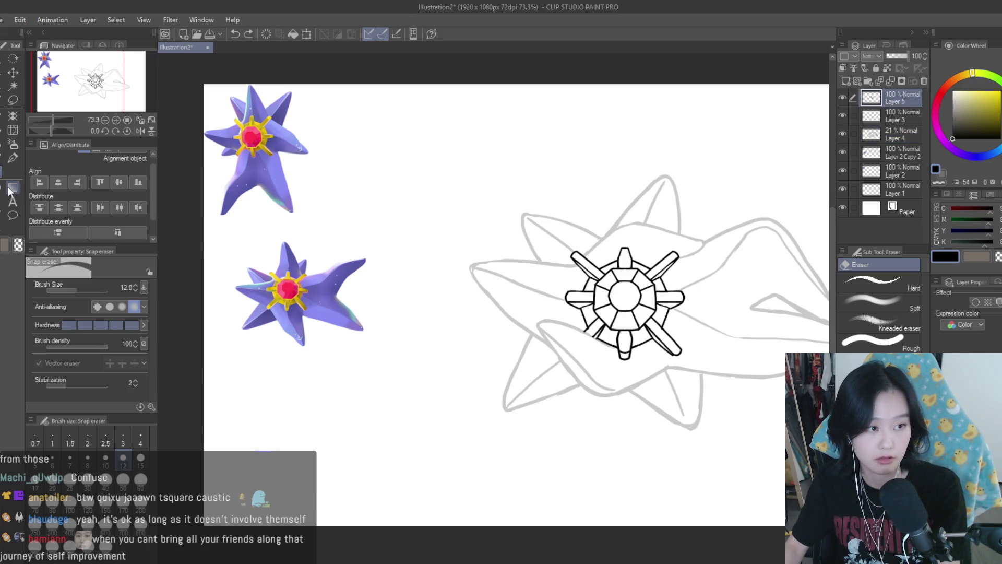
{"action": "scroll", "coordinate": [650, 288], "scroll_direction": "up", "scroll_amount": 6}
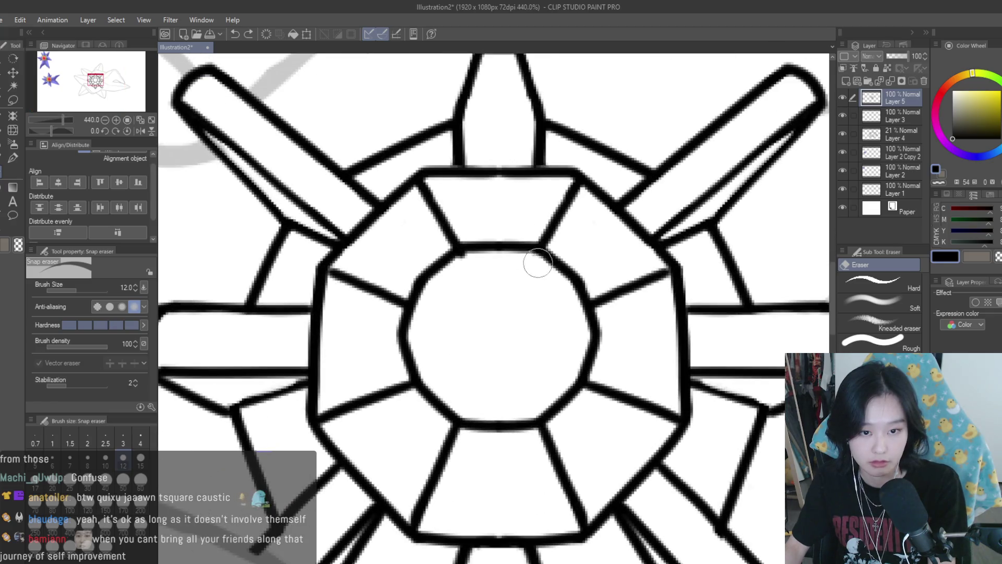
{"action": "scroll", "coordinate": [626, 313], "scroll_direction": "down", "scroll_amount": 6}
{"action": "key", "text": "ctrl+s"}
{"action": "scroll", "coordinate": [686, 244], "scroll_direction": "down", "scroll_amount": 2}
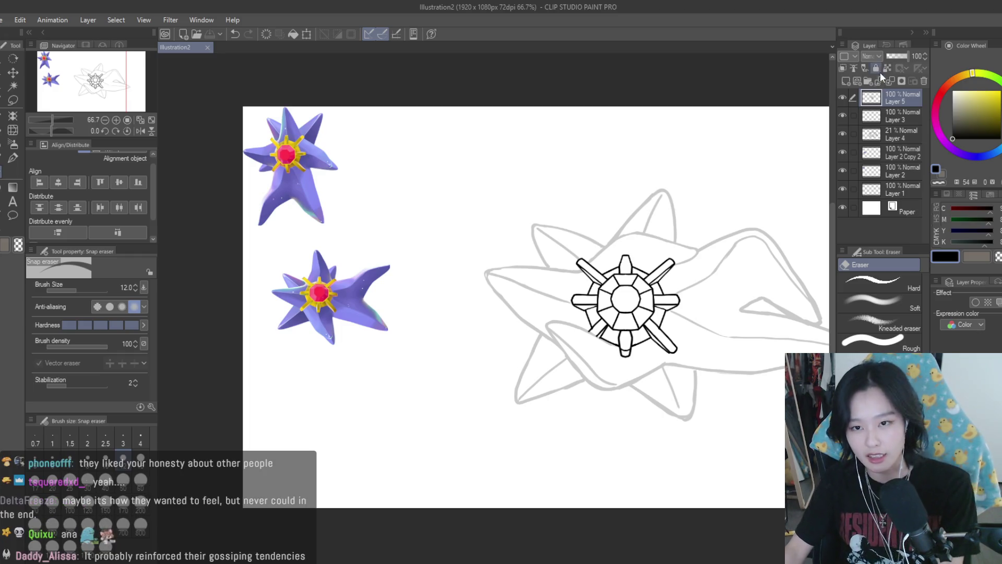
- Delete Layer 3, leaving the gem lineart layer visible
{"action": "left_click", "coordinate": [842, 116]}
{"action": "left_click", "coordinate": [848, 112]}
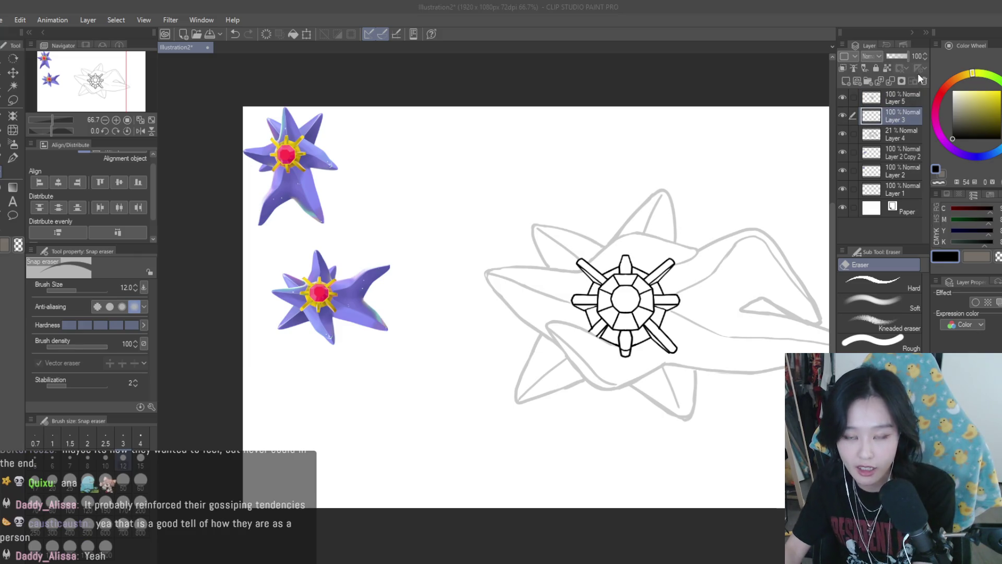
{"action": "left_click", "coordinate": [923, 81]}
{"action": "left_click", "coordinate": [843, 97]}
{"action": "left_click", "coordinate": [842, 97]}
{"action": "left_click", "coordinate": [876, 100]}
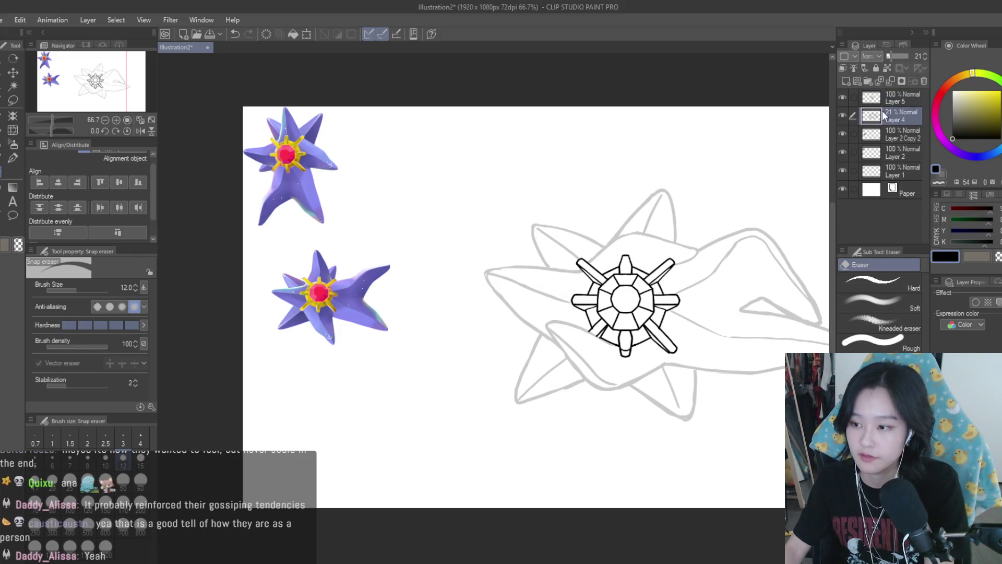
- Raise Layer 4's star-body lines from 21% to 100% opacity
{"action": "left_click", "coordinate": [887, 115]}
{"action": "left_click", "coordinate": [843, 115]}
{"action": "left_click", "coordinate": [843, 115]}
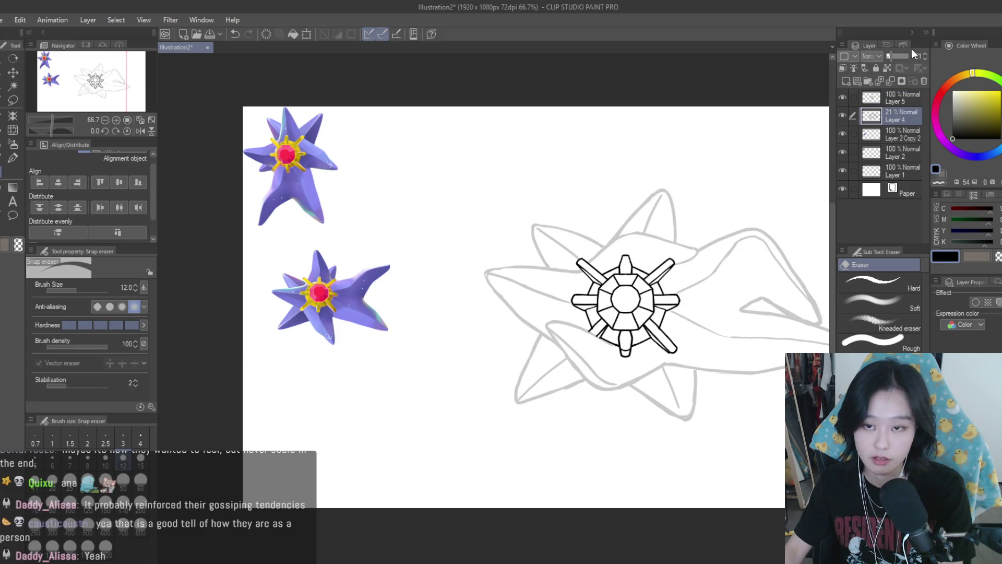
{"action": "left_click_drag", "start_coordinate": [911, 55], "coordinate": [938, 57]}
{"action": "scroll", "coordinate": [556, 188], "scroll_direction": "down", "scroll_amount": 2}
- Erase the bottom end of the lower spike's right line
{"action": "scroll", "coordinate": [556, 188], "scroll_direction": "up", "scroll_amount": 1}
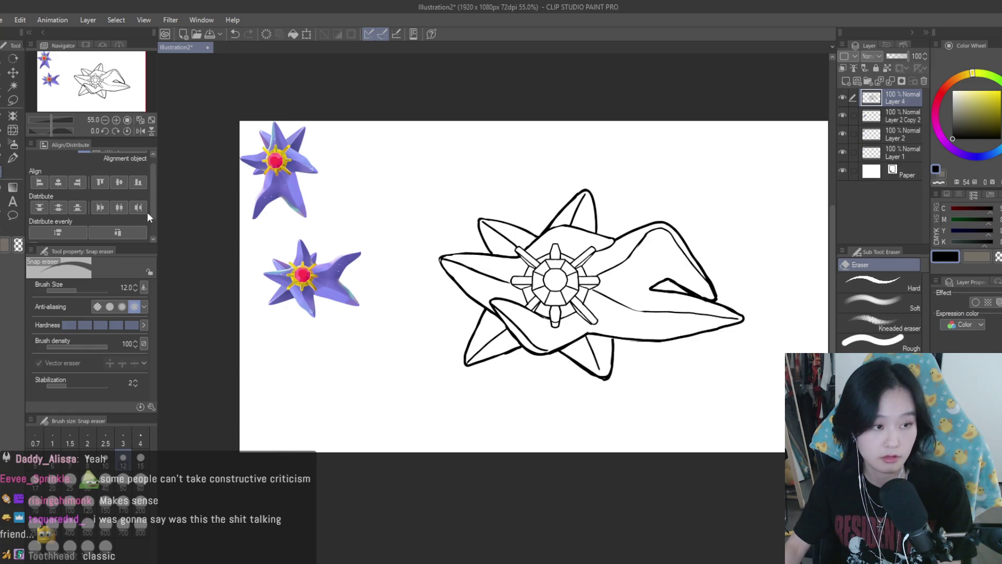
{"action": "scroll", "coordinate": [637, 338], "scroll_direction": "up", "scroll_amount": 5}
{"action": "scroll", "coordinate": [464, 404], "scroll_direction": "up", "scroll_amount": 1}
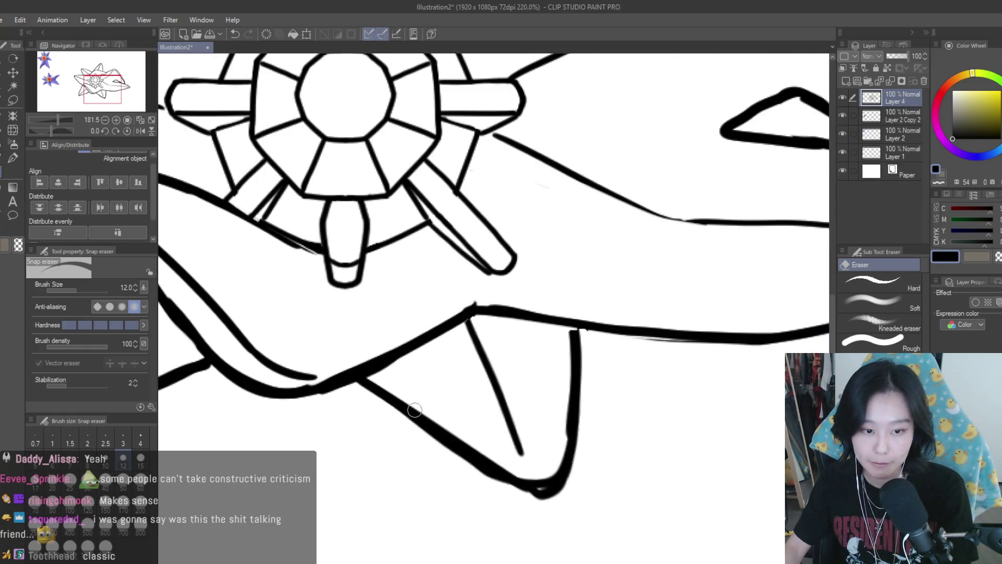
{"action": "mouse_move", "coordinate": [560, 347]}
{"action": "left_mouse_down"}
{"action": "mouse_move", "coordinate": [555, 472]}
{"action": "mouse_move", "coordinate": [561, 483]}
{"action": "mouse_move", "coordinate": [573, 472]}
{"action": "mouse_move", "coordinate": [477, 465]}
{"action": "left_mouse_up"}
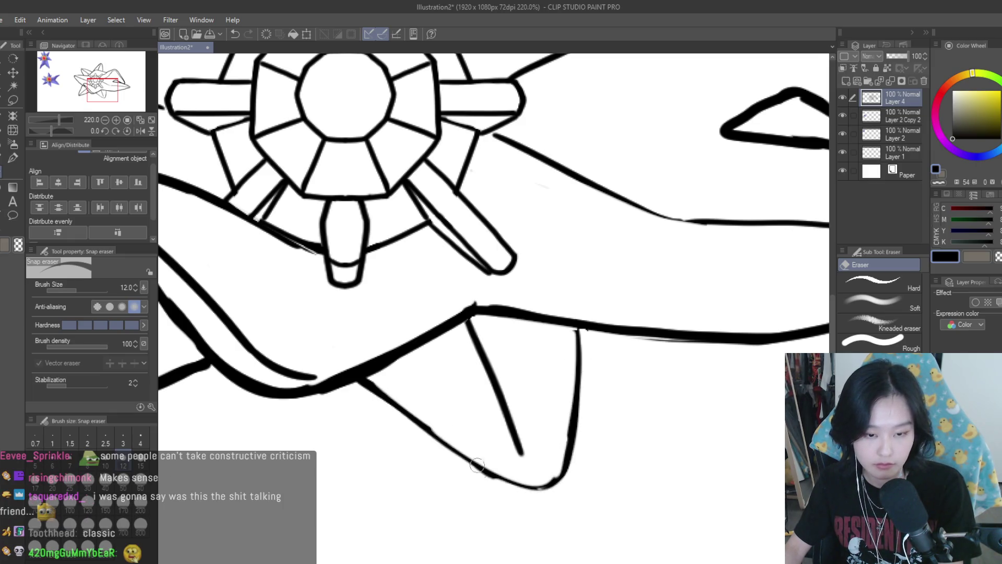
- Redraw the lower spike's corner and the lobe's horizontal line with the pen, retrying strokes
{"action": "key", "text": "p"}
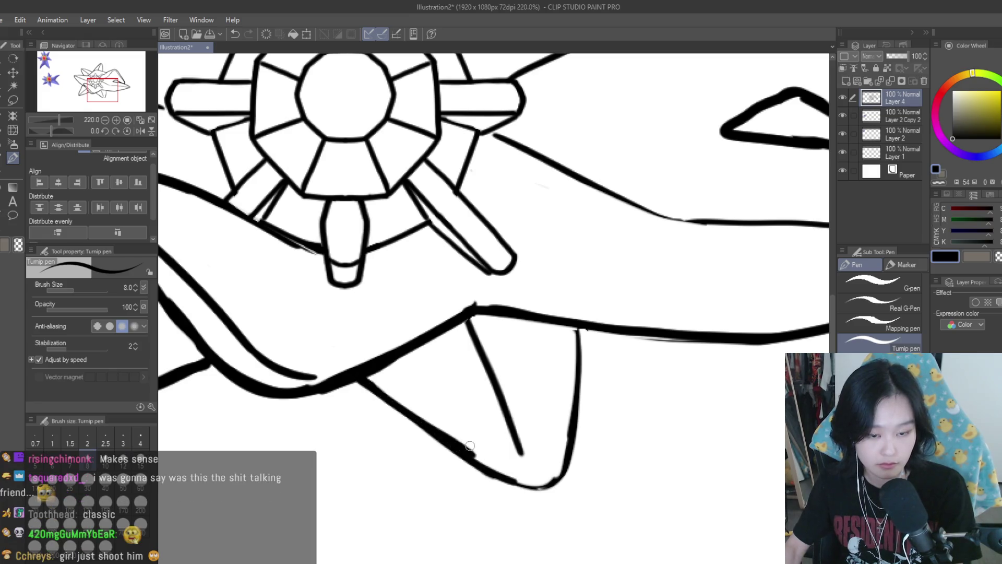
{"action": "left_click_drag", "start_coordinate": [358, 377], "coordinate": [494, 473]}
{"action": "key", "text": "ctrl+z"}
{"action": "mouse_move", "coordinate": [449, 437]}
{"action": "left_mouse_down"}
{"action": "mouse_move", "coordinate": [522, 485]}
{"action": "mouse_move", "coordinate": [558, 476]}
{"action": "mouse_move", "coordinate": [506, 485]}
{"action": "mouse_move", "coordinate": [542, 486]}
{"action": "left_mouse_up"}
{"action": "key", "text": "ctrl+z"}
{"action": "left_click_drag", "start_coordinate": [577, 328], "coordinate": [581, 382]}
{"action": "key", "text": "ctrl+z"}
{"action": "mouse_move", "coordinate": [647, 337]}
{"action": "left_mouse_down"}
{"action": "mouse_move", "coordinate": [699, 339]}
{"action": "mouse_move", "coordinate": [649, 335]}
{"action": "left_mouse_up"}
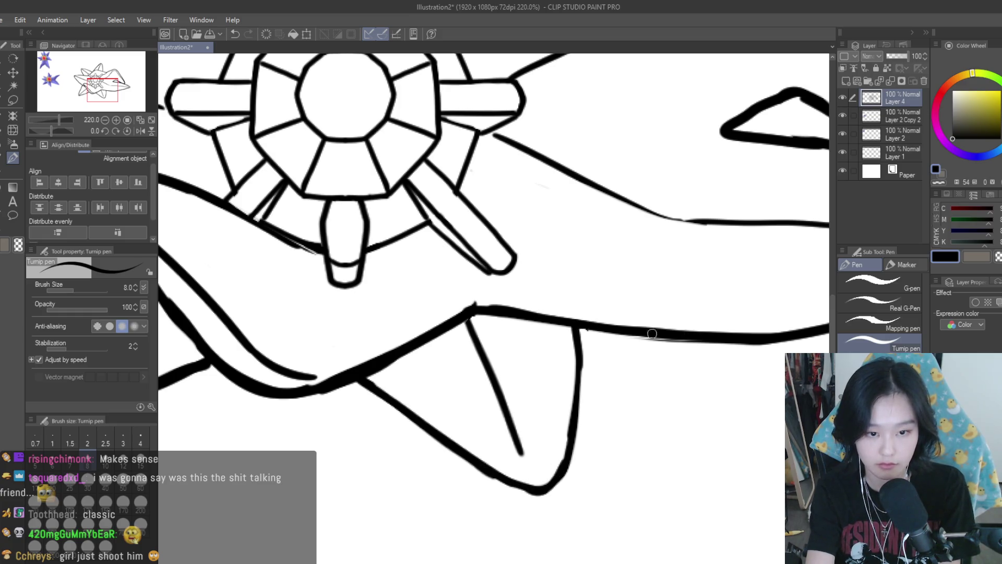
- Return to the eraser and undo an accidental erase on the lobe's upper line
{"action": "key", "text": "e"}
{"action": "left_click", "coordinate": [480, 304]}
{"action": "key", "text": "ctrl+z"}
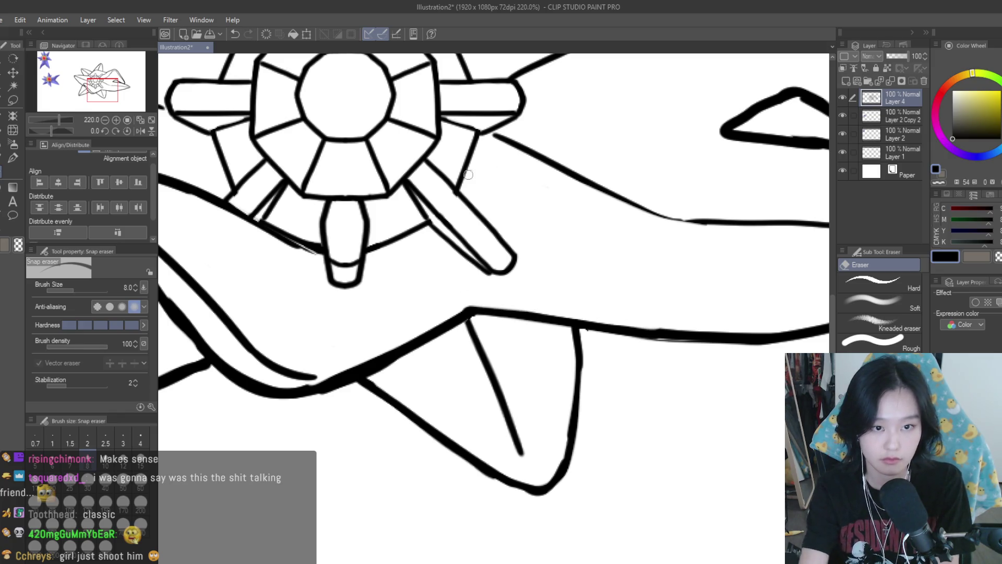
{"action": "scroll", "coordinate": [679, 339], "scroll_direction": "down", "scroll_amount": 3}
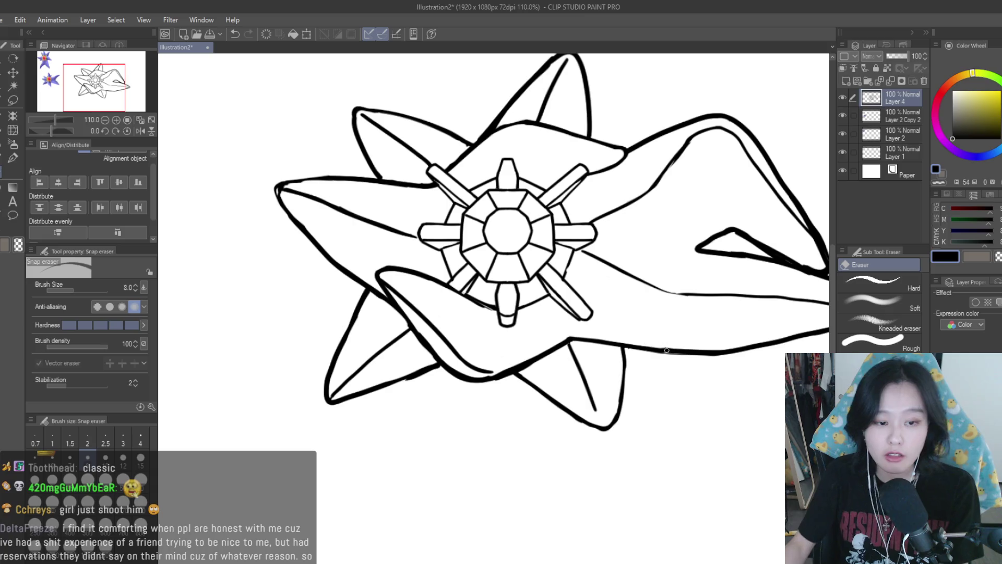
- Erase stray ink along the lower lobe's upper edge and the lower-right outline
{"action": "scroll", "coordinate": [667, 350], "scroll_direction": "down", "scroll_amount": 2}
{"action": "scroll", "coordinate": [467, 270], "scroll_direction": "up", "scroll_amount": 5}
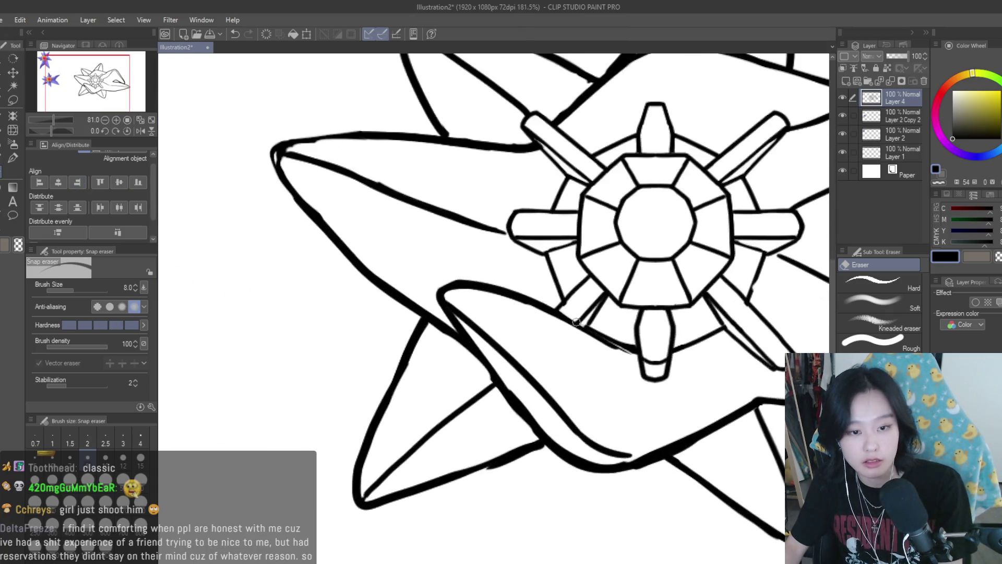
{"action": "mouse_move", "coordinate": [453, 295]}
{"action": "left_mouse_down"}
{"action": "mouse_move", "coordinate": [548, 314]}
{"action": "mouse_move", "coordinate": [577, 337]}
{"action": "mouse_move", "coordinate": [598, 328]}
{"action": "mouse_move", "coordinate": [626, 339]}
{"action": "left_mouse_up"}
{"action": "left_click_drag", "start_coordinate": [453, 282], "coordinate": [487, 302]}
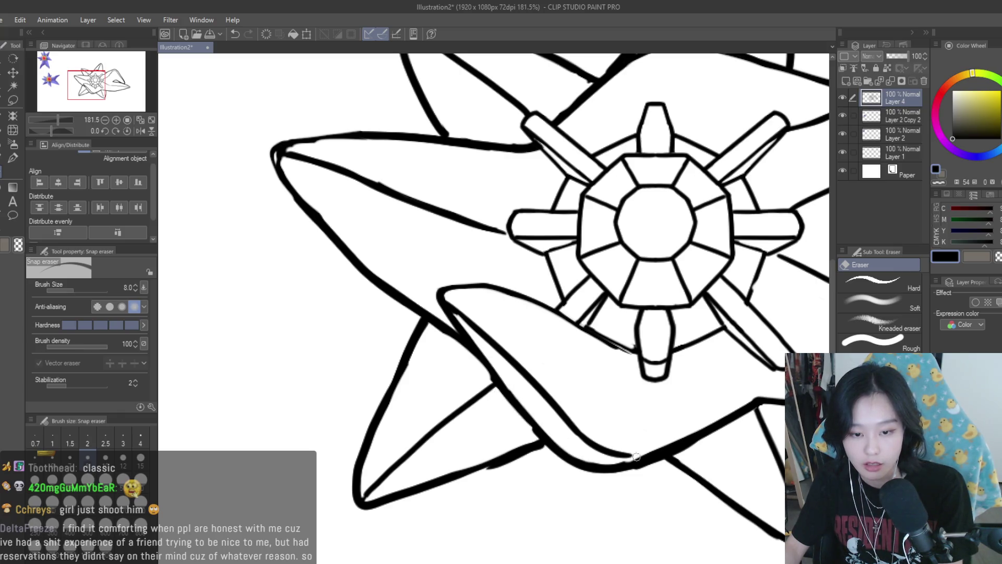
{"action": "mouse_move", "coordinate": [747, 415]}
{"action": "left_mouse_down"}
{"action": "mouse_move", "coordinate": [657, 462]}
{"action": "mouse_move", "coordinate": [656, 448]}
{"action": "left_mouse_up"}
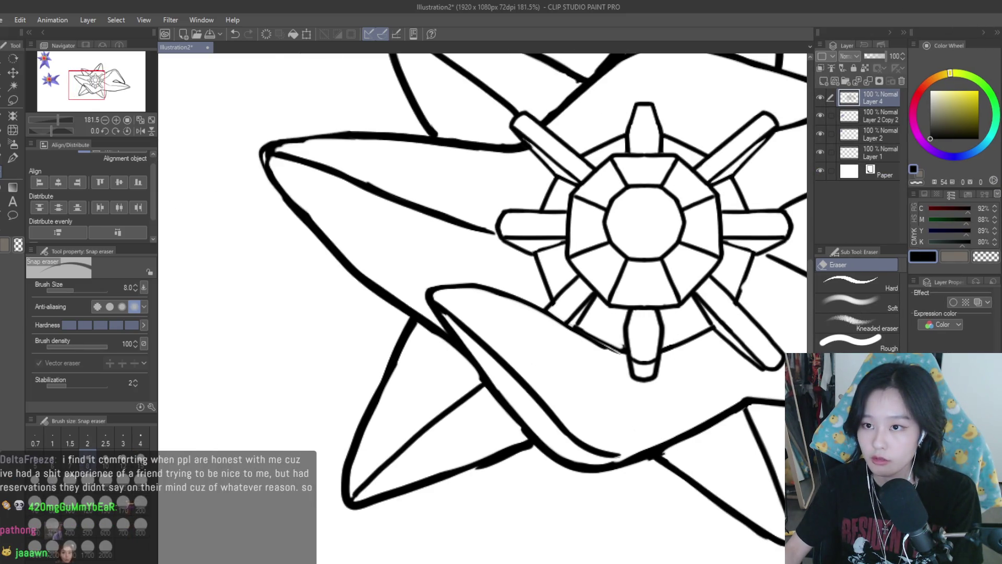
- Thin the lower spike's outline and clear stray bits along its inner edge
{"action": "scroll", "coordinate": [666, 384], "scroll_direction": "down", "scroll_amount": 2}
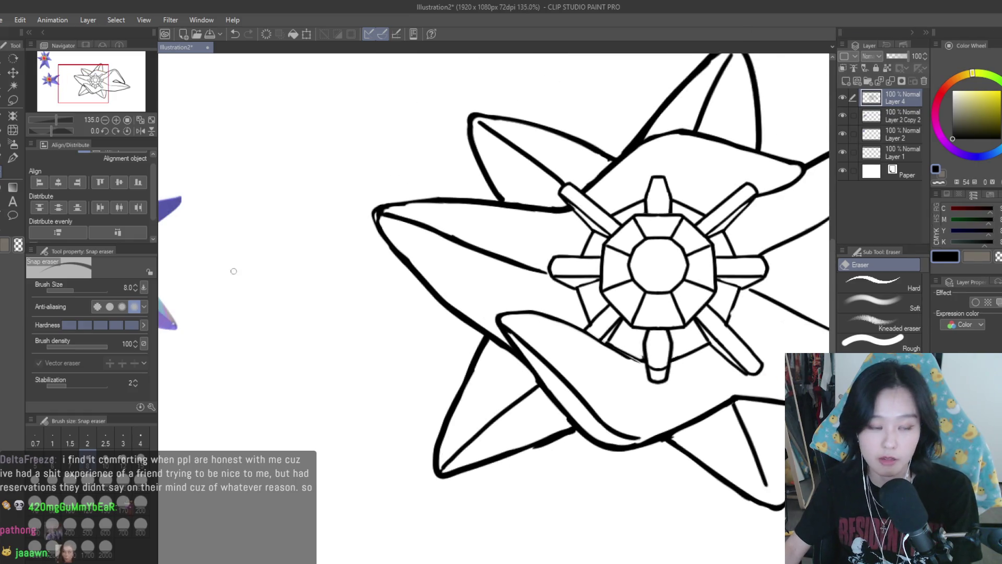
{"action": "scroll", "coordinate": [538, 448], "scroll_direction": "up", "scroll_amount": 2}
{"action": "mouse_move", "coordinate": [539, 448]}
{"action": "left_mouse_down"}
{"action": "mouse_move", "coordinate": [516, 455]}
{"action": "mouse_move", "coordinate": [579, 440]}
{"action": "left_mouse_up"}
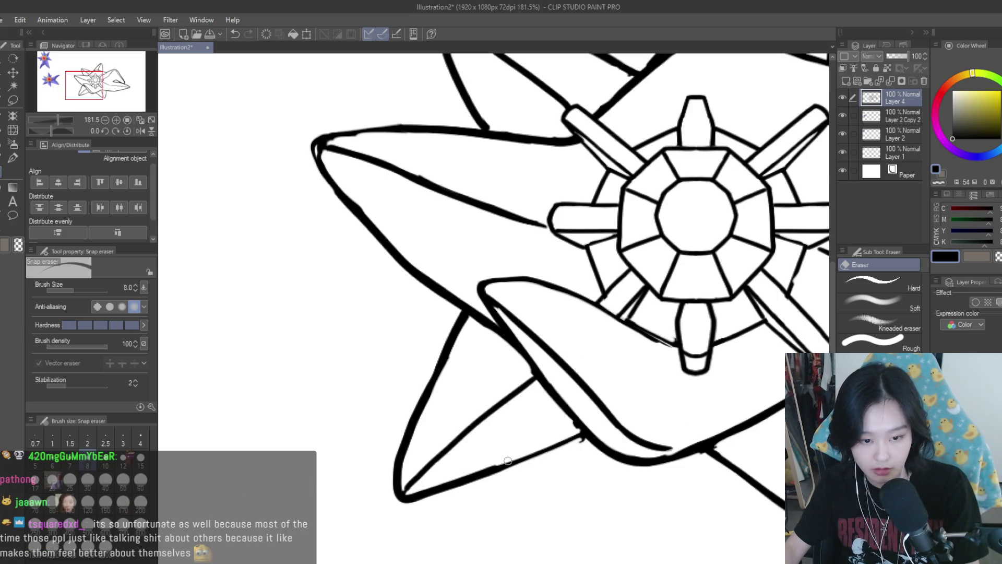
{"action": "scroll", "coordinate": [530, 374], "scroll_direction": "up", "scroll_amount": 1}
{"action": "mouse_move", "coordinate": [530, 374]}
{"action": "left_mouse_down"}
{"action": "mouse_move", "coordinate": [602, 468]}
{"action": "mouse_move", "coordinate": [630, 469]}
{"action": "left_mouse_up"}
{"action": "scroll", "coordinate": [630, 469], "scroll_direction": "down", "scroll_amount": 5}
{"action": "scroll", "coordinate": [537, 380], "scroll_direction": "up", "scroll_amount": 4}
{"action": "mouse_move", "coordinate": [584, 326]}
{"action": "left_mouse_down"}
{"action": "mouse_move", "coordinate": [611, 319]}
{"action": "mouse_move", "coordinate": [652, 378]}
{"action": "mouse_move", "coordinate": [644, 384]}
{"action": "left_mouse_up"}
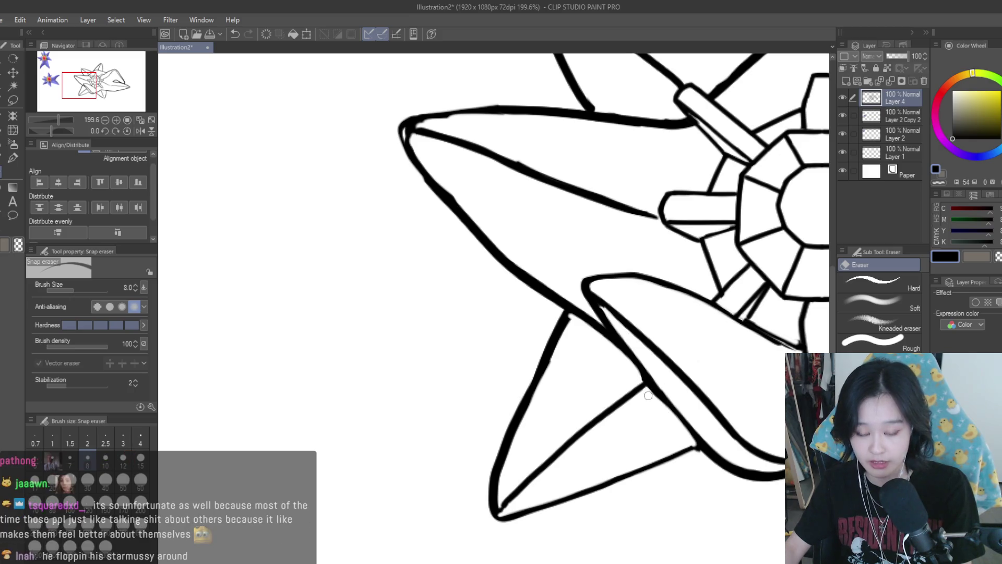
{"action": "scroll", "coordinate": [653, 397], "scroll_direction": "down", "scroll_amount": 2}
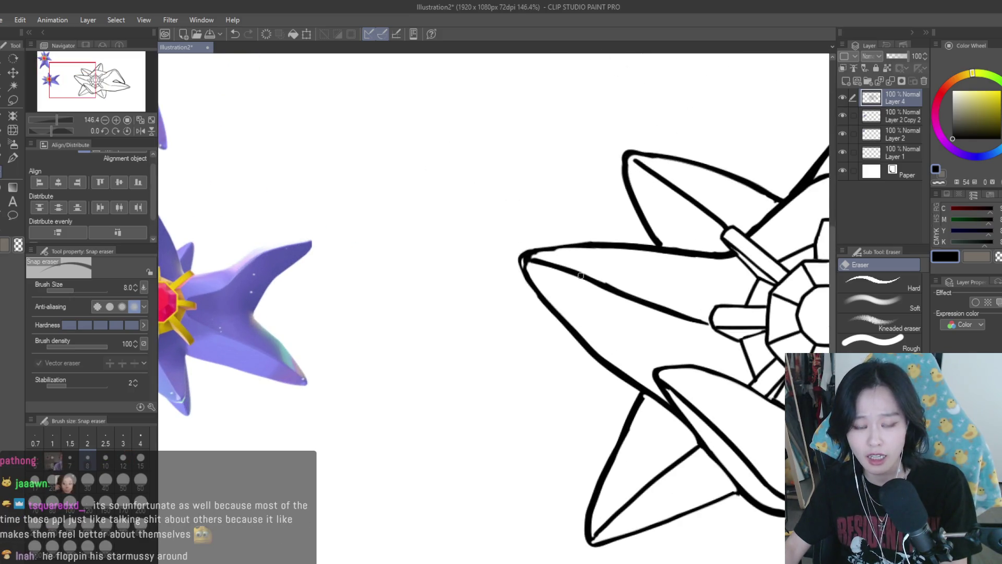
{"action": "scroll", "coordinate": [591, 273], "scroll_direction": "down", "scroll_amount": 2}
{"action": "scroll", "coordinate": [590, 273], "scroll_direction": "down", "scroll_amount": 1}
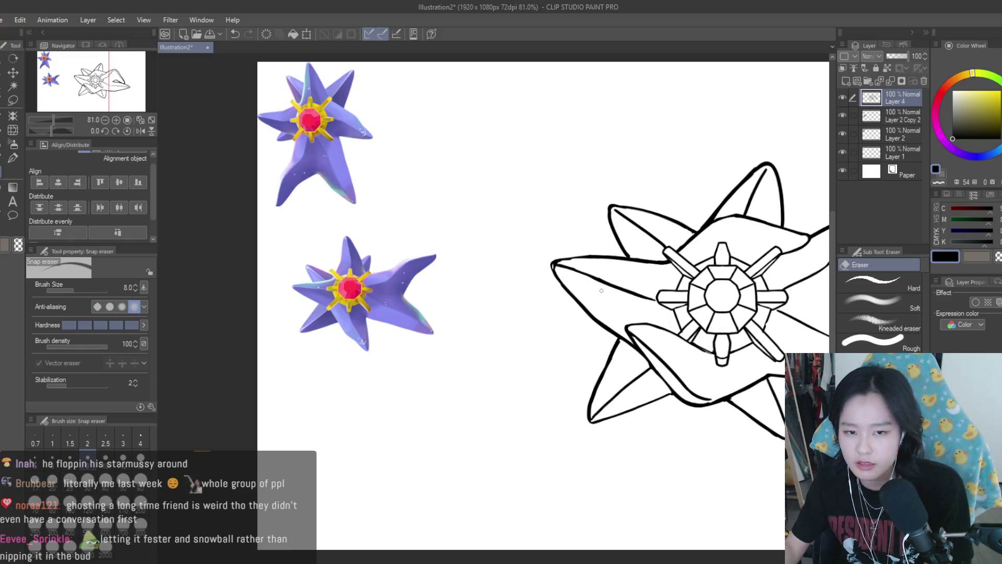
{"action": "scroll", "coordinate": [554, 273], "scroll_direction": "up", "scroll_amount": 3}
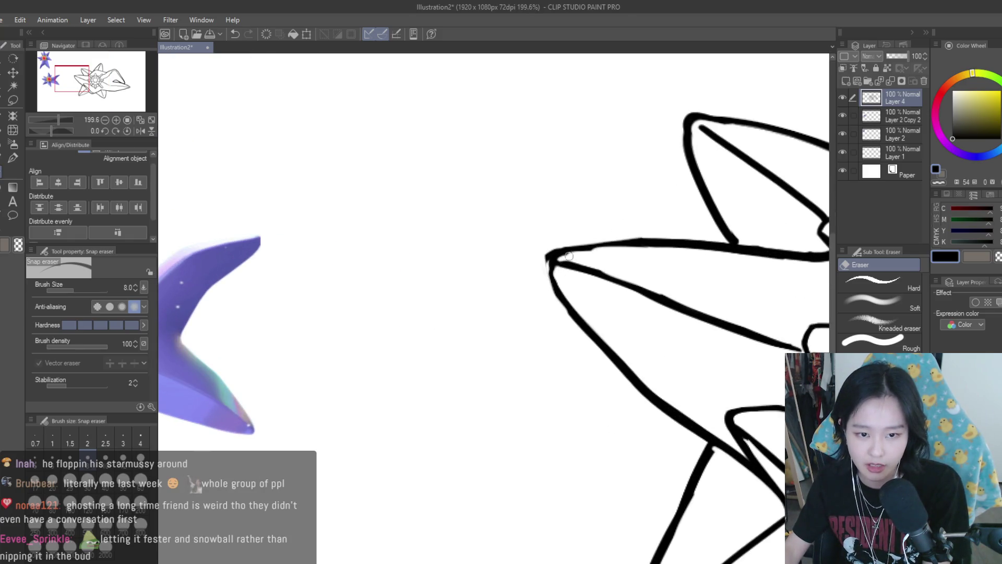
{"action": "scroll", "coordinate": [607, 264], "scroll_direction": "down", "scroll_amount": 5}
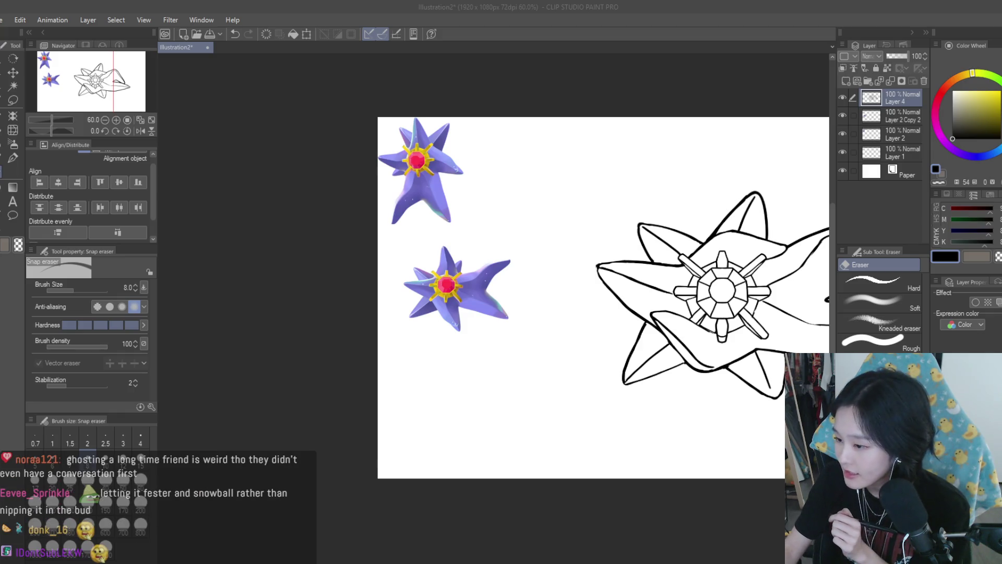
- Thin the left petal's upper outline with the Snap eraser
{"action": "left_click", "coordinate": [702, 189]}
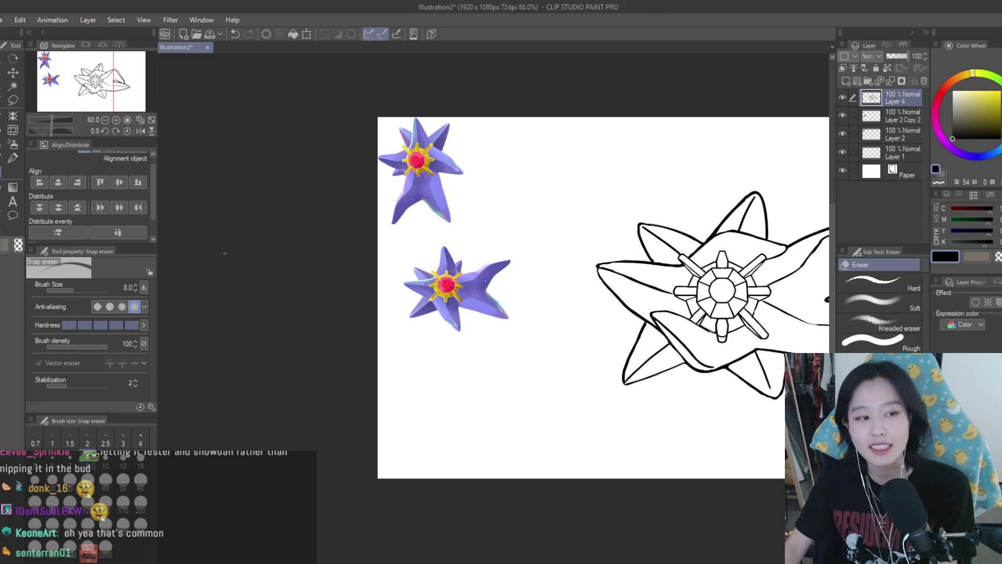
{"action": "scroll", "coordinate": [694, 261], "scroll_direction": "up", "scroll_amount": 5}
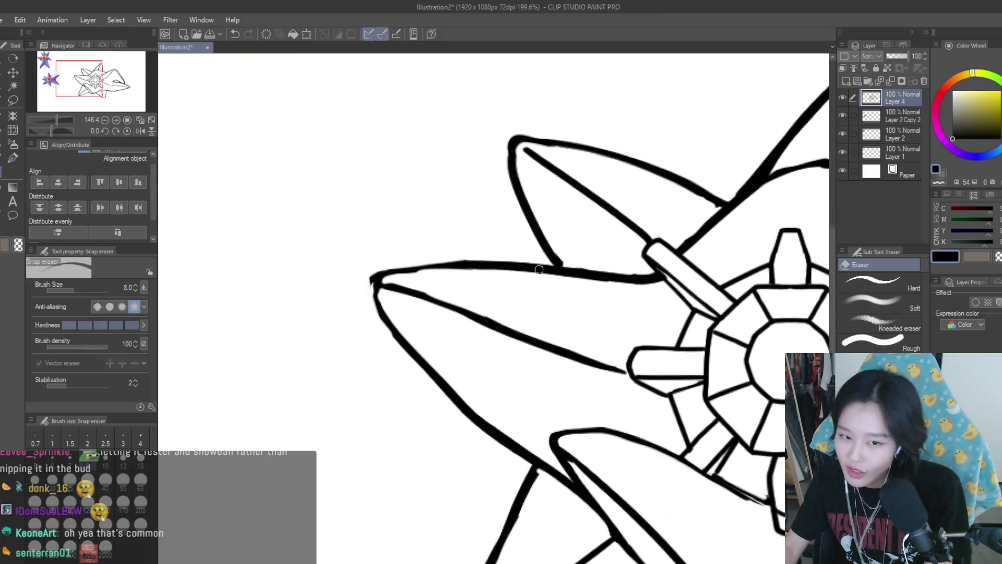
{"action": "left_click_drag", "start_coordinate": [453, 270], "coordinate": [628, 291]}
{"action": "scroll", "coordinate": [636, 257], "scroll_direction": "up", "scroll_amount": 3}
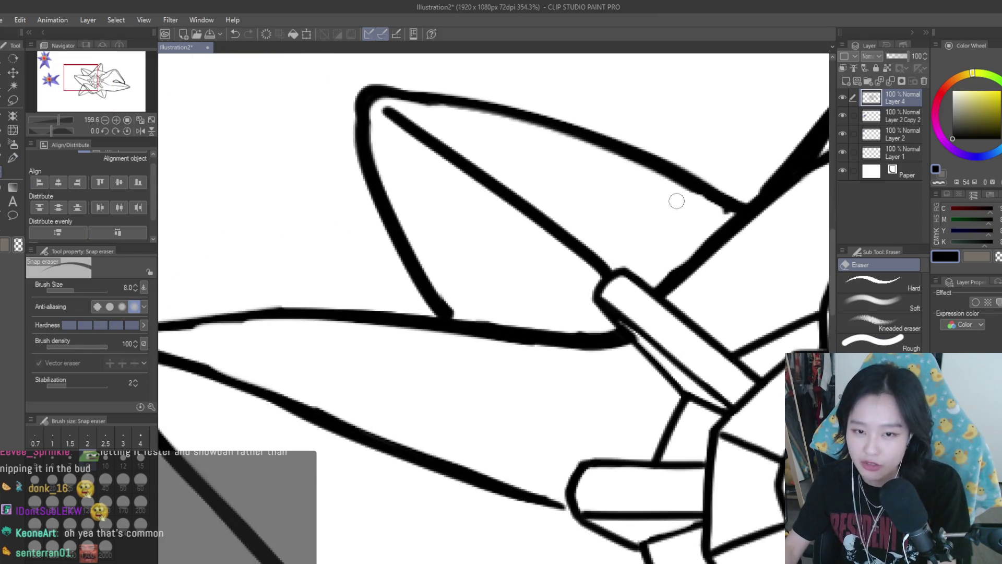
{"action": "scroll", "coordinate": [407, 106], "scroll_direction": "down", "scroll_amount": 2}
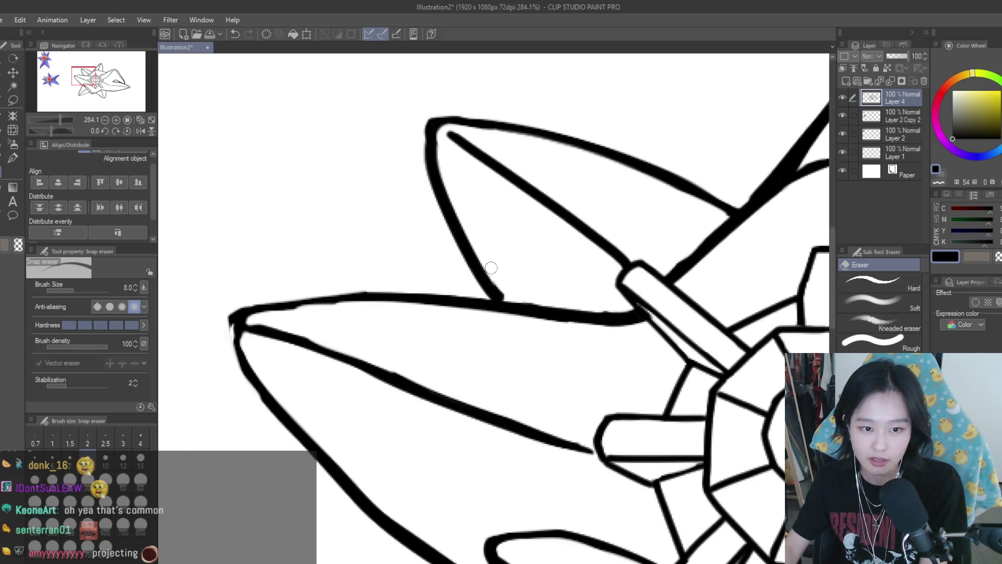
{"action": "scroll", "coordinate": [636, 308], "scroll_direction": "up", "scroll_amount": 2}
{"action": "scroll", "coordinate": [636, 302], "scroll_direction": "down", "scroll_amount": 3}
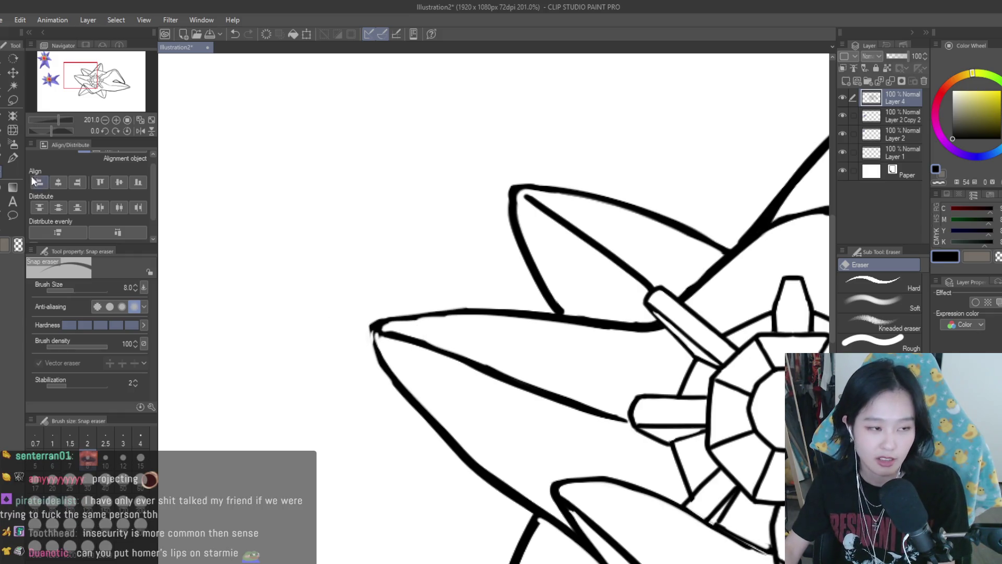
- Switch back to the Turnip pen and adjust the zoom on the star drawing
{"action": "key", "text": "p"}
{"action": "scroll", "coordinate": [376, 329], "scroll_direction": "up", "scroll_amount": 1}
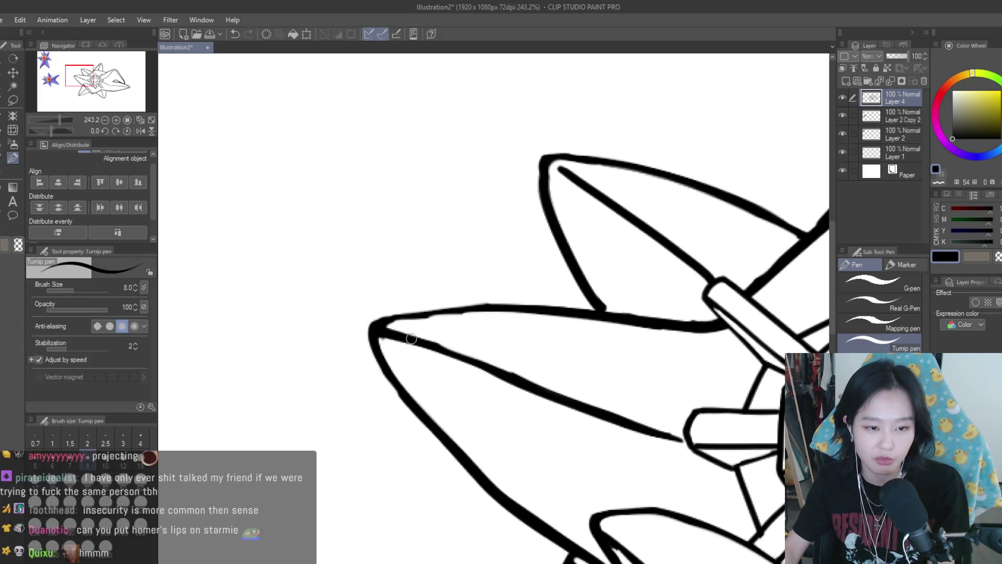
{"action": "scroll", "coordinate": [404, 292], "scroll_direction": "down", "scroll_amount": 5}
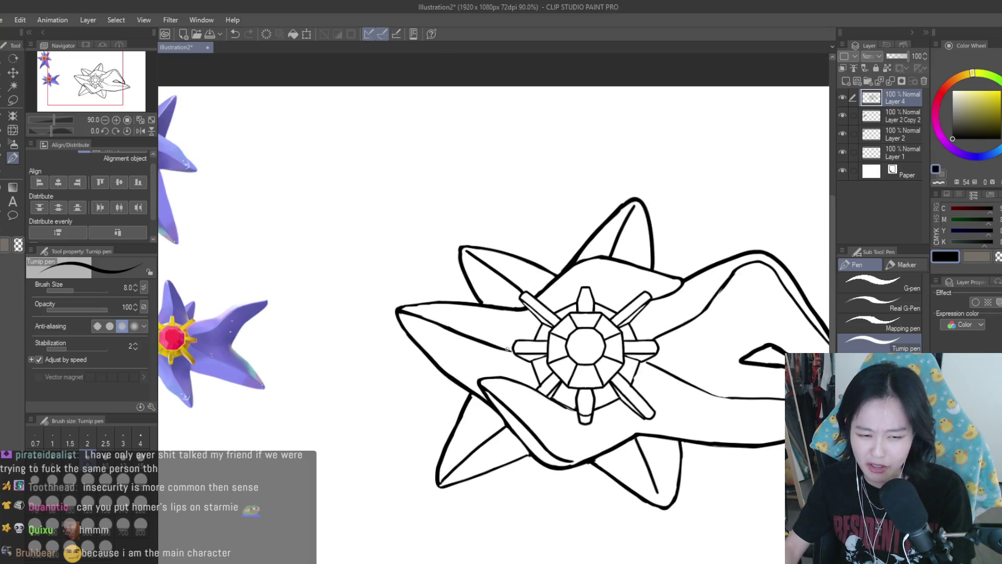
{"action": "scroll", "coordinate": [507, 348], "scroll_direction": "down", "scroll_amount": 1}
{"action": "scroll", "coordinate": [480, 399], "scroll_direction": "up", "scroll_amount": 2}
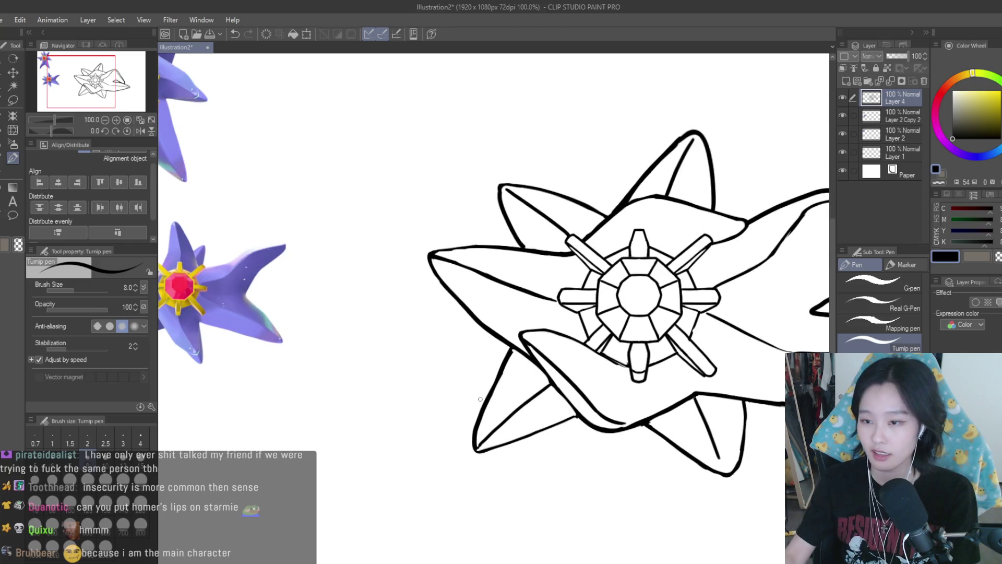
{"action": "scroll", "coordinate": [479, 399], "scroll_direction": "down", "scroll_amount": 3}
{"action": "scroll", "coordinate": [726, 421], "scroll_direction": "up", "scroll_amount": 1}
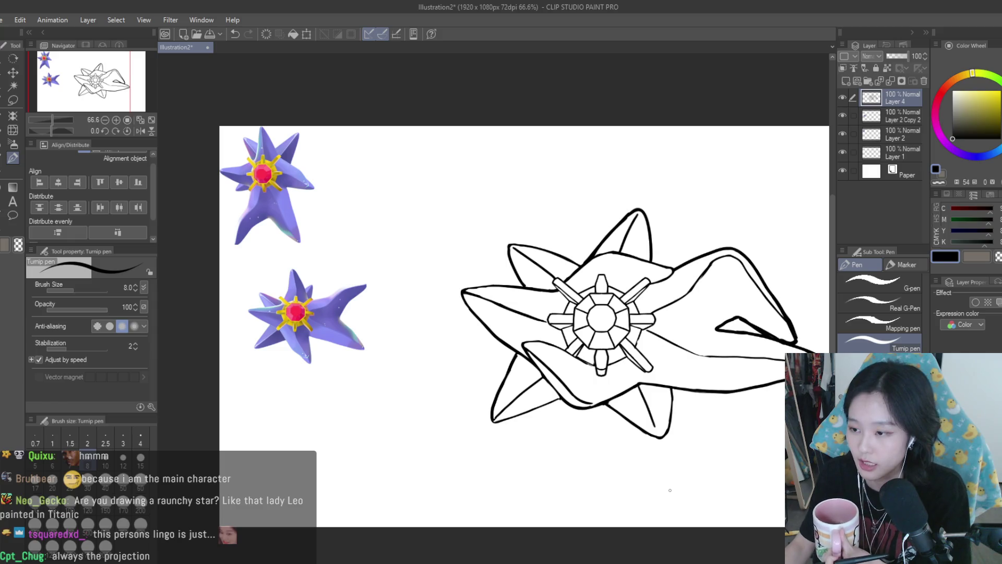
{"action": "left_click_drag", "start_coordinate": [696, 540], "coordinate": [696, 434]}
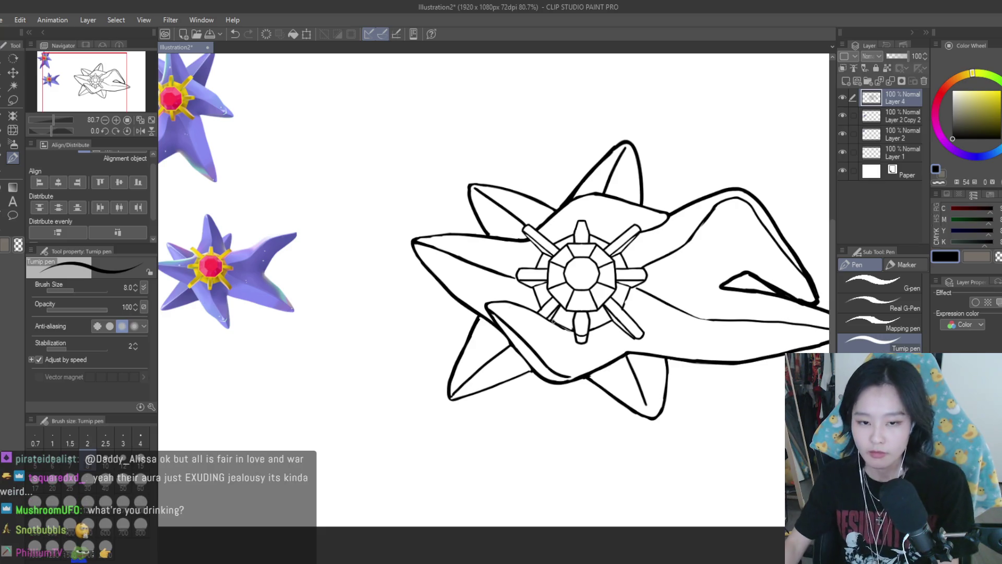
- Erase stray marks near the lower-left arm's inner tip and where its curves meet
{"action": "key", "text": "e"}
{"action": "scroll", "coordinate": [454, 309], "scroll_direction": "up", "scroll_amount": 5}
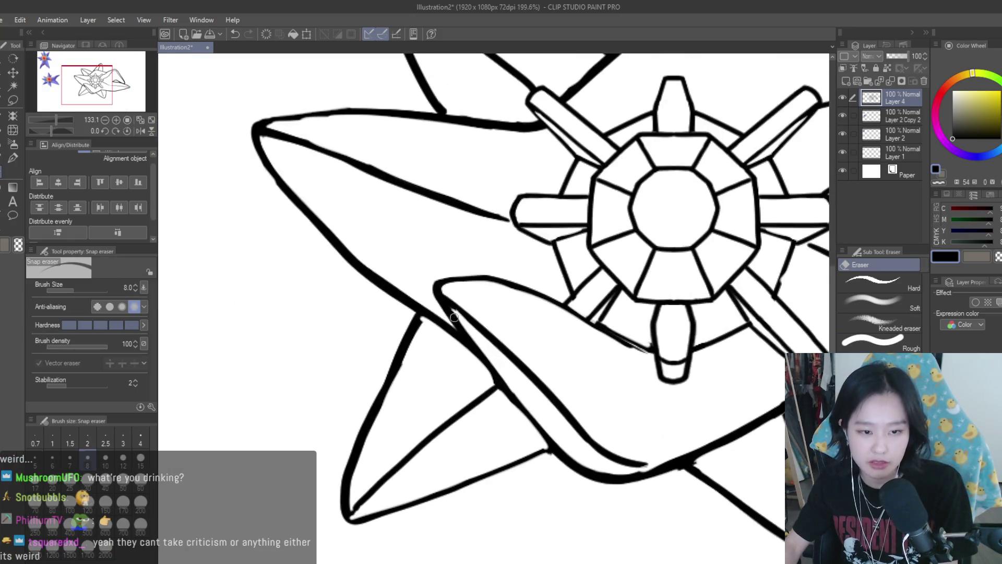
{"action": "left_click_drag", "start_coordinate": [454, 309], "coordinate": [516, 395]}
{"action": "scroll", "coordinate": [550, 434], "scroll_direction": "up", "scroll_amount": 2}
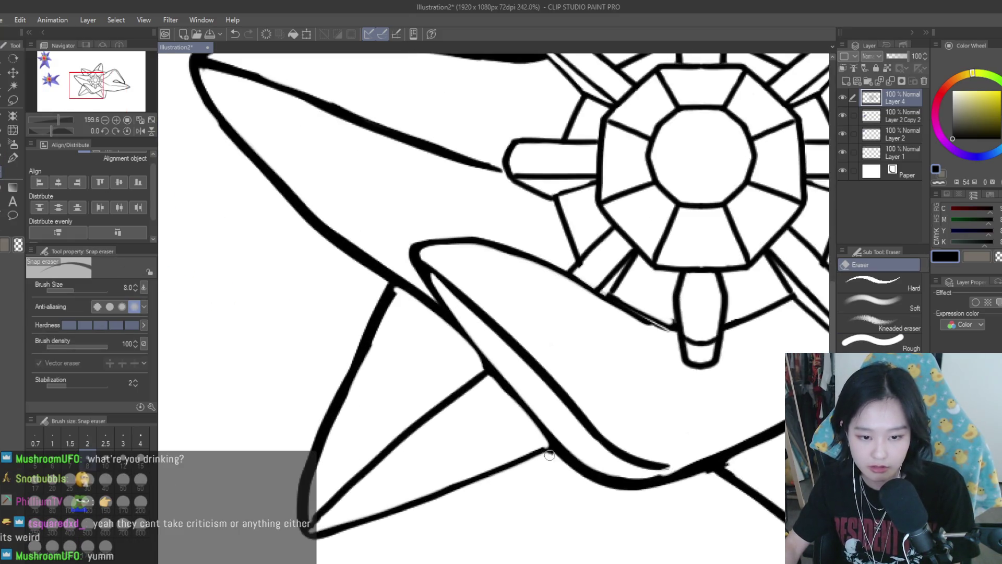
{"action": "mouse_move", "coordinate": [673, 470]}
{"action": "left_mouse_down"}
{"action": "mouse_move", "coordinate": [724, 454]}
{"action": "mouse_move", "coordinate": [611, 478]}
{"action": "mouse_move", "coordinate": [569, 454]}
{"action": "left_mouse_up"}
{"action": "scroll", "coordinate": [624, 457], "scroll_direction": "down", "scroll_amount": 1}
{"action": "scroll", "coordinate": [624, 457], "scroll_direction": "down", "scroll_amount": 2}
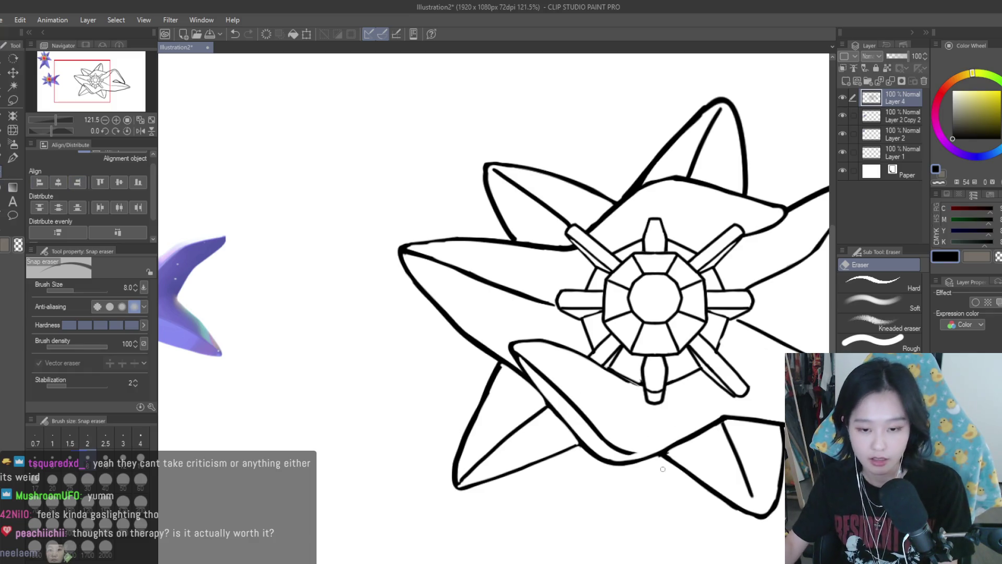
{"action": "scroll", "coordinate": [663, 469], "scroll_direction": "up", "scroll_amount": 4}
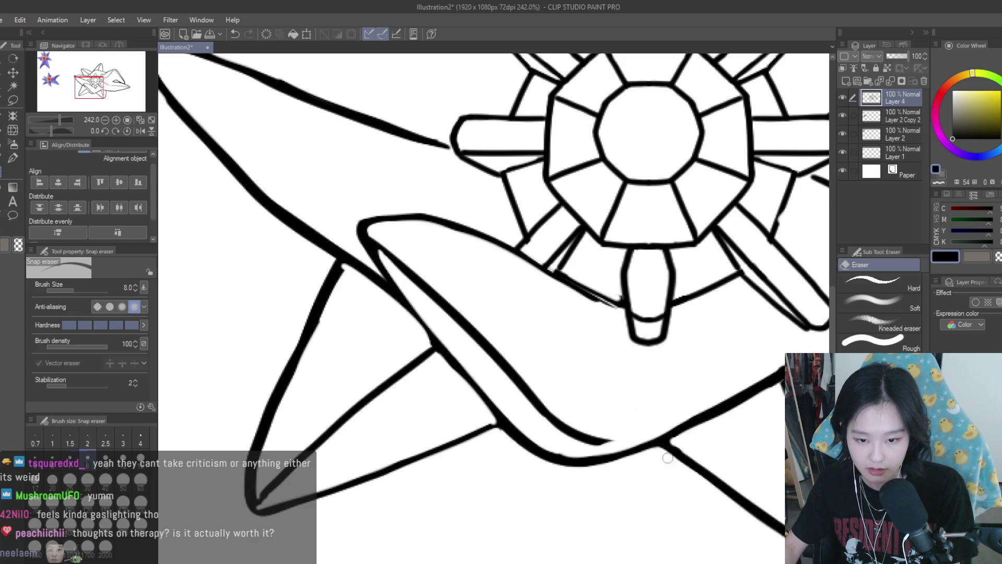
{"action": "scroll", "coordinate": [667, 458], "scroll_direction": "down", "scroll_amount": 4}
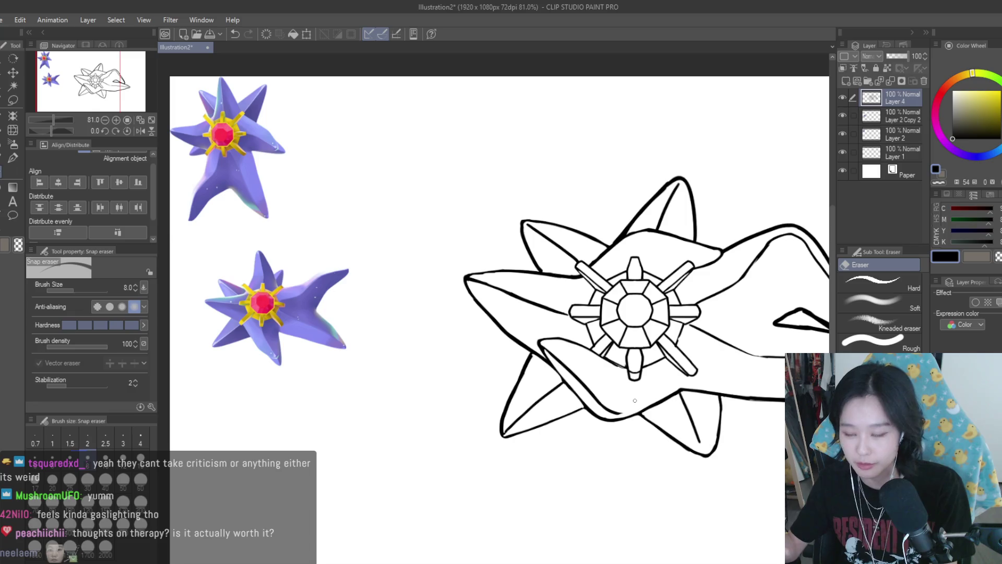
{"action": "scroll", "coordinate": [594, 357], "scroll_direction": "up", "scroll_amount": 5}
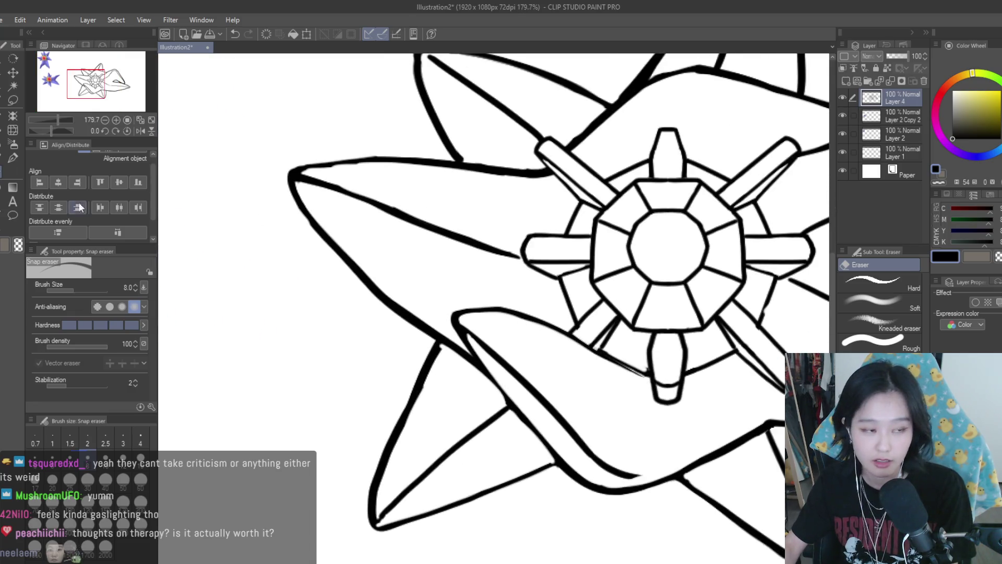
- Switch back to the Turnip pen for inking
{"action": "key", "text": "p"}
{"action": "scroll", "coordinate": [616, 363], "scroll_direction": "up", "scroll_amount": 3}
{"action": "scroll", "coordinate": [637, 369], "scroll_direction": "down", "scroll_amount": 4}
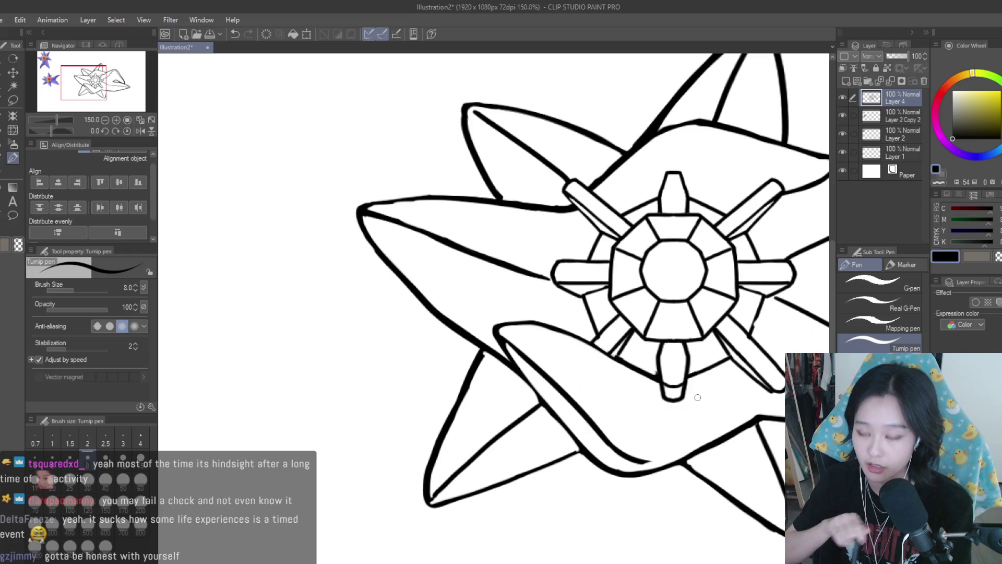
- Tidy the upper-left petal's lower outline with the Snap eraser at 242% zoom
{"action": "left_click", "coordinate": [12, 187]}
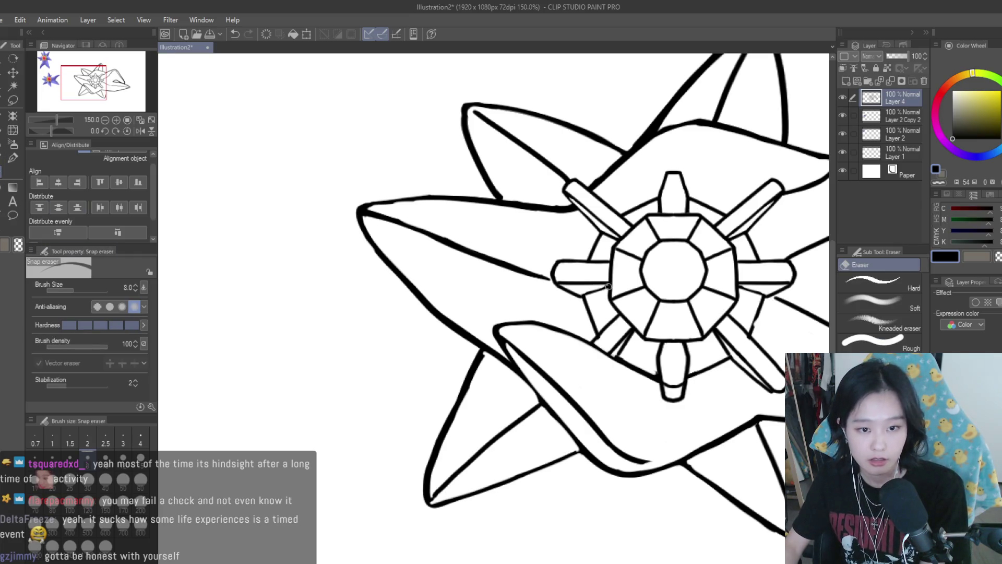
{"action": "scroll", "coordinate": [408, 241], "scroll_direction": "up", "scroll_amount": 3}
{"action": "scroll", "coordinate": [589, 297], "scroll_direction": "down", "scroll_amount": 3}
{"action": "key", "text": "p"}
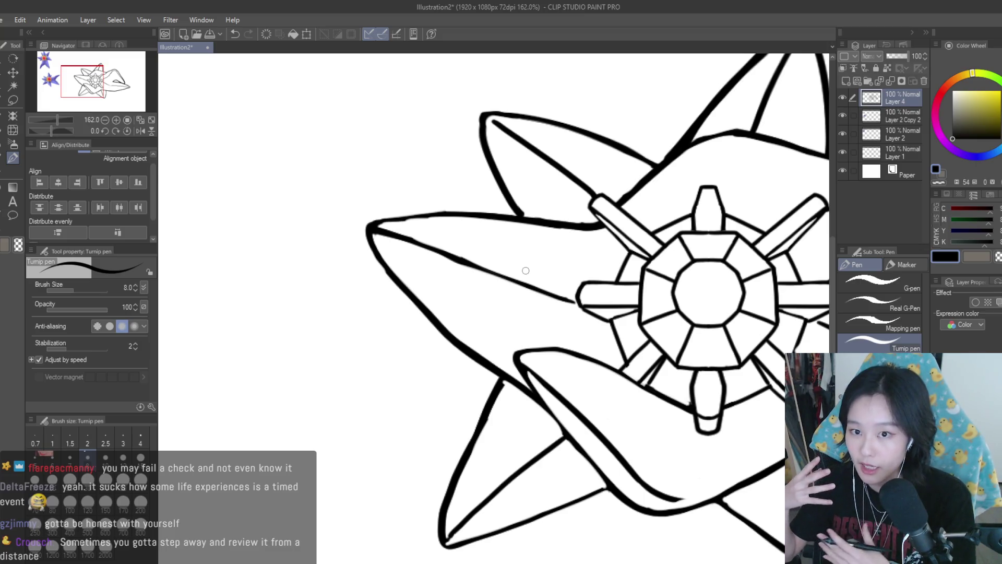
{"action": "key", "text": "e"}
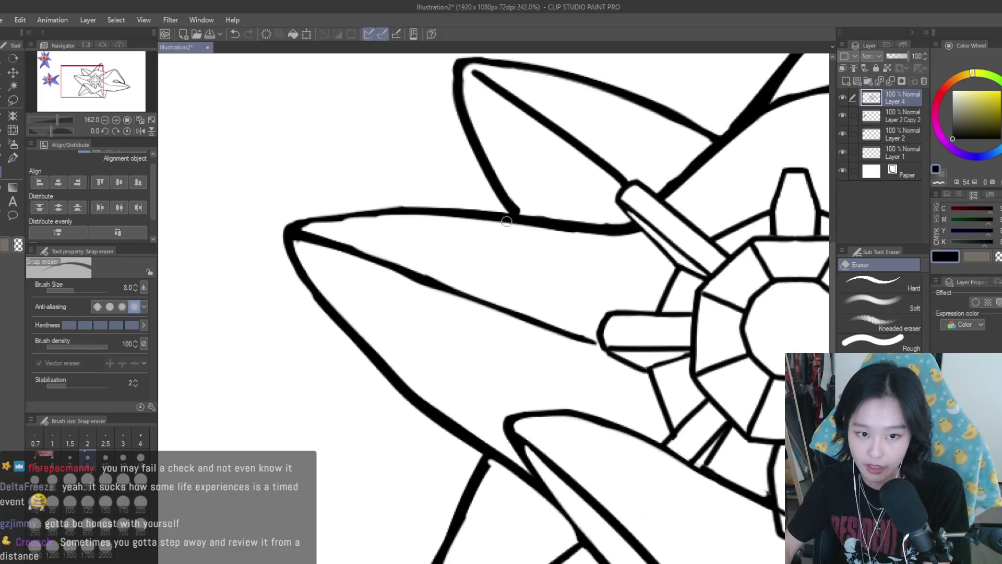
{"action": "scroll", "coordinate": [612, 214], "scroll_direction": "up", "scroll_amount": 2}
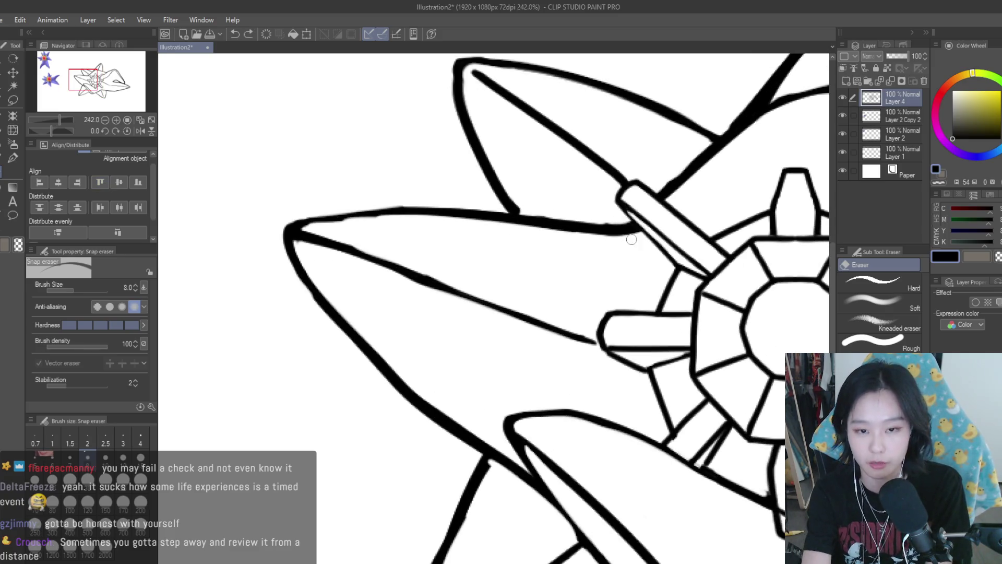
{"action": "left_click_drag", "start_coordinate": [537, 215], "coordinate": [627, 227]}
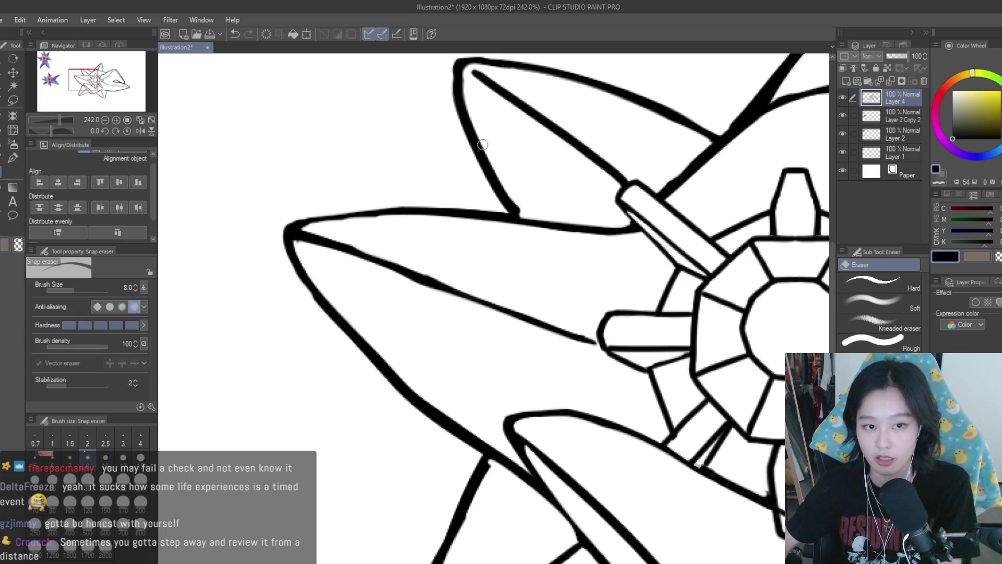
{"action": "scroll", "coordinate": [524, 222], "scroll_direction": "down", "scroll_amount": 1}
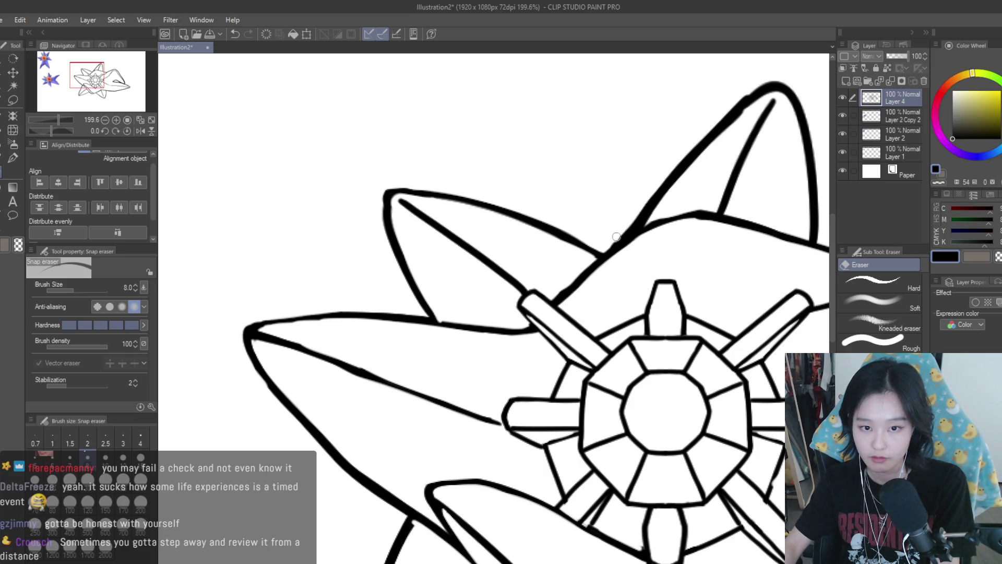
{"action": "scroll", "coordinate": [678, 188], "scroll_direction": "down", "scroll_amount": 1}
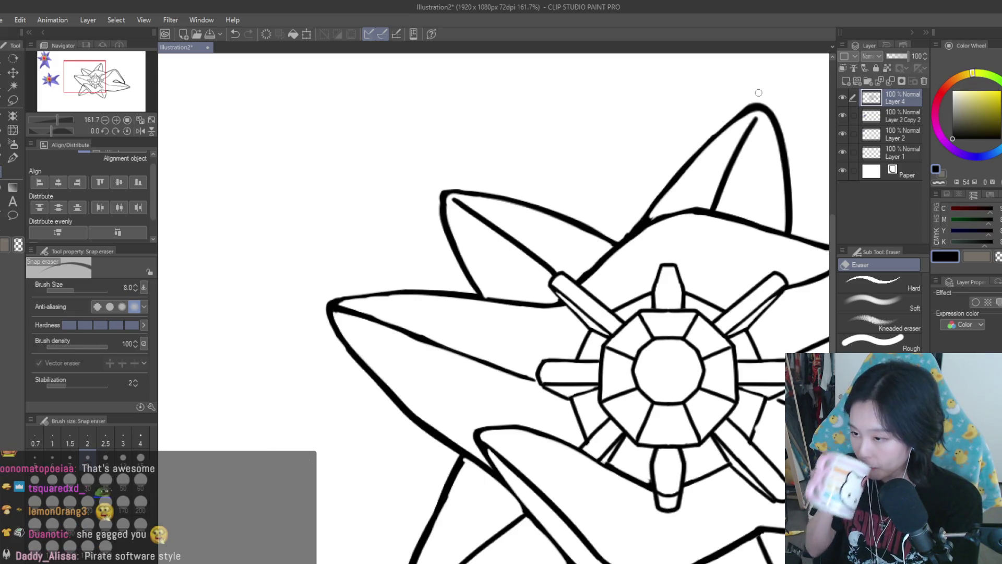
- Thin the top point's inner stroke and right outer edge to give a finer tip
{"action": "scroll", "coordinate": [691, 236], "scroll_direction": "down", "scroll_amount": 2}
{"action": "scroll", "coordinate": [690, 236], "scroll_direction": "up", "scroll_amount": 3}
{"action": "left_click_drag", "start_coordinate": [607, 272], "coordinate": [557, 380]}
{"action": "scroll", "coordinate": [599, 282], "scroll_direction": "up", "scroll_amount": 1}
{"action": "mouse_move", "coordinate": [550, 269]}
{"action": "left_mouse_down"}
{"action": "mouse_move", "coordinate": [601, 240]}
{"action": "mouse_move", "coordinate": [652, 313]}
{"action": "mouse_move", "coordinate": [658, 412]}
{"action": "left_mouse_up"}
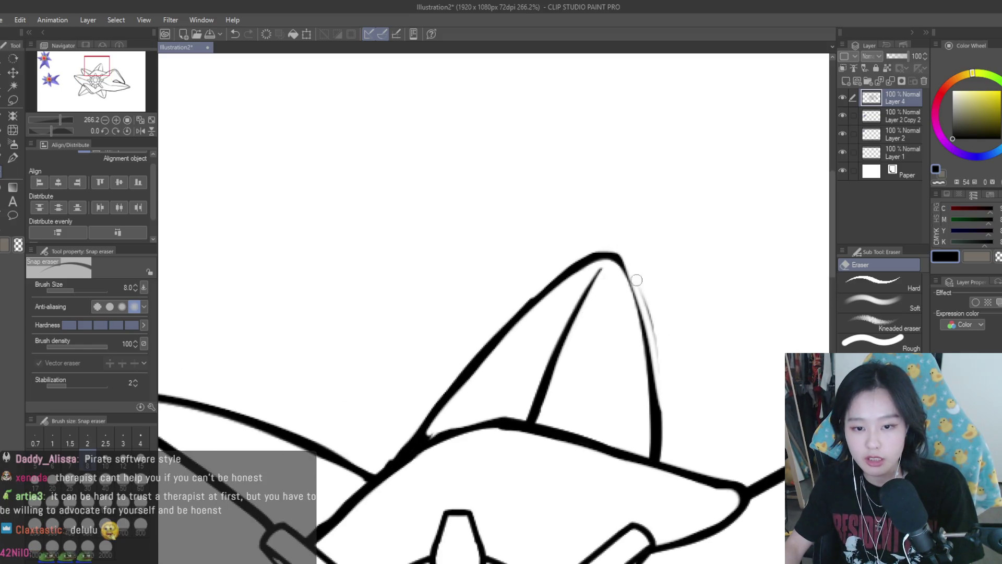
{"action": "key", "text": "ctrl+z"}
{"action": "key", "text": "ctrl+z"}
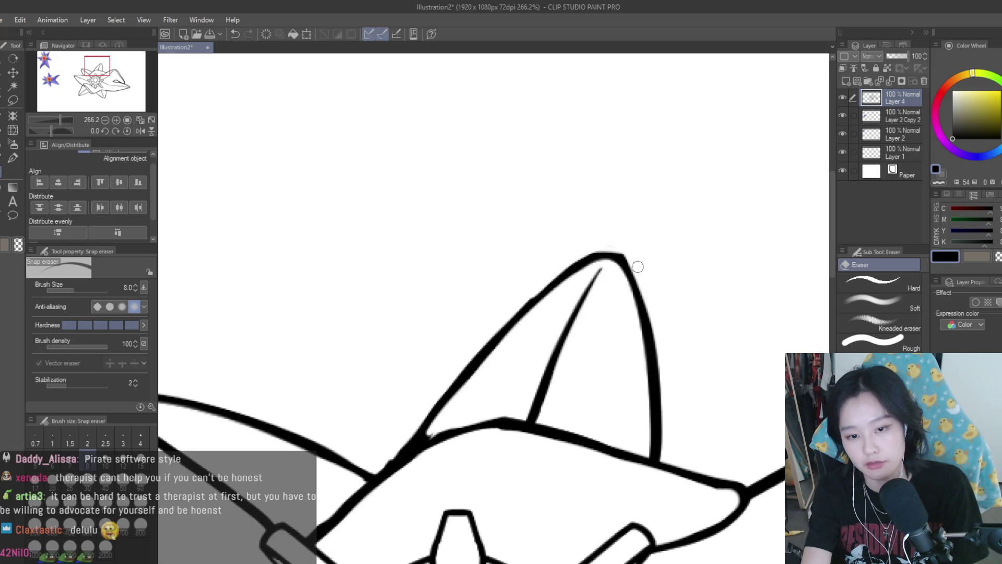
{"action": "left_click_drag", "start_coordinate": [649, 324], "coordinate": [664, 405]}
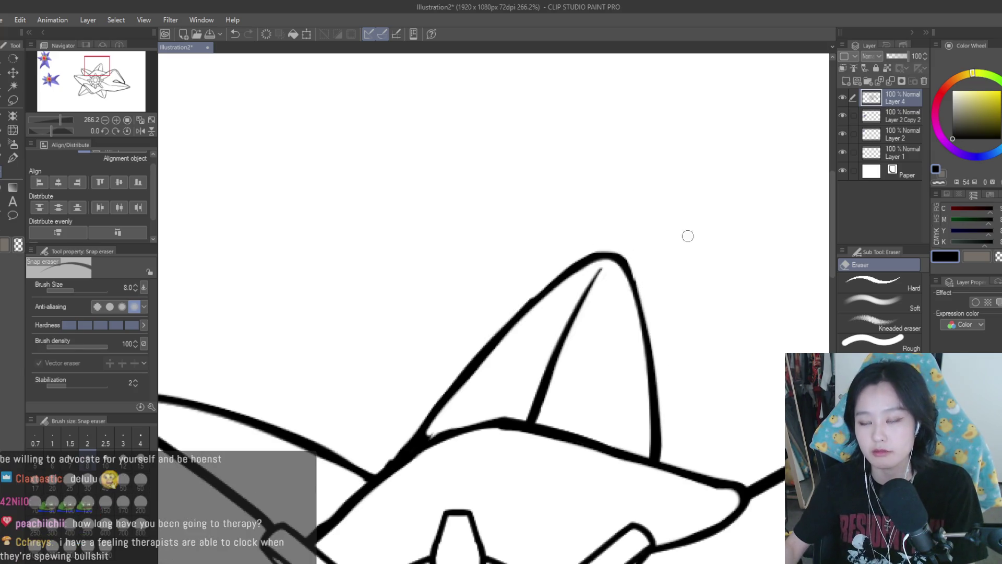
{"action": "scroll", "coordinate": [688, 236], "scroll_direction": "down", "scroll_amount": 5}
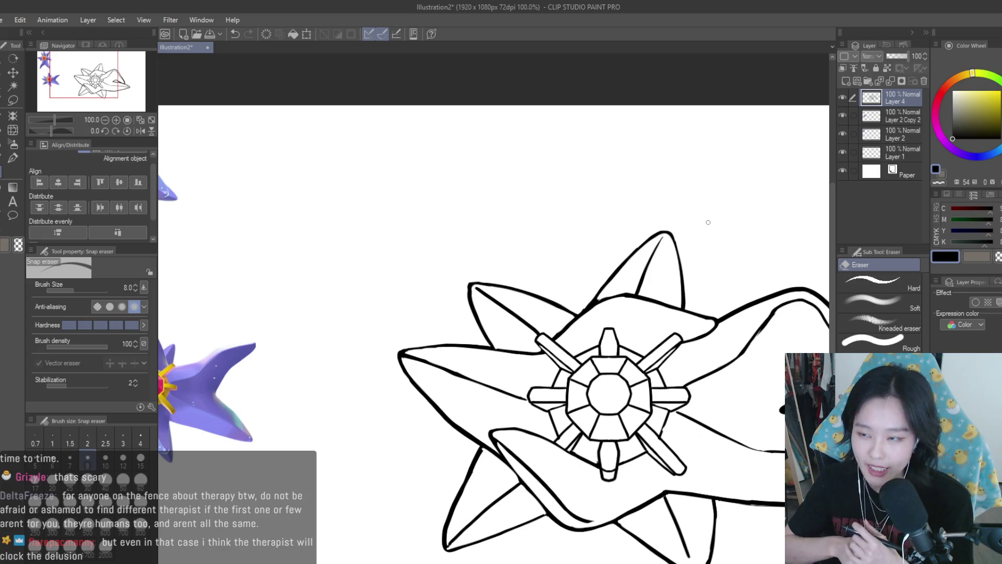
- Erase along the right petal's lower line and set the eraser size to 12
{"action": "scroll", "coordinate": [708, 222], "scroll_direction": "up", "scroll_amount": 4}
{"action": "mouse_move", "coordinate": [668, 399]}
{"action": "left_mouse_down"}
{"action": "mouse_move", "coordinate": [744, 438]}
{"action": "mouse_move", "coordinate": [781, 444]}
{"action": "left_mouse_up"}
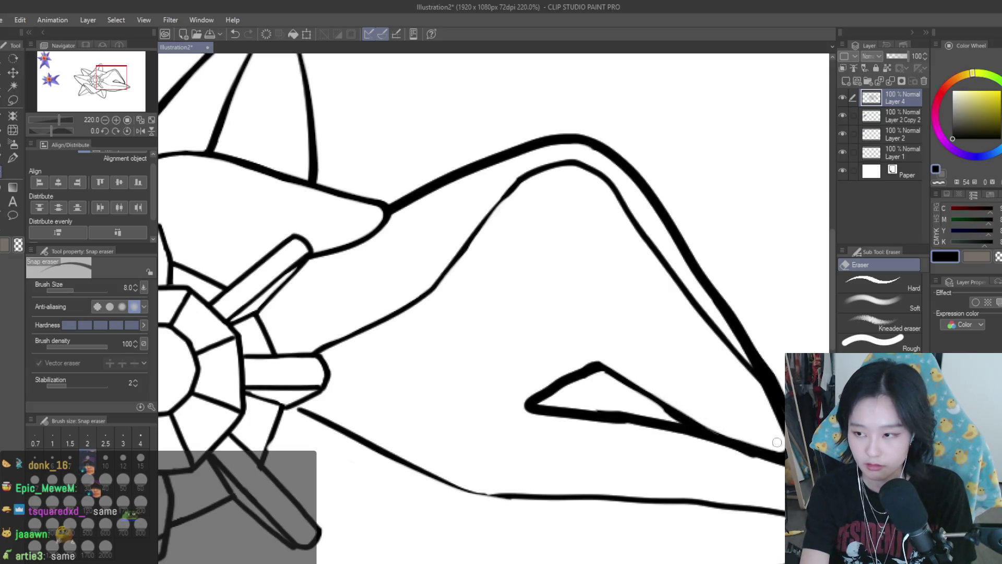
{"action": "key", "text": "bracketright"}
{"action": "key", "text": "bracketright"}
{"action": "key", "text": "bracketright"}
{"action": "key", "text": "bracketright"}
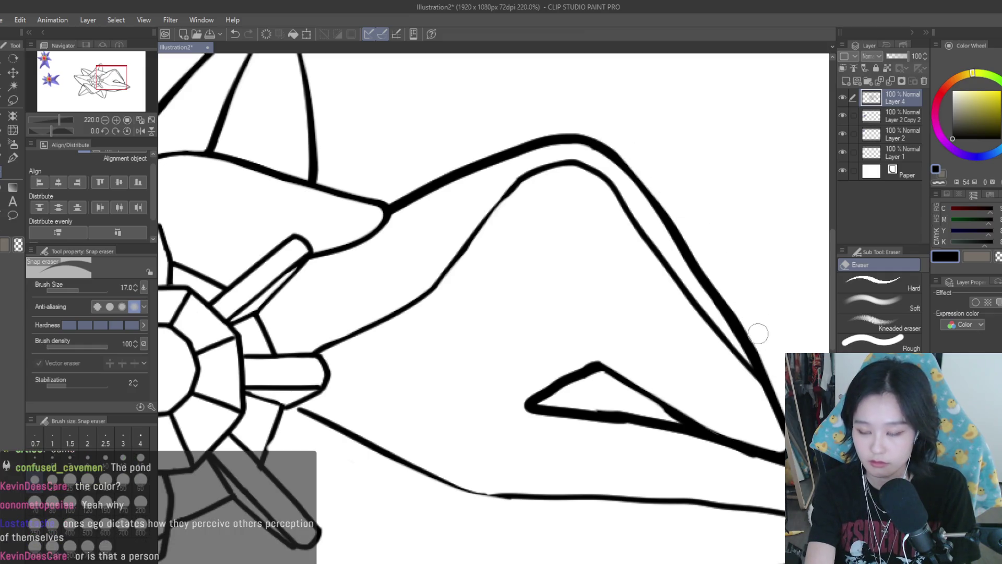
{"action": "key", "text": "bracketleft"}
{"action": "key", "text": "bracketleft"}
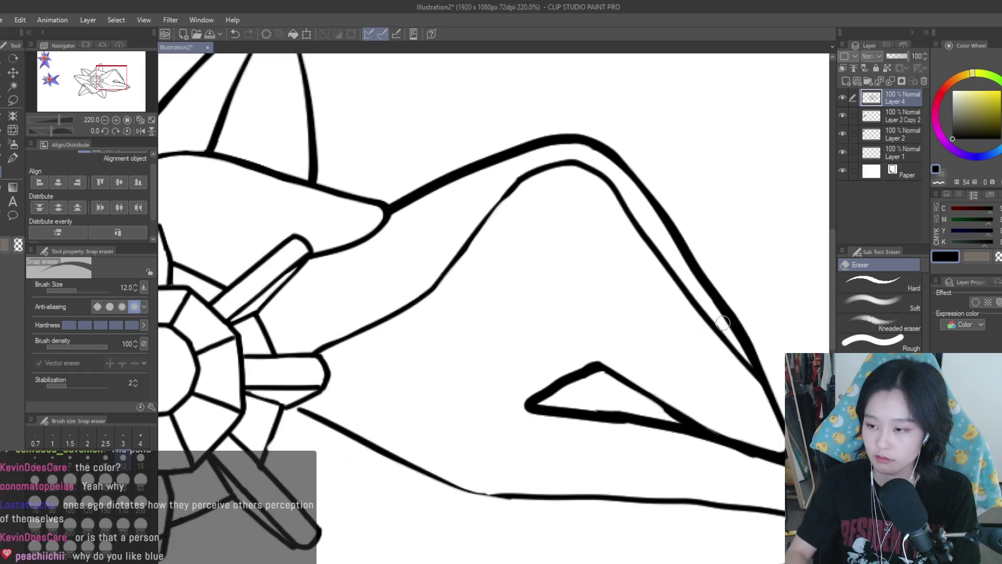
{"action": "scroll", "coordinate": [715, 319], "scroll_direction": "down", "scroll_amount": 3}
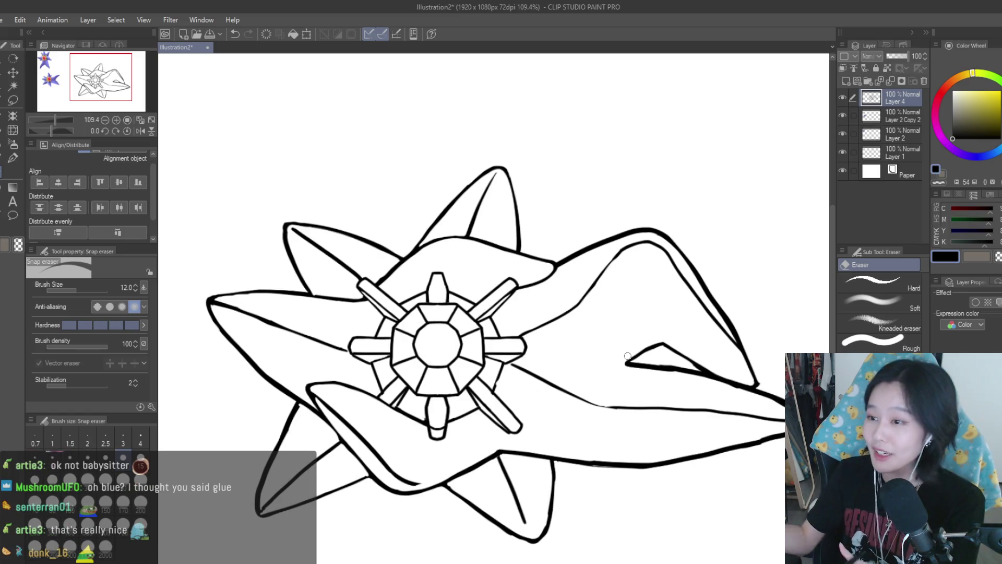
- Thin the upper outline of the star's long right point toward the tip
{"action": "scroll", "coordinate": [651, 302], "scroll_direction": "up", "scroll_amount": 3}
{"action": "scroll", "coordinate": [677, 335], "scroll_direction": "down", "scroll_amount": 4}
{"action": "scroll", "coordinate": [738, 359], "scroll_direction": "up", "scroll_amount": 4}
{"action": "scroll", "coordinate": [737, 370], "scroll_direction": "up", "scroll_amount": 1}
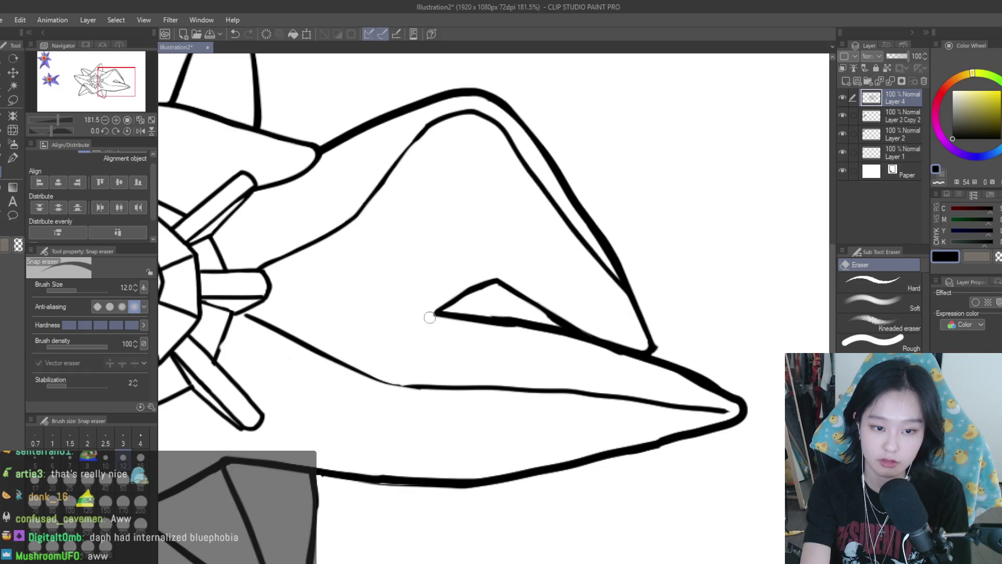
{"action": "left_click", "coordinate": [704, 391]}
{"action": "key", "text": "ctrl+z"}
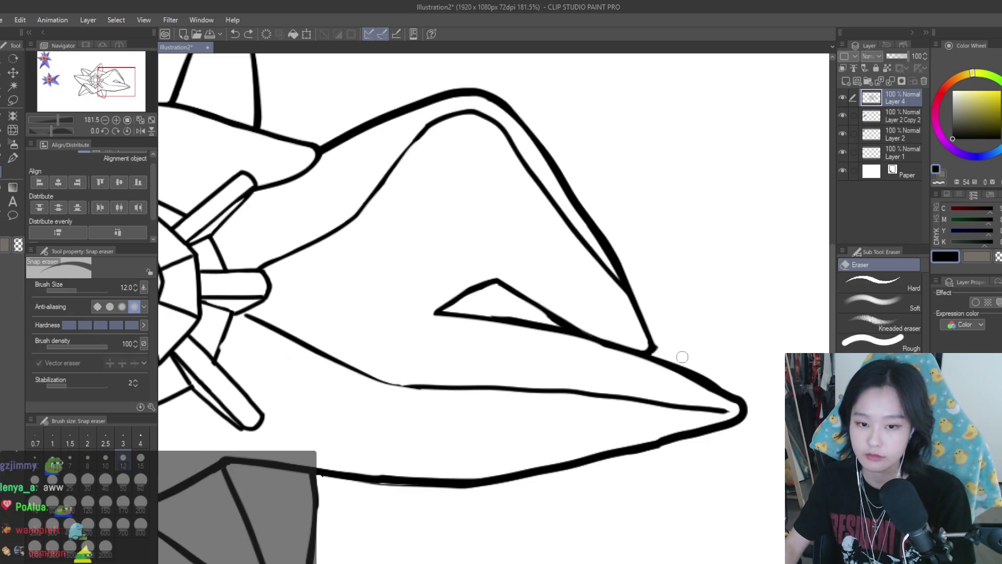
{"action": "left_click_drag", "start_coordinate": [694, 369], "coordinate": [746, 403]}
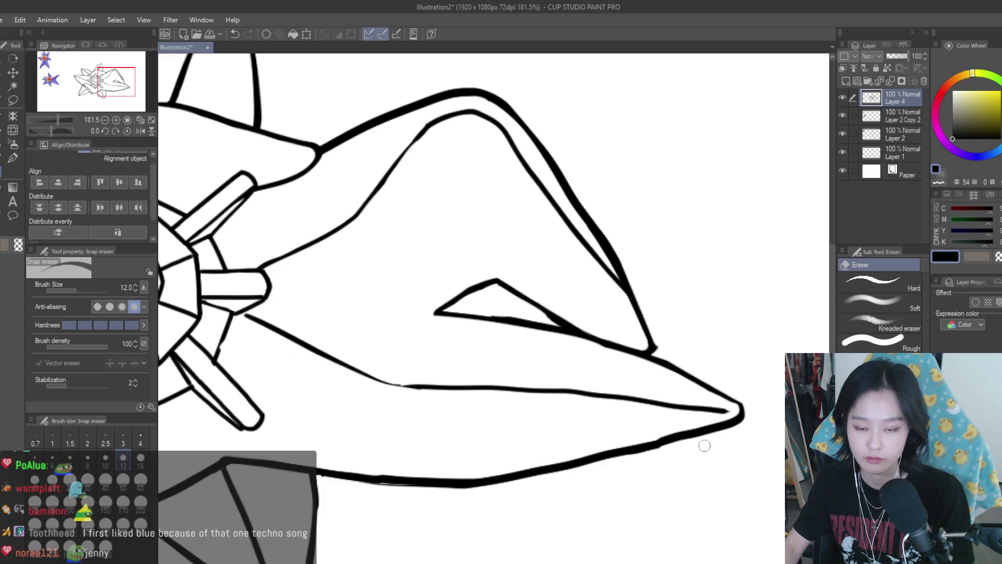
{"action": "scroll", "coordinate": [720, 426], "scroll_direction": "down", "scroll_amount": 2}
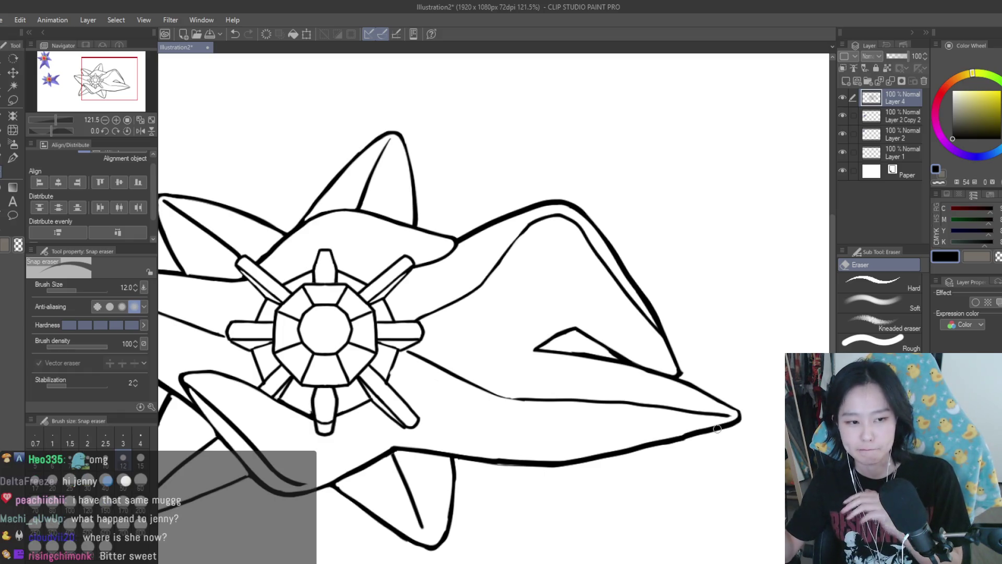
- Touch up the lower edge near the right tip, undoing trial erasures of the lower outline
{"action": "scroll", "coordinate": [606, 338], "scroll_direction": "up", "scroll_amount": 3}
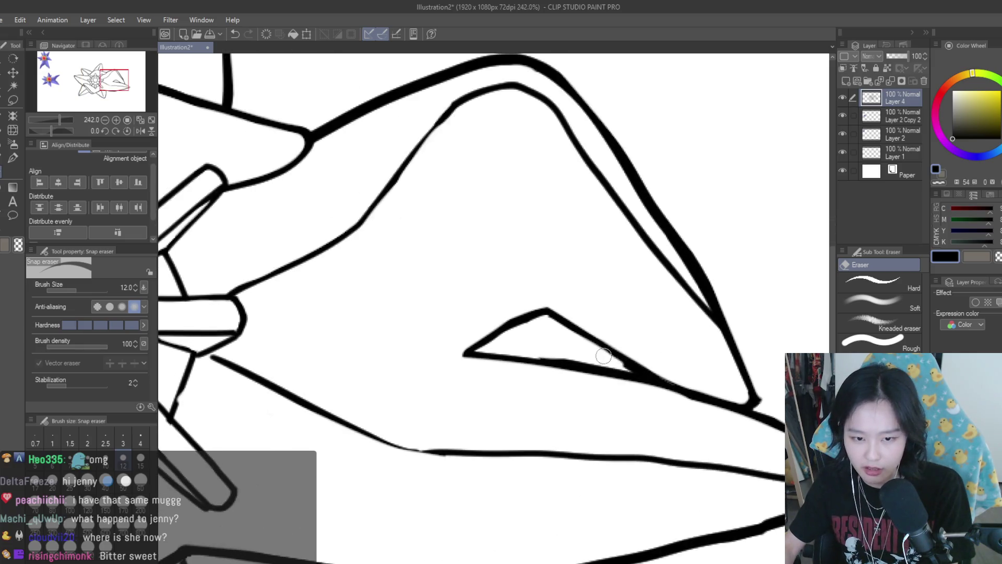
{"action": "scroll", "coordinate": [720, 353], "scroll_direction": "down", "scroll_amount": 5}
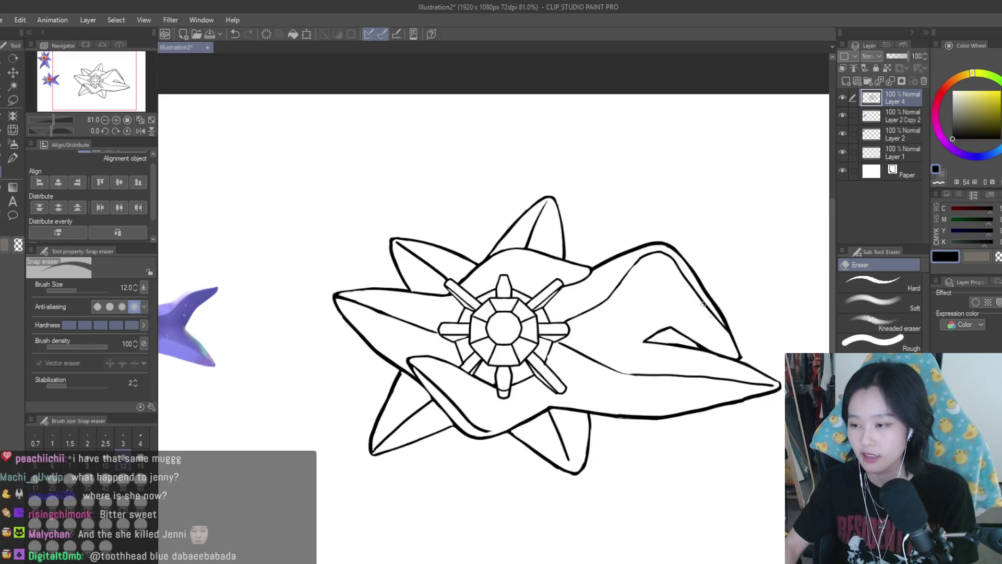
{"action": "scroll", "coordinate": [768, 385], "scroll_direction": "up", "scroll_amount": 1}
{"action": "scroll", "coordinate": [767, 385], "scroll_direction": "up", "scroll_amount": 2}
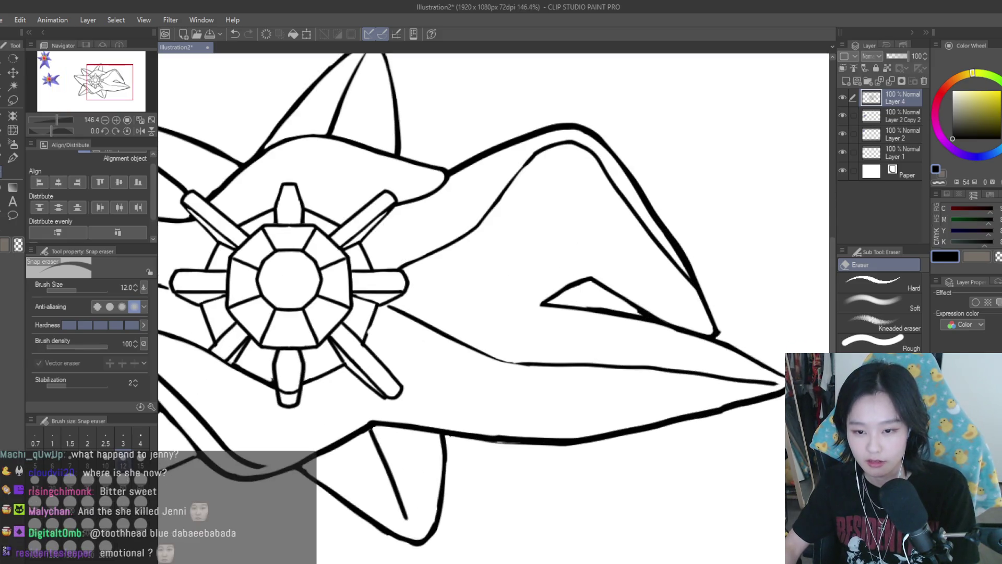
{"action": "left_click", "coordinate": [766, 404]}
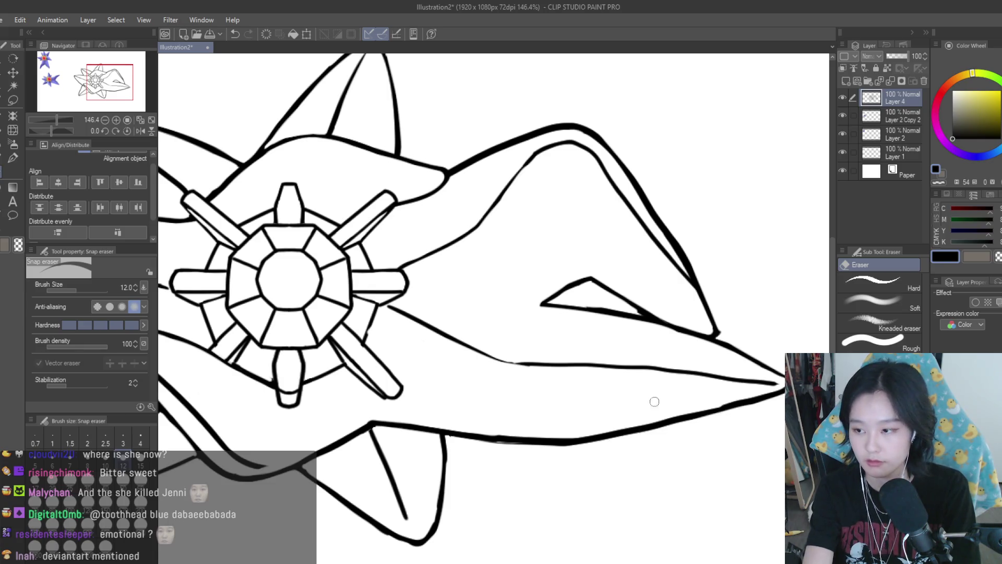
{"action": "scroll", "coordinate": [666, 331], "scroll_direction": "down", "scroll_amount": 2}
{"action": "scroll", "coordinate": [699, 375], "scroll_direction": "up", "scroll_amount": 1}
{"action": "left_click_drag", "start_coordinate": [744, 386], "coordinate": [693, 409]}
{"action": "key", "text": "ctrl+z"}
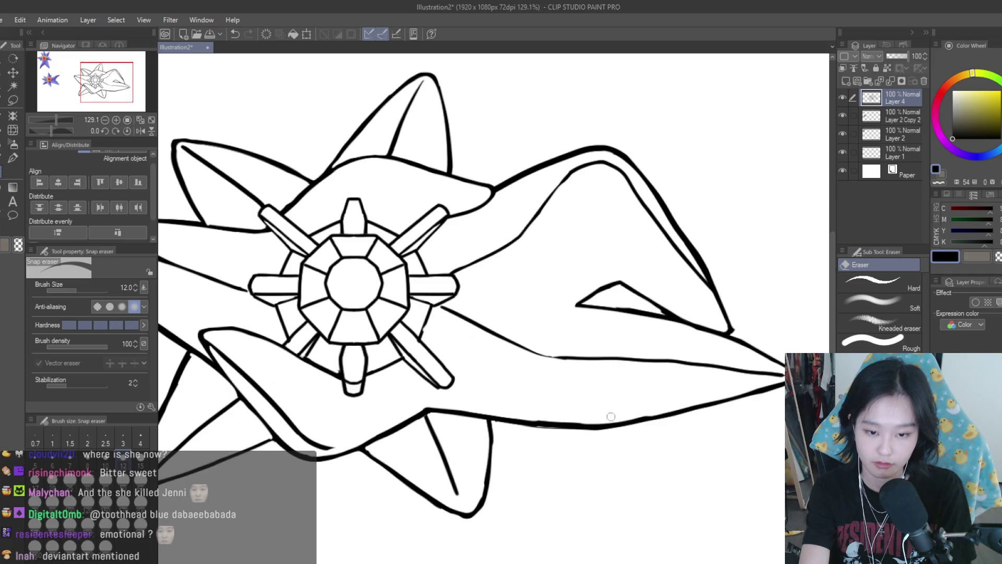
{"action": "left_click_drag", "start_coordinate": [439, 410], "coordinate": [488, 416]}
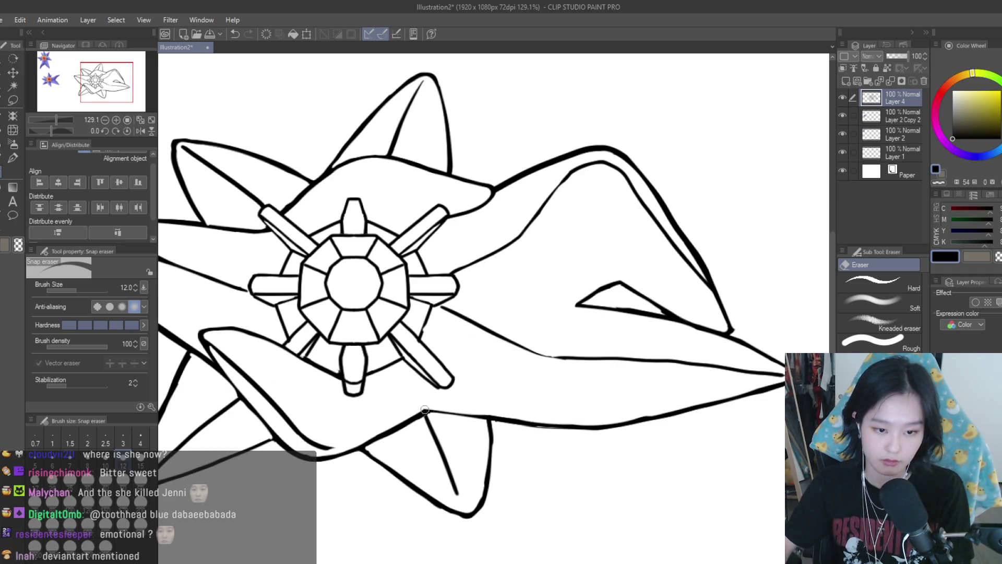
{"action": "key", "text": "ctrl+z"}
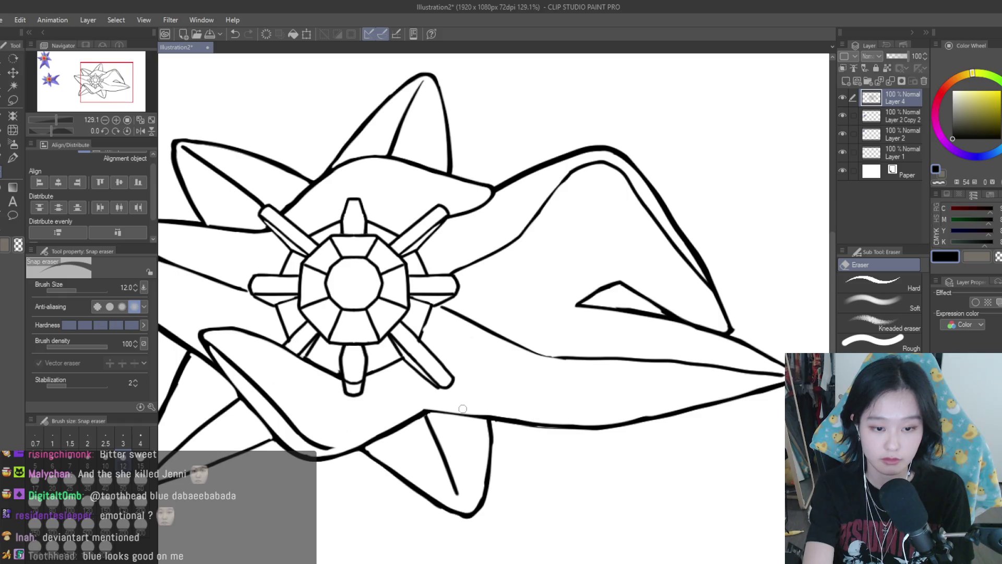
{"action": "scroll", "coordinate": [654, 410], "scroll_direction": "down", "scroll_amount": 2}
{"action": "scroll", "coordinate": [497, 431], "scroll_direction": "up", "scroll_amount": 4}
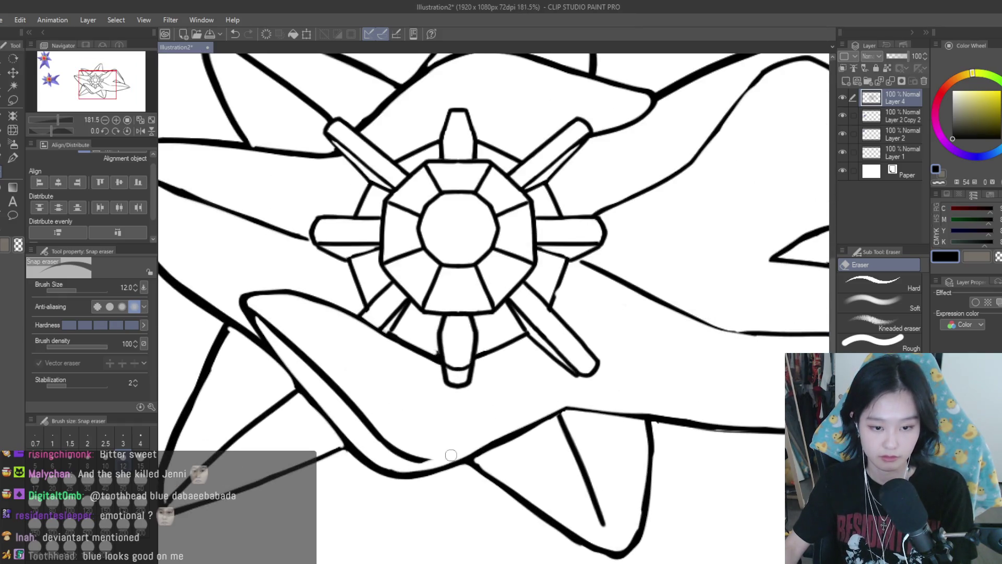
{"action": "scroll", "coordinate": [497, 430], "scroll_direction": "down", "scroll_amount": 5}
{"action": "scroll", "coordinate": [641, 478], "scroll_direction": "up", "scroll_amount": 1}
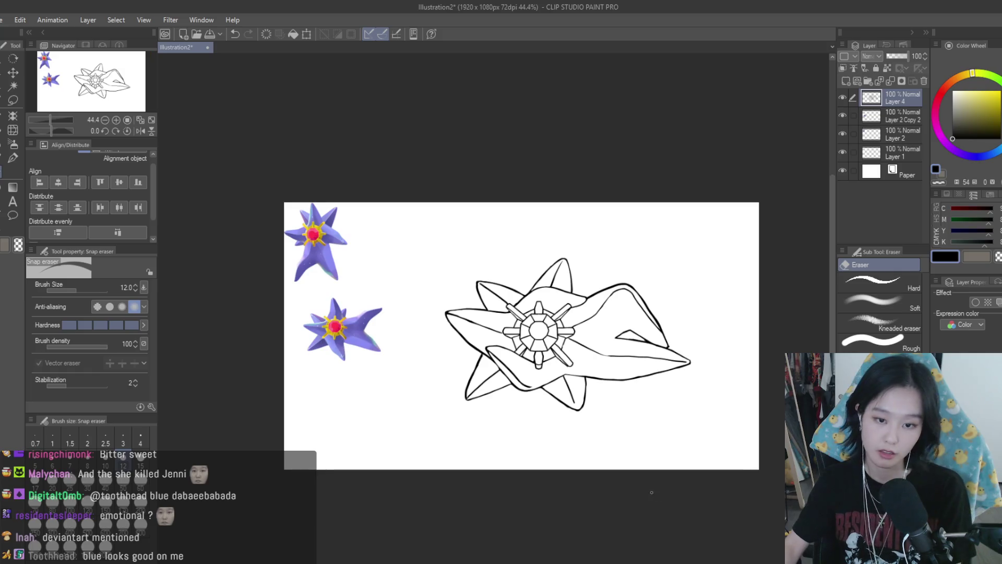
{"action": "scroll", "coordinate": [611, 372], "scroll_direction": "up", "scroll_amount": 5}
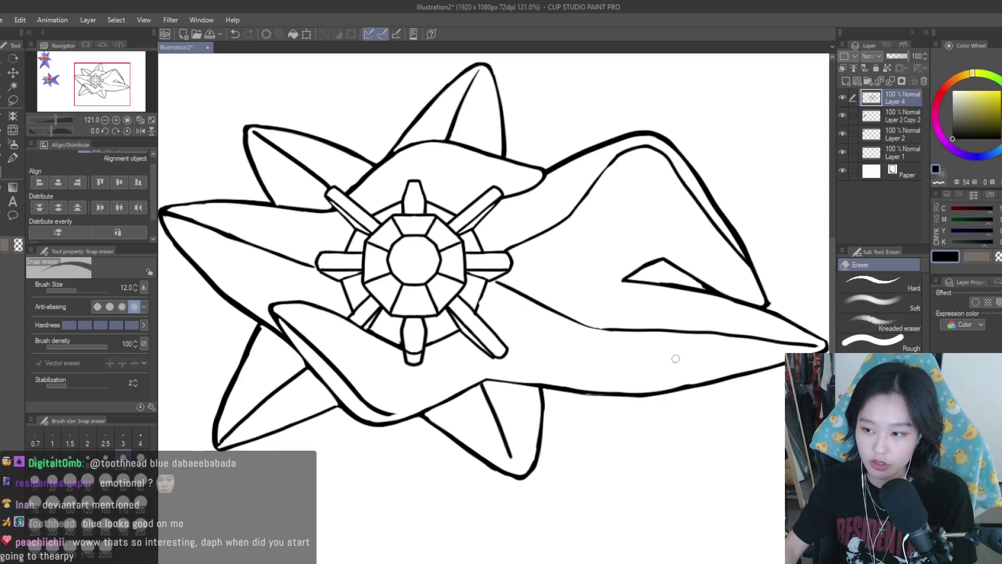
{"action": "scroll", "coordinate": [707, 347], "scroll_direction": "down", "scroll_amount": 3}
{"action": "scroll", "coordinate": [708, 348], "scroll_direction": "down", "scroll_amount": 1}
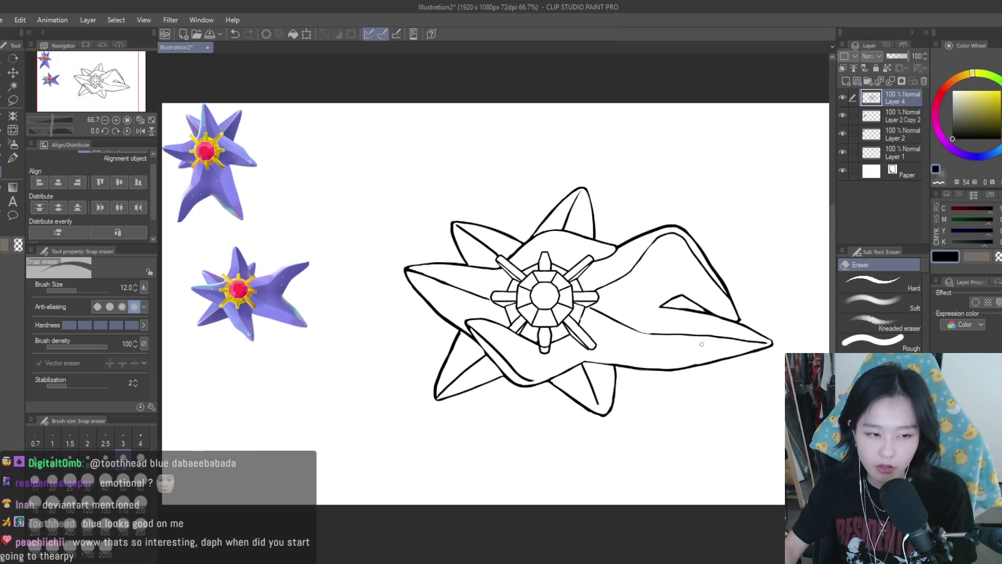
{"action": "scroll", "coordinate": [701, 345], "scroll_direction": "down", "scroll_amount": 1}
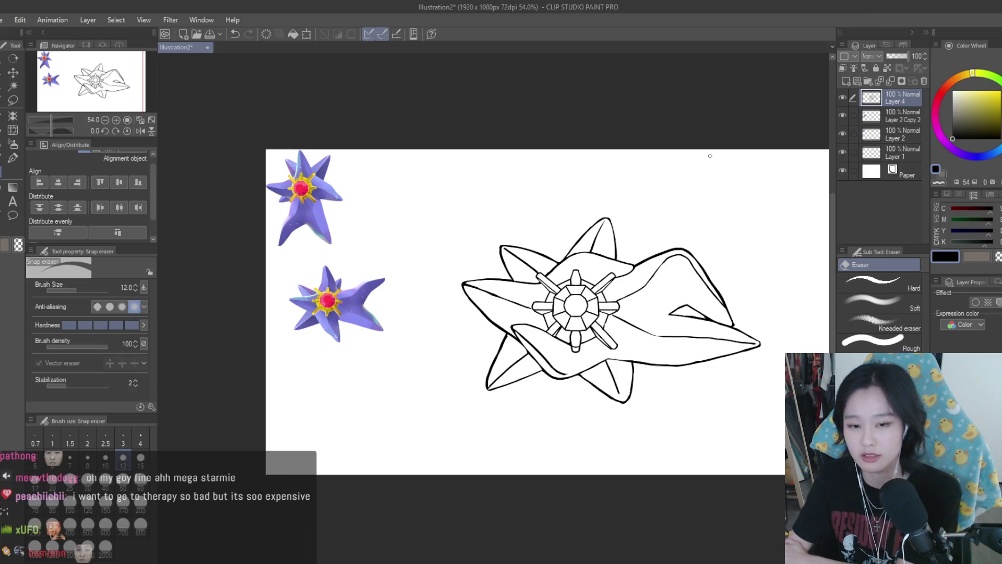
{"action": "scroll", "coordinate": [711, 157], "scroll_direction": "down", "scroll_amount": 2}
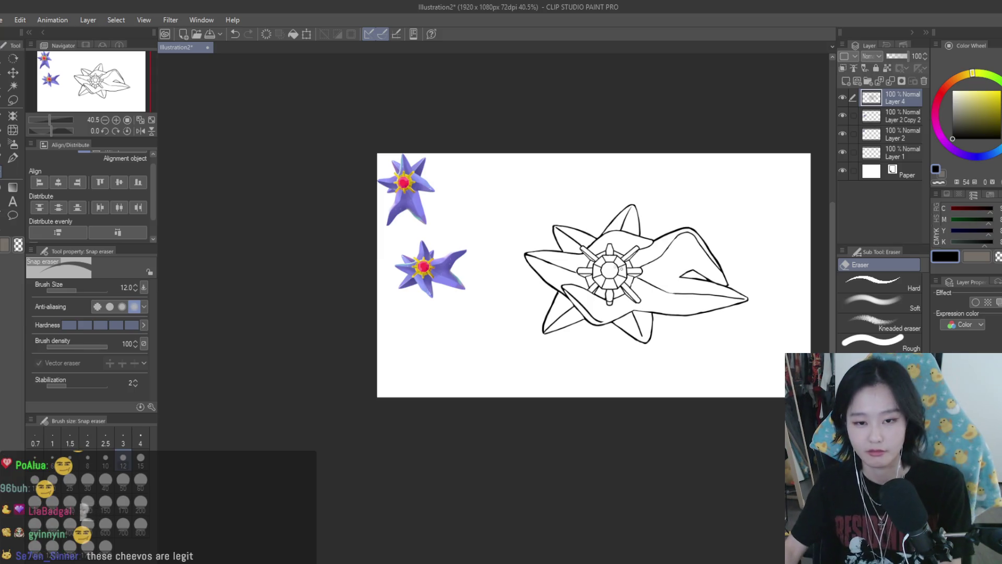
{"action": "scroll", "coordinate": [715, 274], "scroll_direction": "up", "scroll_amount": 1}
{"action": "key", "text": "h"}
{"action": "scroll", "coordinate": [744, 257], "scroll_direction": "down", "scroll_amount": 1}
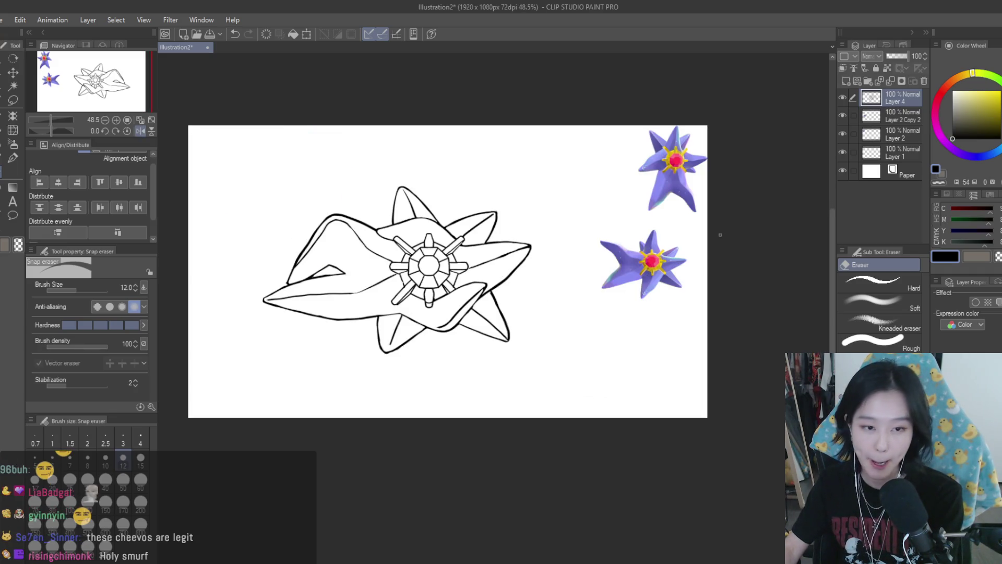
{"action": "key", "text": "h"}
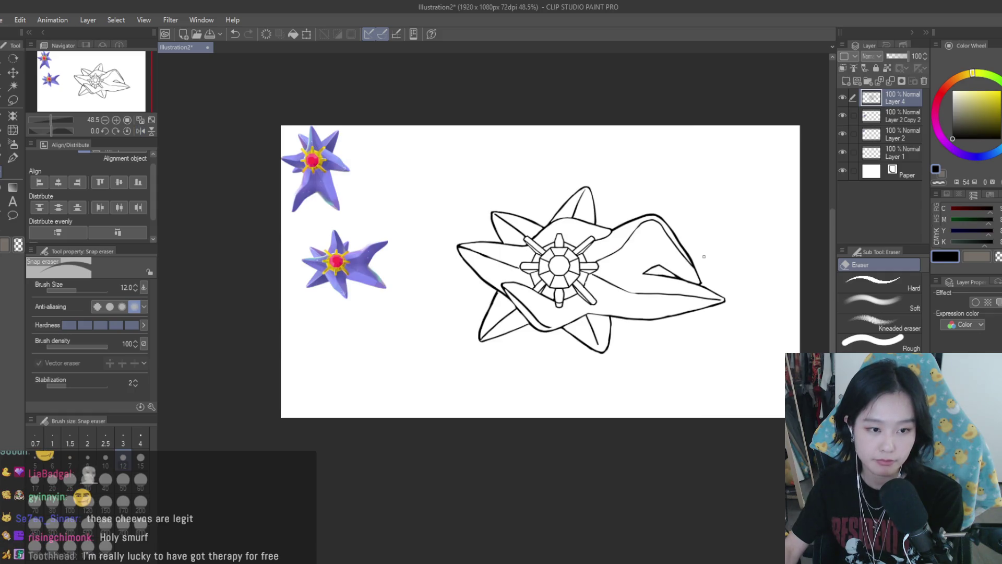
{"action": "key", "text": "ctrl+plus"}
- Lasso-select the curved lower fin below the central gem
{"action": "key", "text": "m"}
{"action": "scroll", "coordinate": [615, 244], "scroll_direction": "up", "scroll_amount": 4}
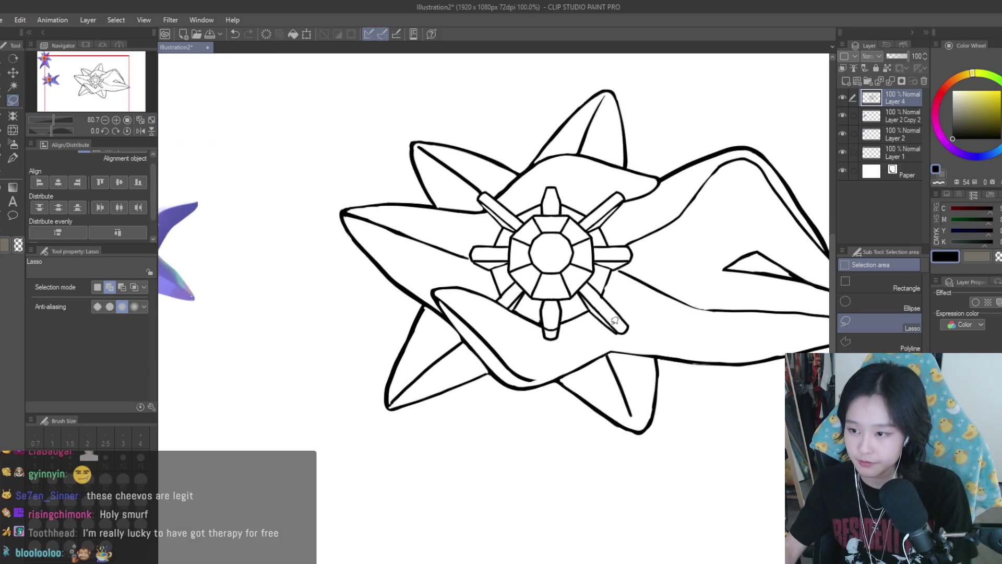
{"action": "mouse_move", "coordinate": [406, 293]}
{"action": "left_mouse_down"}
{"action": "mouse_move", "coordinate": [474, 398]}
{"action": "mouse_move", "coordinate": [574, 459]}
{"action": "mouse_move", "coordinate": [587, 425]}
{"action": "mouse_move", "coordinate": [652, 389]}
{"action": "mouse_move", "coordinate": [661, 373]}
{"action": "left_mouse_up"}
{"action": "scroll", "coordinate": [619, 344], "scroll_direction": "down", "scroll_amount": 3}
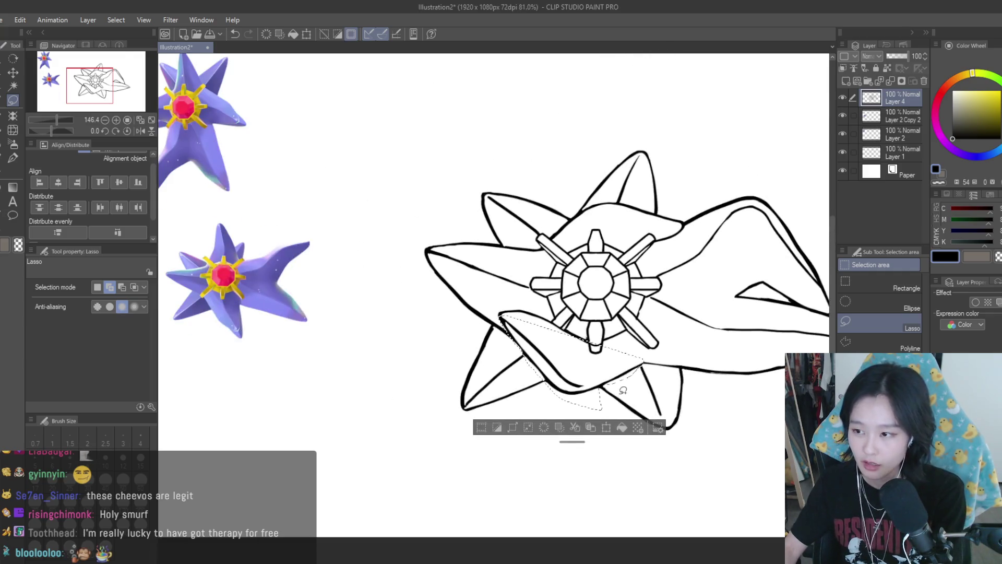
{"action": "key", "text": "ctrl+t"}
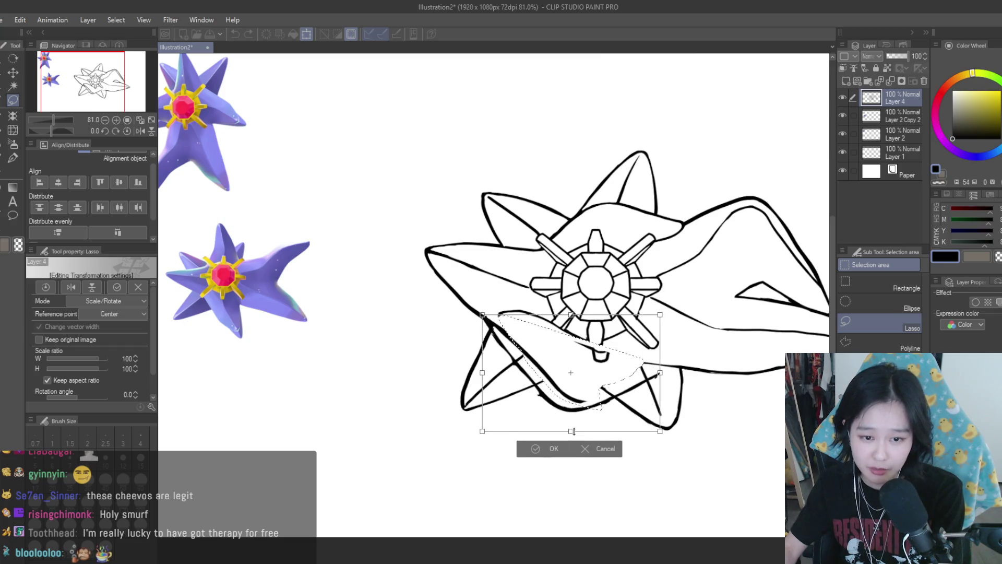
{"action": "key", "text": "Return"}
{"action": "scroll", "coordinate": [600, 342], "scroll_direction": "up", "scroll_amount": 2}
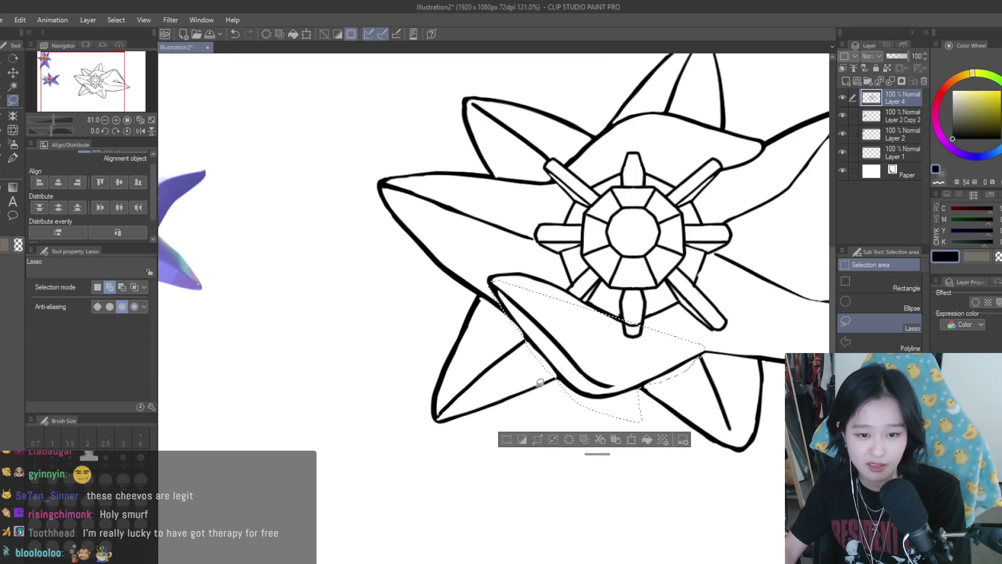
{"action": "scroll", "coordinate": [656, 322], "scroll_direction": "up", "scroll_amount": 2}
{"action": "scroll", "coordinate": [658, 322], "scroll_direction": "down", "scroll_amount": 1}
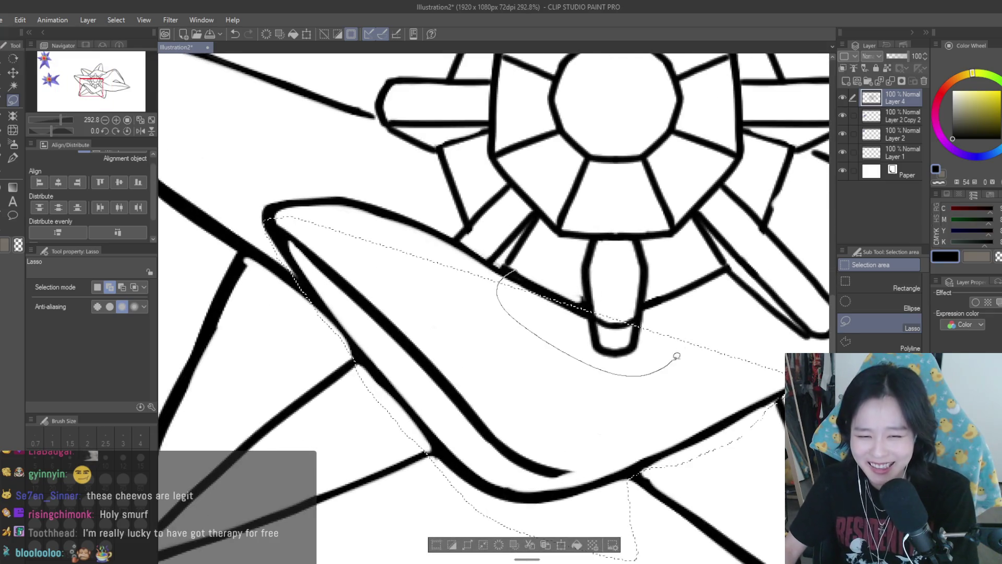
{"action": "scroll", "coordinate": [675, 349], "scroll_direction": "down", "scroll_amount": 2}
- Scale the fin to about 108% by 128%, tilt it −5.3°, apply and deselect
{"action": "left_click", "coordinate": [608, 407]}
{"action": "left_click_drag", "start_coordinate": [574, 393], "coordinate": [616, 403]}
{"action": "left_click_drag", "start_coordinate": [665, 293], "coordinate": [659, 287]}
{"action": "left_click_drag", "start_coordinate": [579, 406], "coordinate": [577, 414]}
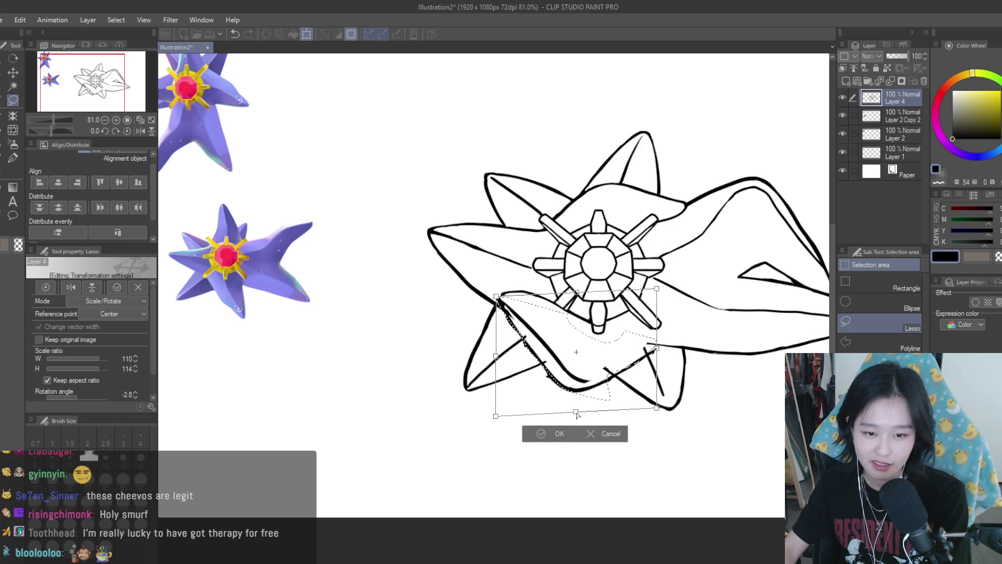
{"action": "left_click_drag", "start_coordinate": [659, 288], "coordinate": [654, 284]}
{"action": "left_click_drag", "start_coordinate": [579, 414], "coordinate": [582, 417]}
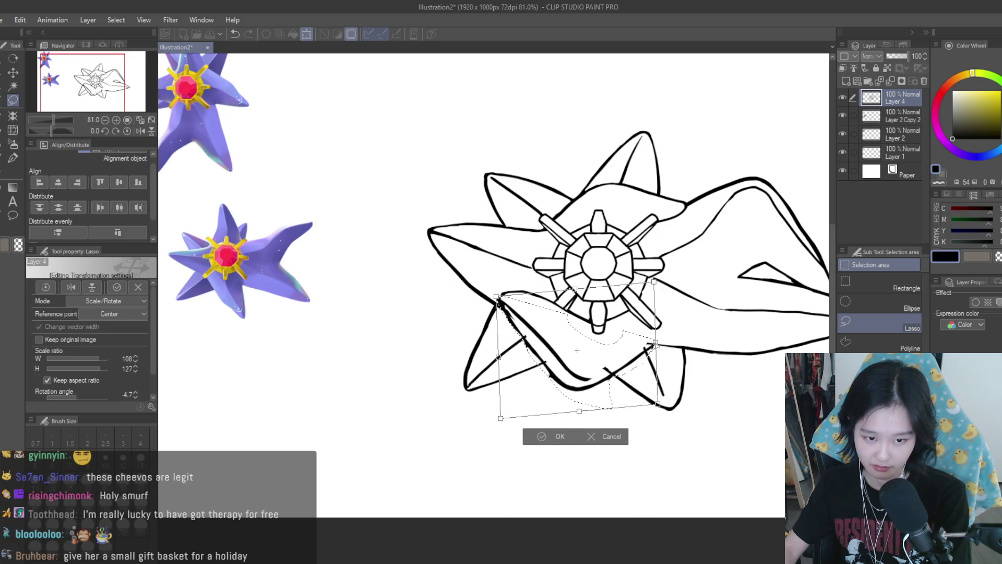
{"action": "left_click_drag", "start_coordinate": [569, 297], "coordinate": [570, 295]}
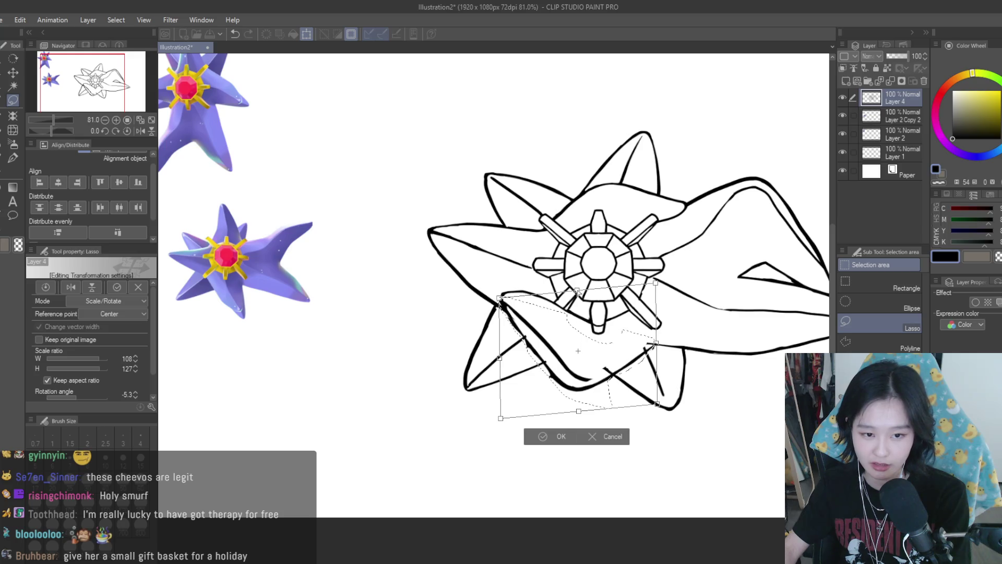
{"action": "left_click_drag", "start_coordinate": [649, 331], "coordinate": [661, 345]}
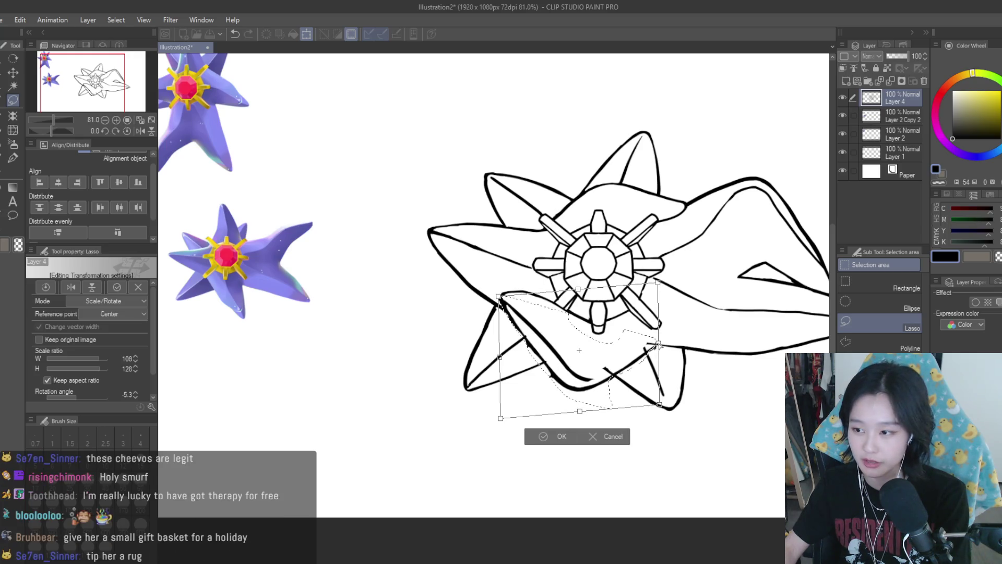
{"action": "key", "text": "Return"}
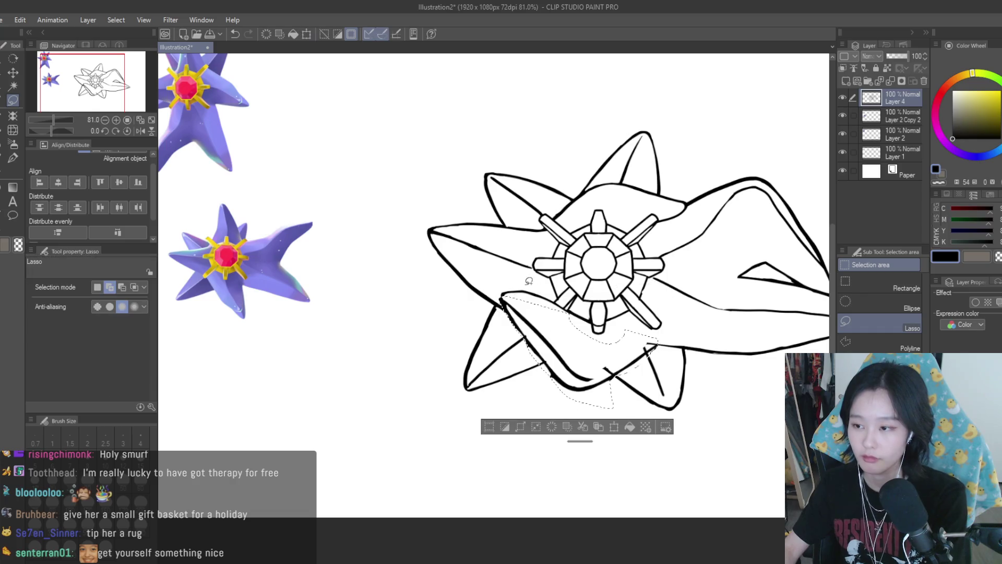
{"action": "key", "text": "ctrl+d"}
{"action": "scroll", "coordinate": [506, 293], "scroll_direction": "down", "scroll_amount": 4}
- Snap-erase the ragged marks on the fin's inner line and the stray strokes nearby
{"action": "key", "text": "h"}
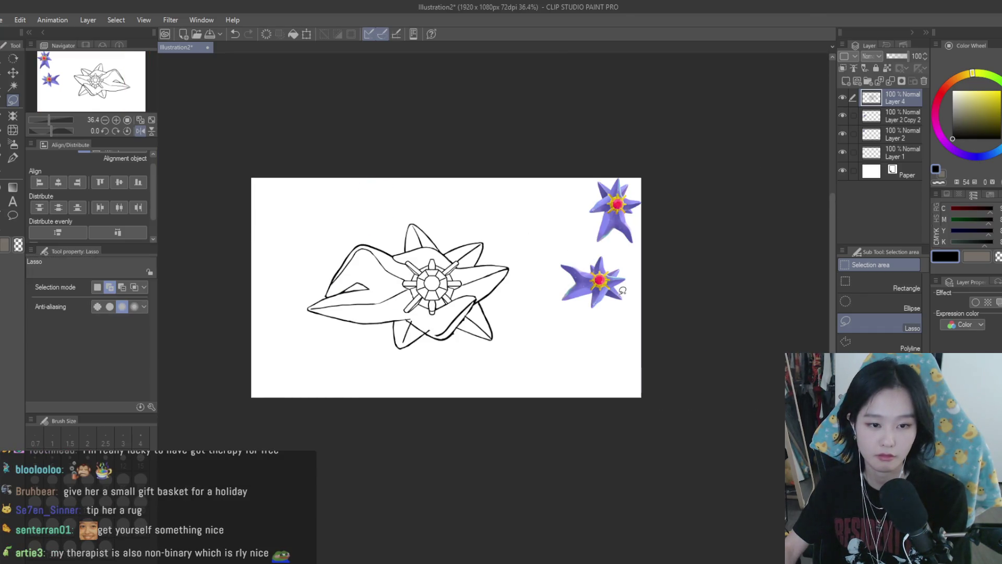
{"action": "key", "text": "h"}
{"action": "key", "text": "e"}
{"action": "scroll", "coordinate": [571, 296], "scroll_direction": "up", "scroll_amount": 5}
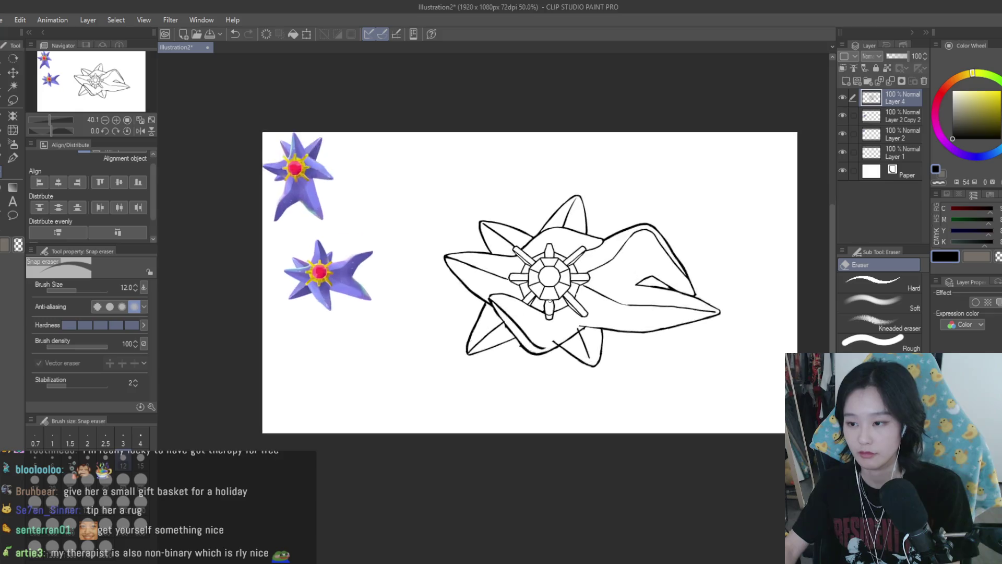
{"action": "scroll", "coordinate": [570, 296], "scroll_direction": "up", "scroll_amount": 4}
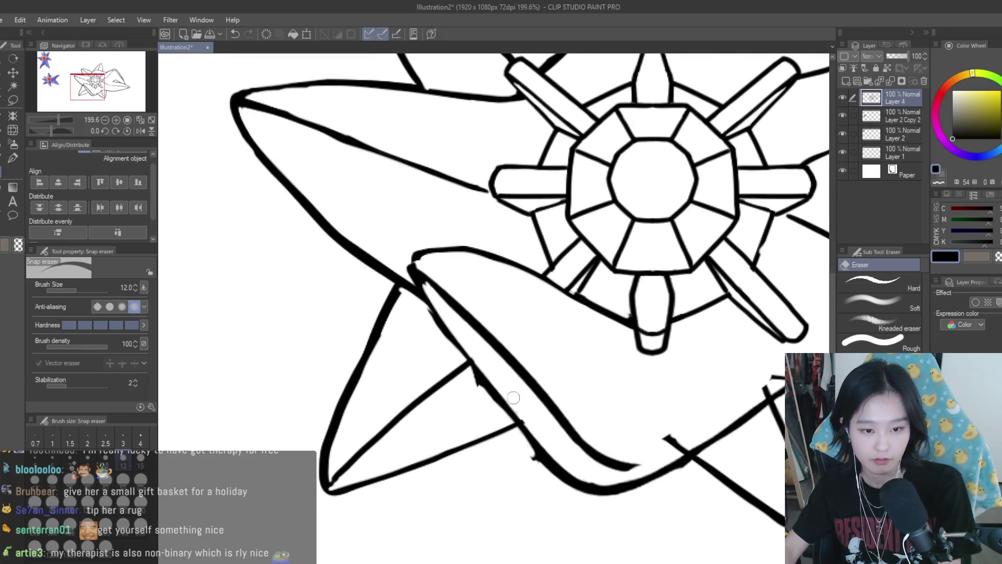
{"action": "left_click_drag", "start_coordinate": [467, 373], "coordinate": [503, 414]}
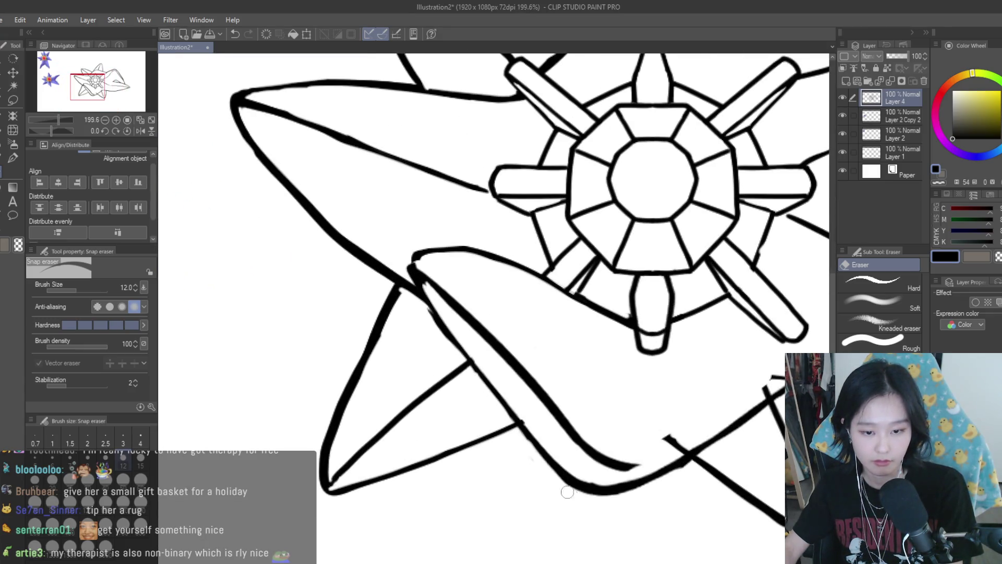
{"action": "left_click_drag", "start_coordinate": [668, 433], "coordinate": [649, 467]}
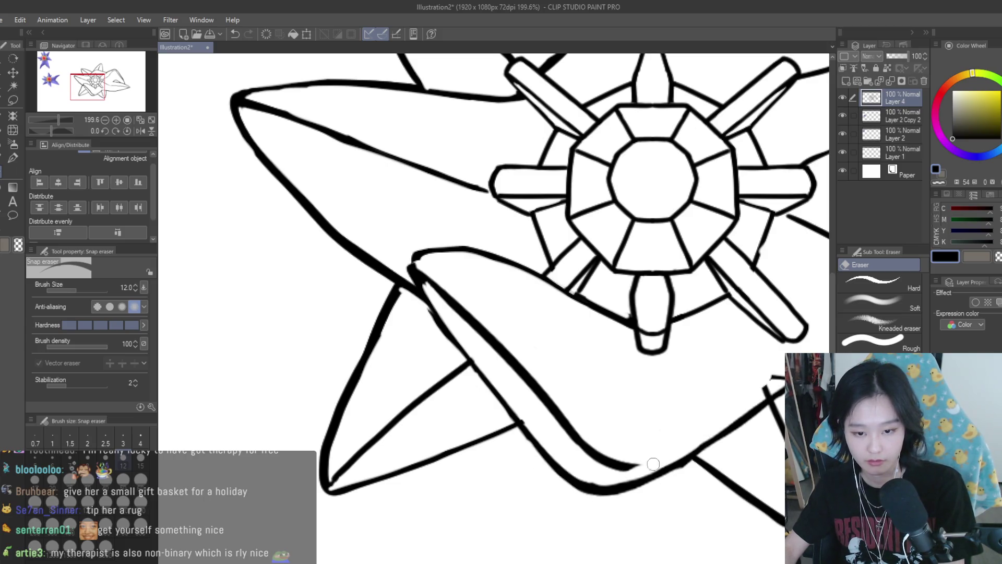
{"action": "scroll", "coordinate": [671, 462], "scroll_direction": "down", "scroll_amount": 2}
{"action": "scroll", "coordinate": [758, 450], "scroll_direction": "up", "scroll_amount": 3}
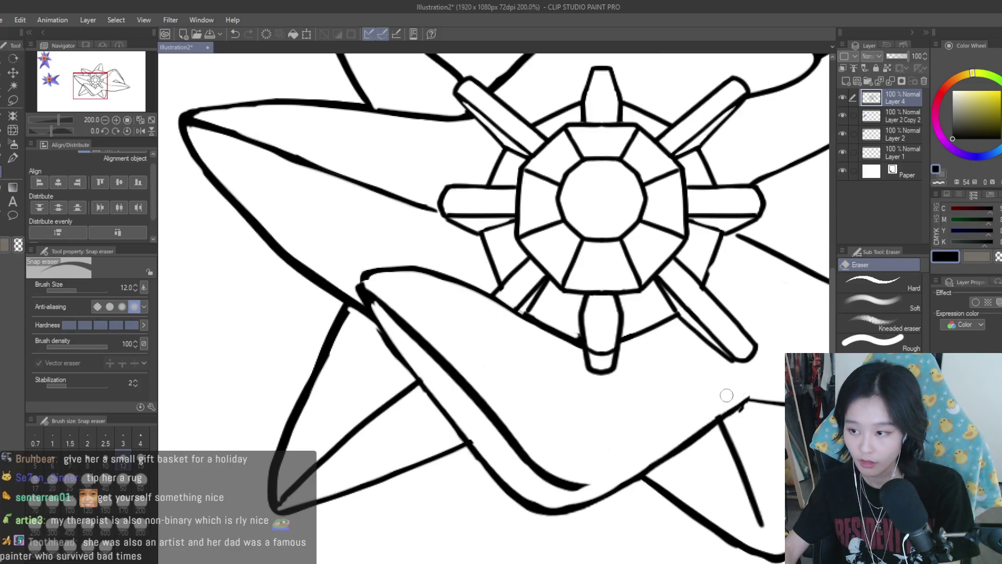
{"action": "scroll", "coordinate": [578, 370], "scroll_direction": "down", "scroll_amount": 3}
{"action": "scroll", "coordinate": [577, 369], "scroll_direction": "up", "scroll_amount": 2}
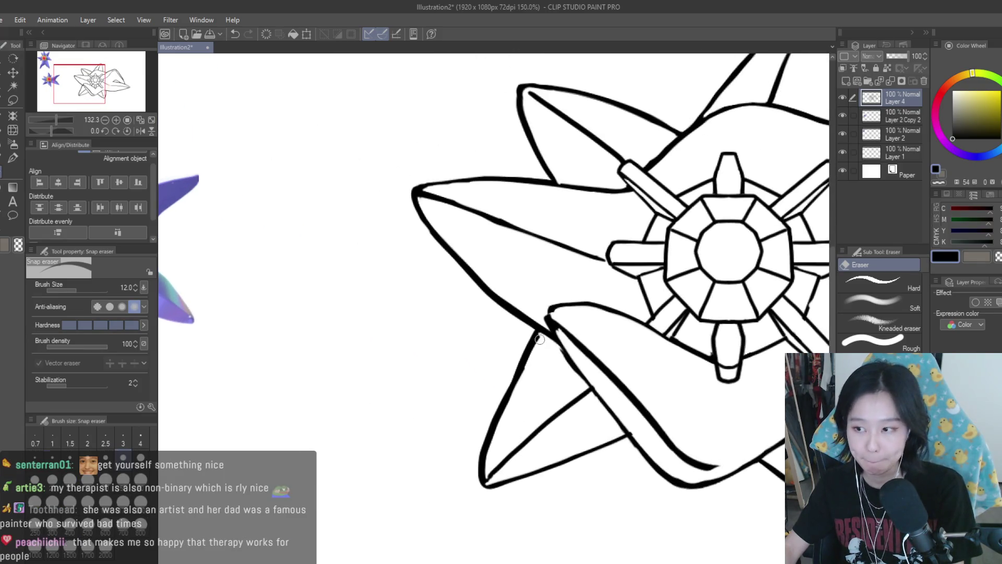
{"action": "mouse_move", "coordinate": [568, 340]}
{"action": "left_mouse_down"}
{"action": "mouse_move", "coordinate": [674, 423]}
{"action": "mouse_move", "coordinate": [720, 440]}
{"action": "left_mouse_up"}
- Re-ink the petal tip and its inner line with the Turnip pen, then return to the eraser
{"action": "key", "text": "p"}
{"action": "mouse_move", "coordinate": [557, 309]}
{"action": "left_mouse_down"}
{"action": "mouse_move", "coordinate": [545, 317]}
{"action": "mouse_move", "coordinate": [575, 371]}
{"action": "left_mouse_up"}
{"action": "key", "text": "e"}
{"action": "scroll", "coordinate": [535, 316], "scroll_direction": "up", "scroll_amount": 1}
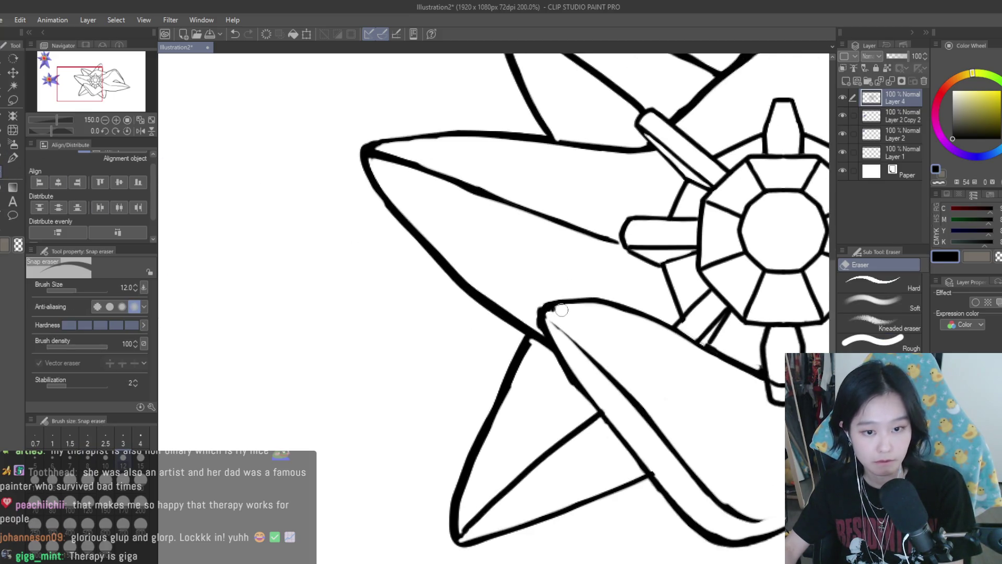
{"action": "scroll", "coordinate": [532, 319], "scroll_direction": "down", "scroll_amount": 4}
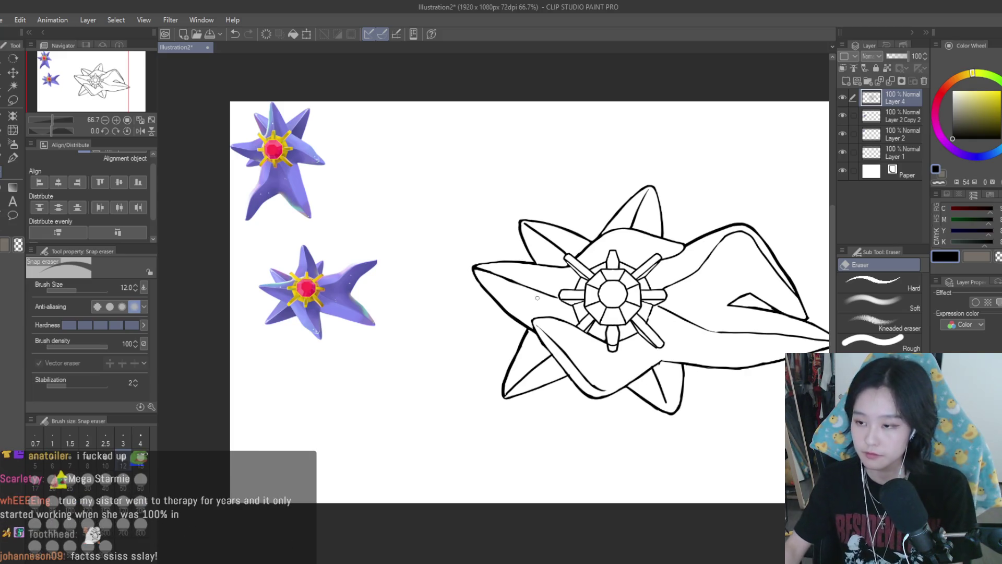
{"action": "scroll", "coordinate": [600, 274], "scroll_direction": "down", "scroll_amount": 3}
{"action": "scroll", "coordinate": [617, 271], "scroll_direction": "up", "scroll_amount": 1}
{"action": "key", "text": "h"}
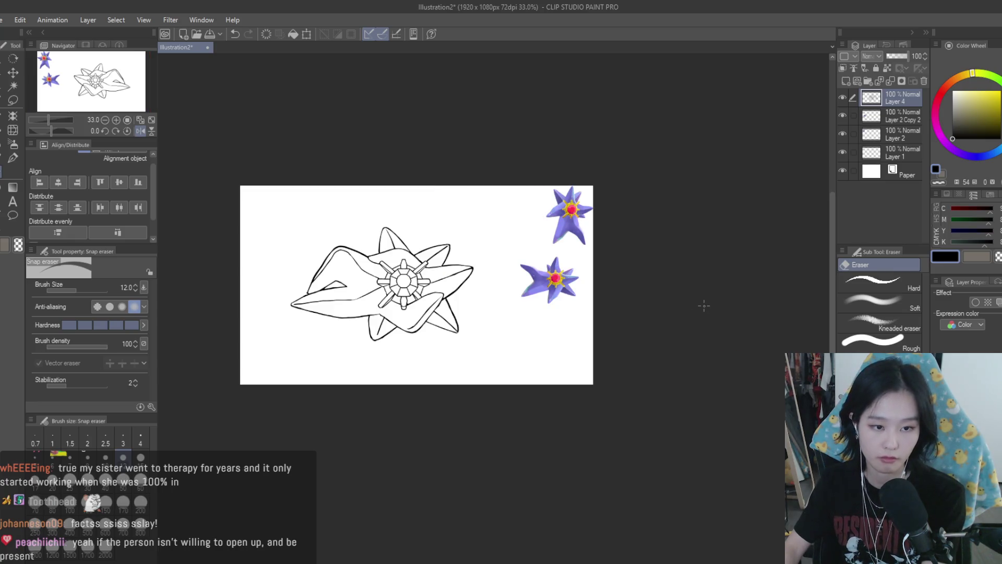
{"action": "key", "text": "h"}
{"action": "scroll", "coordinate": [617, 284], "scroll_direction": "up", "scroll_amount": 1}
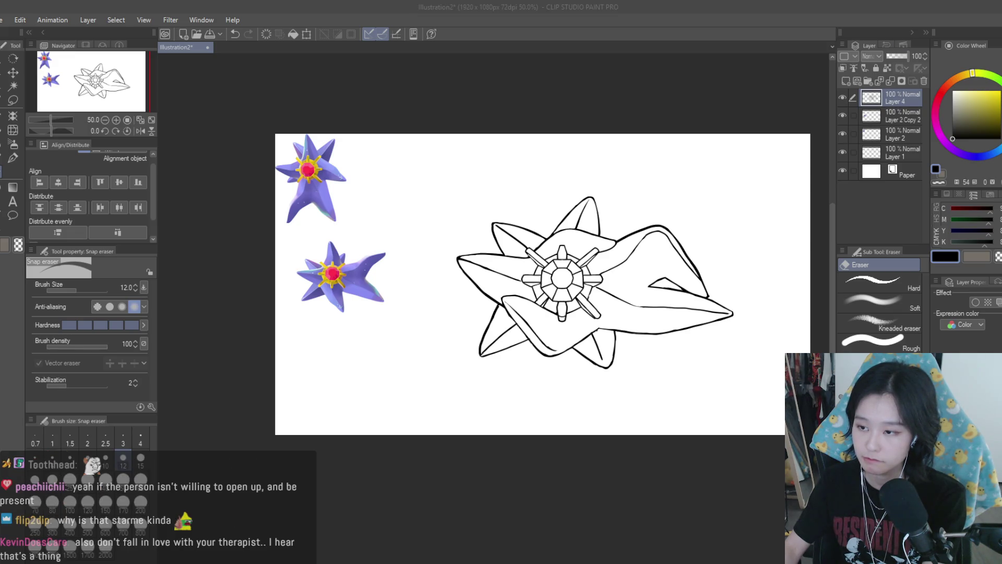
{"action": "left_click", "coordinate": [650, 158]}
{"action": "key", "text": "h"}
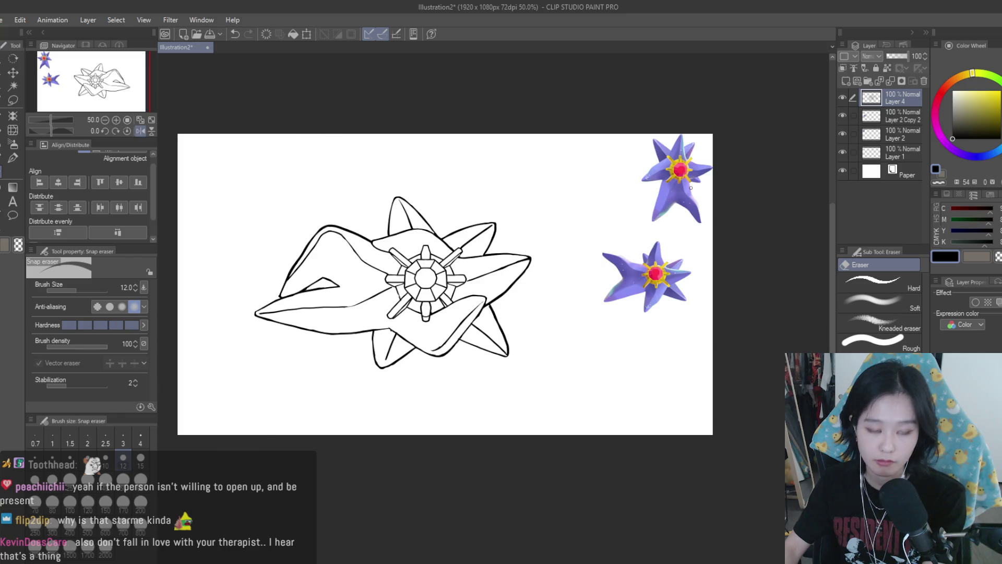
{"action": "key", "text": "h"}
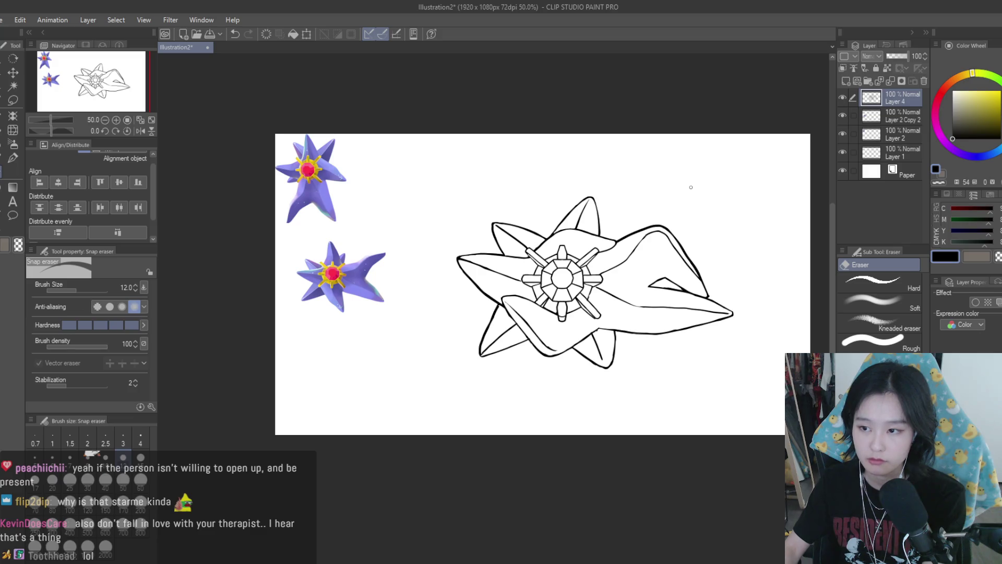
{"action": "scroll", "coordinate": [692, 187], "scroll_direction": "down", "scroll_amount": 2}
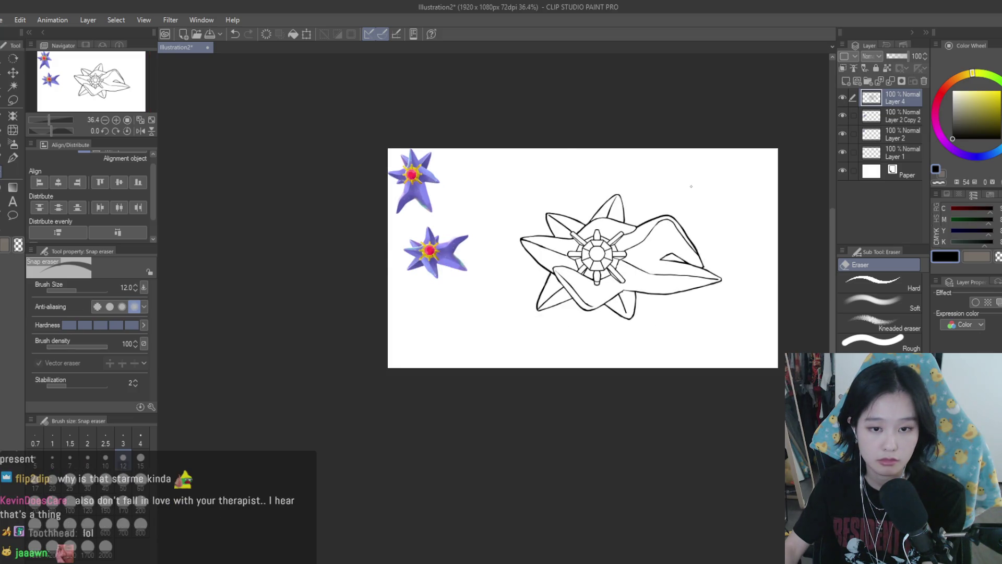
{"action": "scroll", "coordinate": [691, 186], "scroll_direction": "up", "scroll_amount": 1}
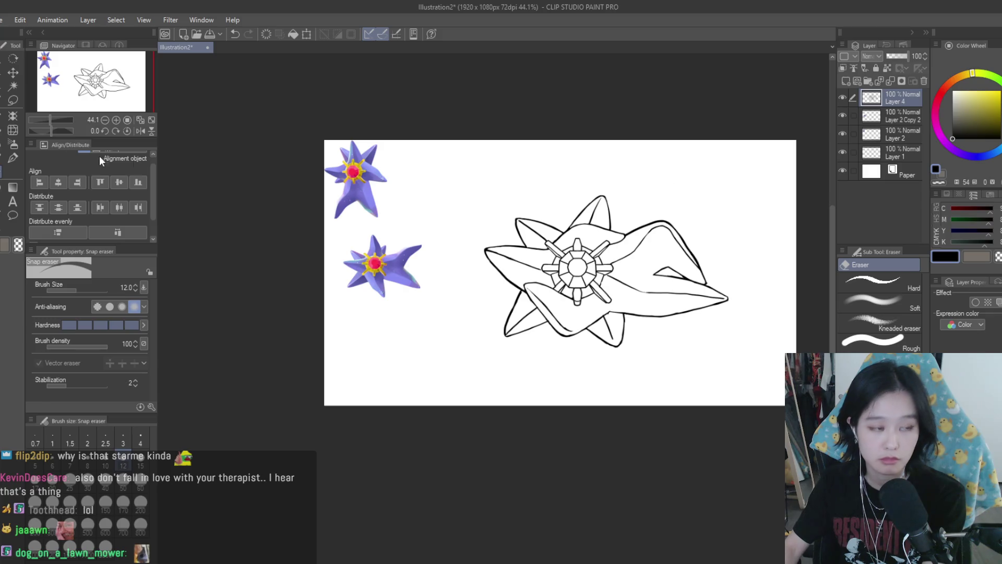
{"action": "key", "text": "m"}
{"action": "scroll", "coordinate": [597, 208], "scroll_direction": "up", "scroll_amount": 5}
- Lasso the top petal and move it slightly up and to the left
{"action": "mouse_move", "coordinate": [426, 298]}
{"action": "left_mouse_down"}
{"action": "mouse_move", "coordinate": [424, 334]}
{"action": "mouse_move", "coordinate": [359, 383]}
{"action": "mouse_move", "coordinate": [718, 358]}
{"action": "mouse_move", "coordinate": [776, 284]}
{"action": "mouse_move", "coordinate": [470, 134]}
{"action": "left_mouse_up"}
{"action": "scroll", "coordinate": [470, 136], "scroll_direction": "down", "scroll_amount": 2}
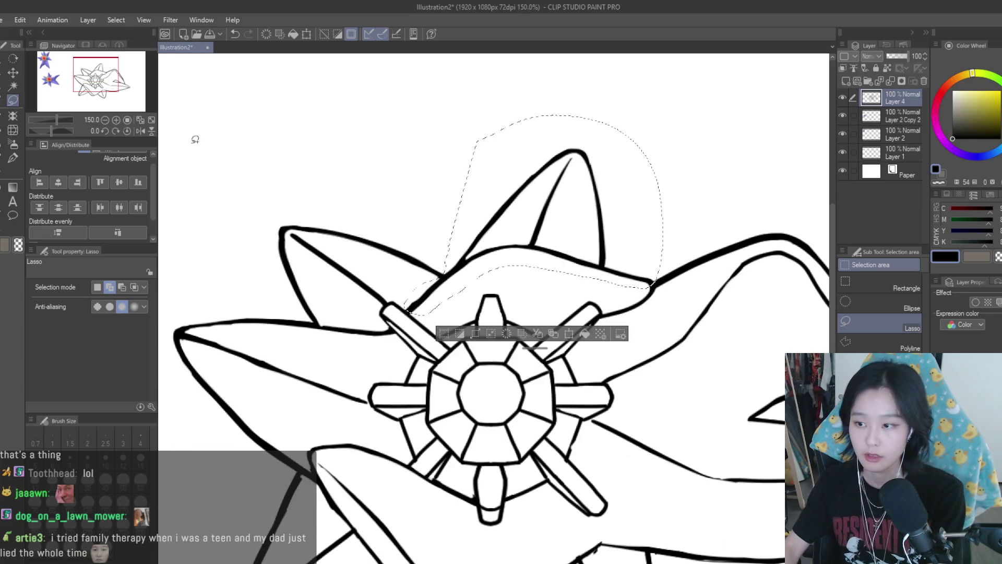
{"action": "left_click", "coordinate": [12, 72]}
{"action": "scroll", "coordinate": [491, 211], "scroll_direction": "down", "scroll_amount": 2}
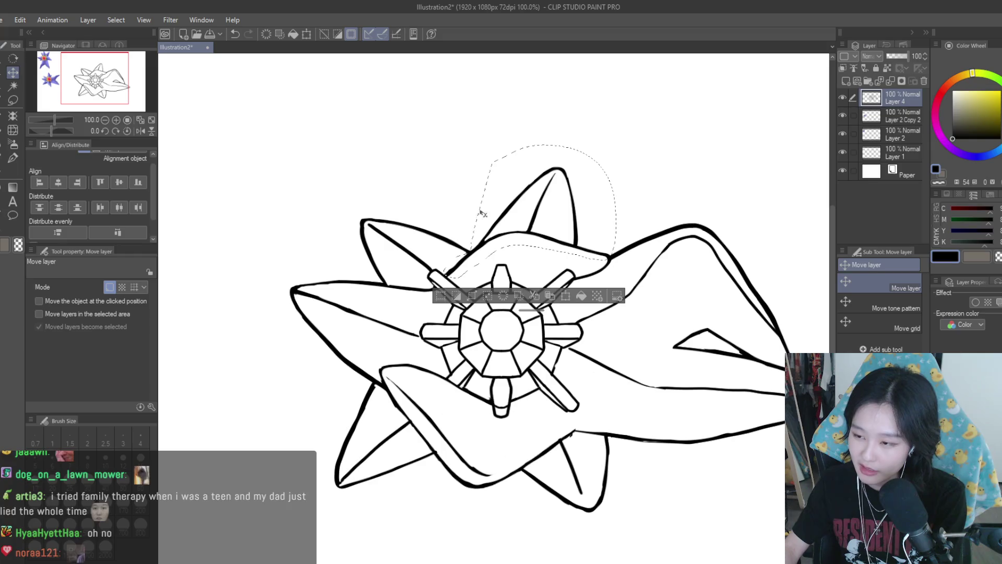
{"action": "scroll", "coordinate": [441, 224], "scroll_direction": "up", "scroll_amount": 3}
{"action": "mouse_move", "coordinate": [588, 233]}
{"action": "left_mouse_down"}
{"action": "mouse_move", "coordinate": [598, 208]}
{"action": "mouse_move", "coordinate": [577, 204]}
{"action": "left_mouse_up"}
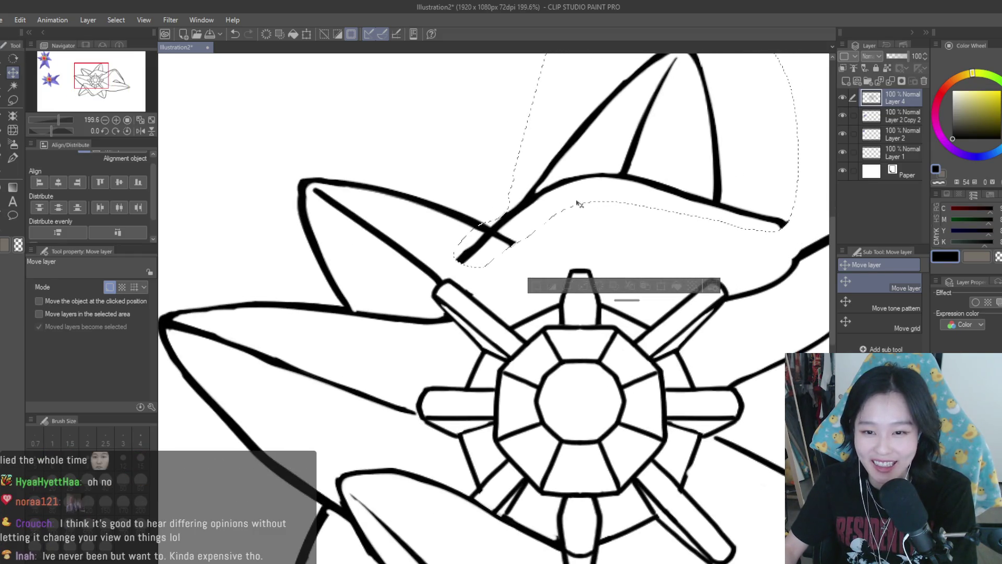
{"action": "scroll", "coordinate": [577, 203], "scroll_direction": "down", "scroll_amount": 5}
{"action": "key", "text": "h"}
{"action": "key", "text": "h"}
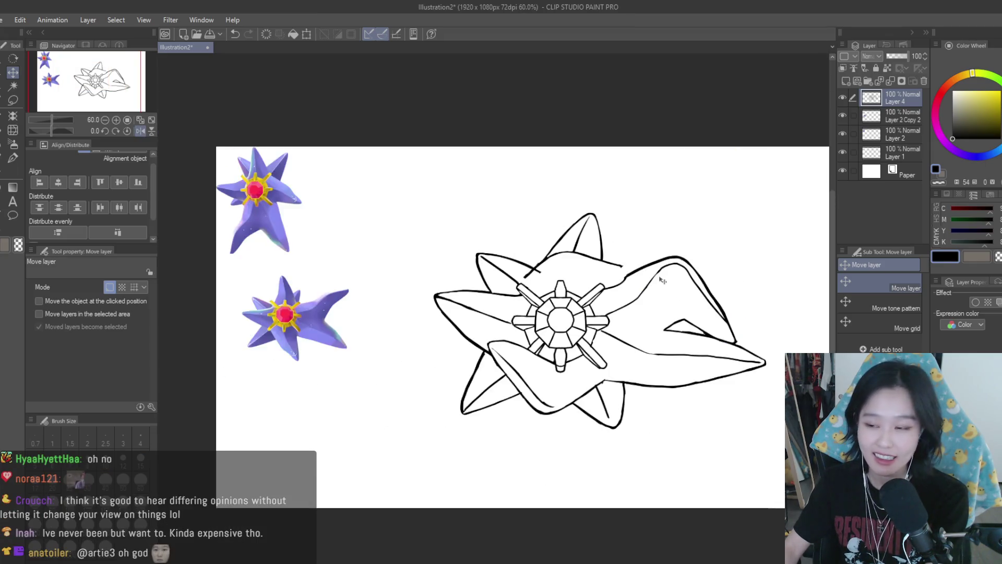
{"action": "scroll", "coordinate": [663, 280], "scroll_direction": "up", "scroll_amount": 2}
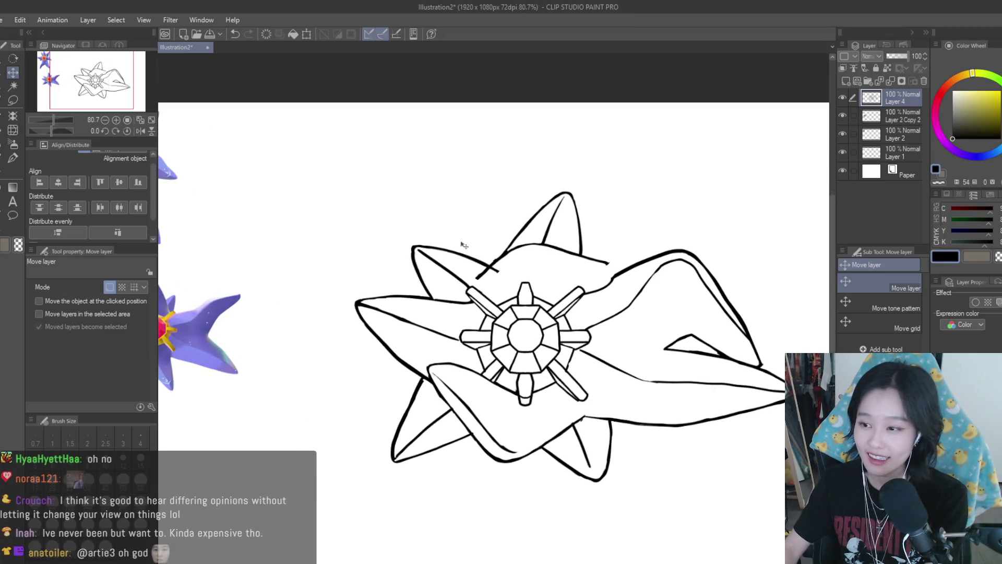
- Erase the overshooting line end at the nearby crossing with the Snap eraser
{"action": "left_click", "coordinate": [2, 173]}
{"action": "scroll", "coordinate": [432, 161], "scroll_direction": "up", "scroll_amount": 4}
{"action": "scroll", "coordinate": [593, 335], "scroll_direction": "up", "scroll_amount": 1}
{"action": "left_click_drag", "start_coordinate": [583, 384], "coordinate": [567, 379]}
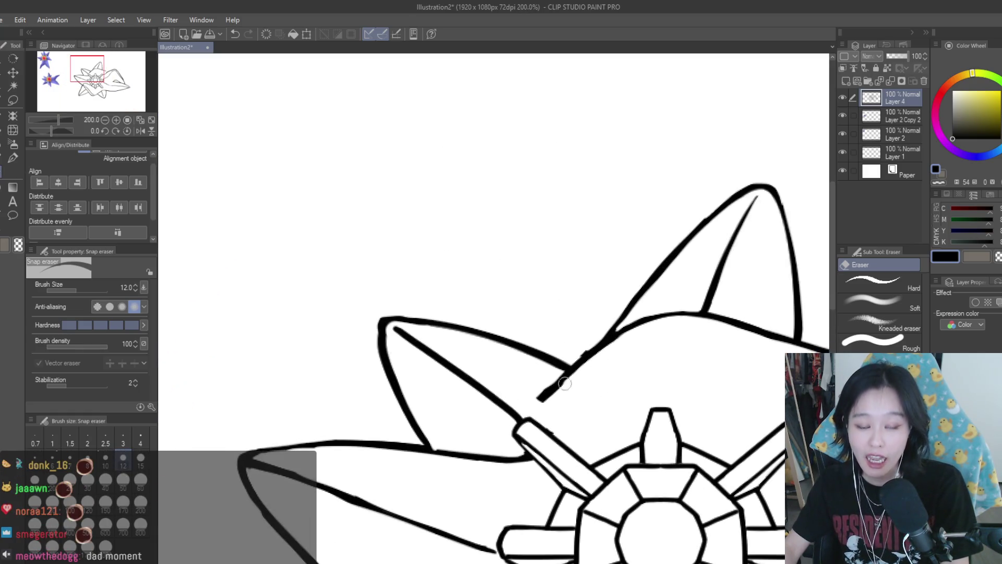
{"action": "scroll", "coordinate": [616, 289], "scroll_direction": "down", "scroll_amount": 3}
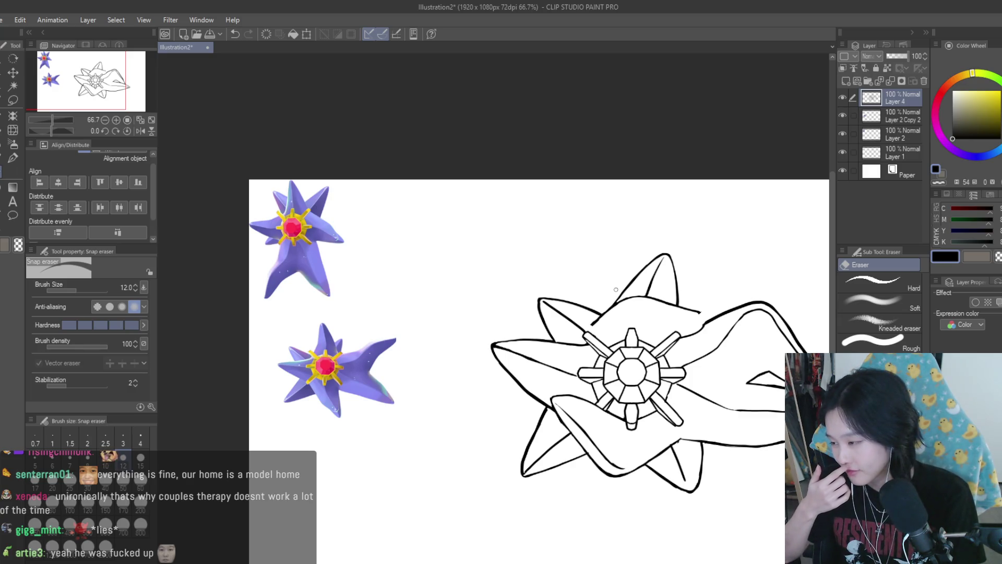
{"action": "scroll", "coordinate": [455, 329], "scroll_direction": "down", "scroll_amount": 3}
{"action": "scroll", "coordinate": [532, 392], "scroll_direction": "up", "scroll_amount": 2}
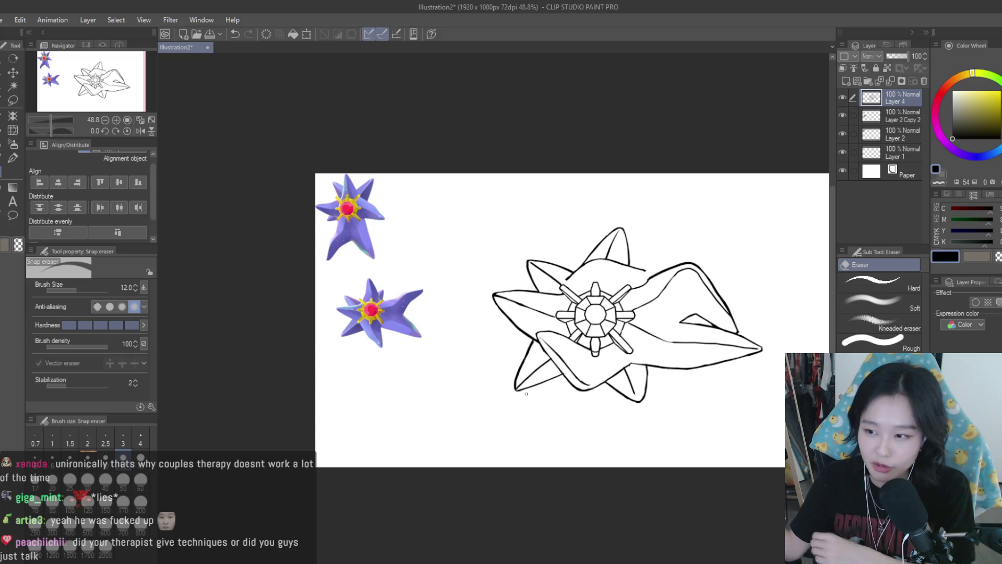
{"action": "scroll", "coordinate": [526, 394], "scroll_direction": "down", "scroll_amount": 1}
{"action": "key", "text": "h"}
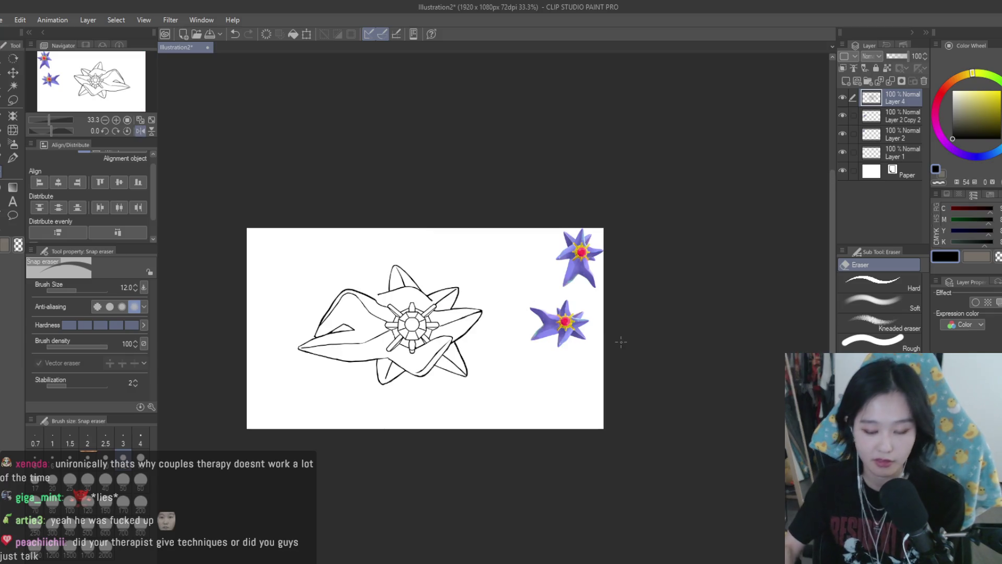
{"action": "key", "text": "ctrl+z"}
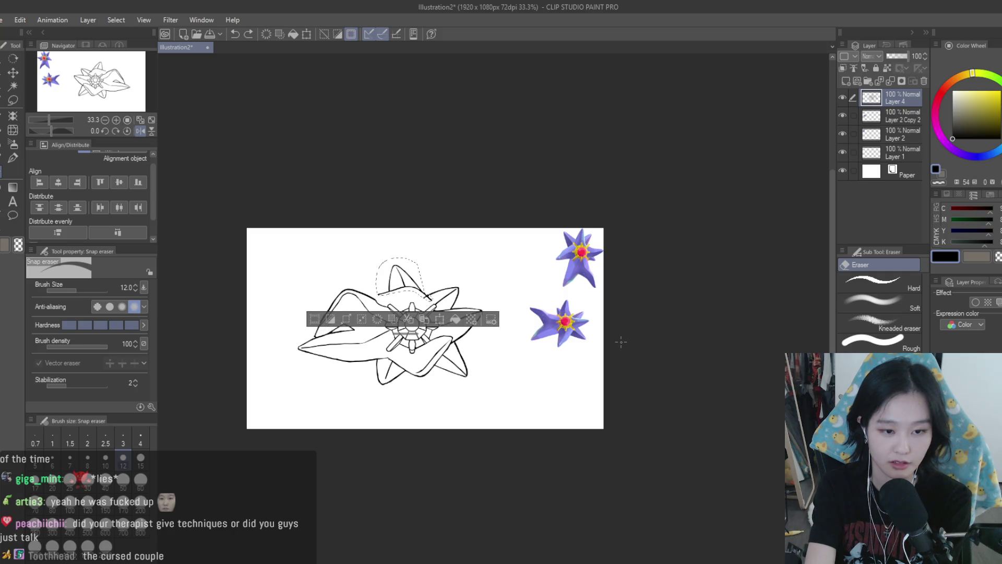
{"action": "key", "text": "h"}
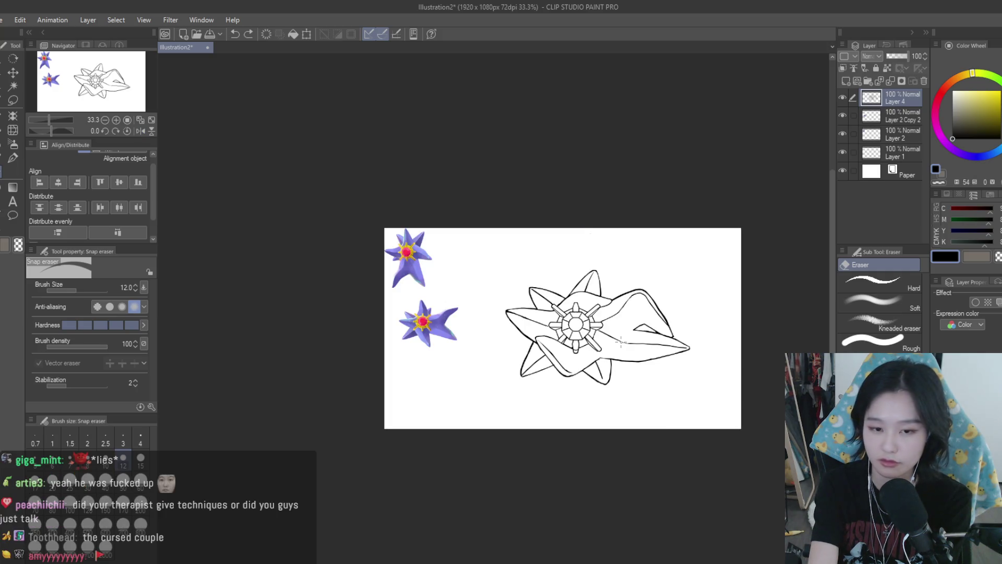
{"action": "key", "text": "ctrl+z"}
{"action": "key", "text": "h"}
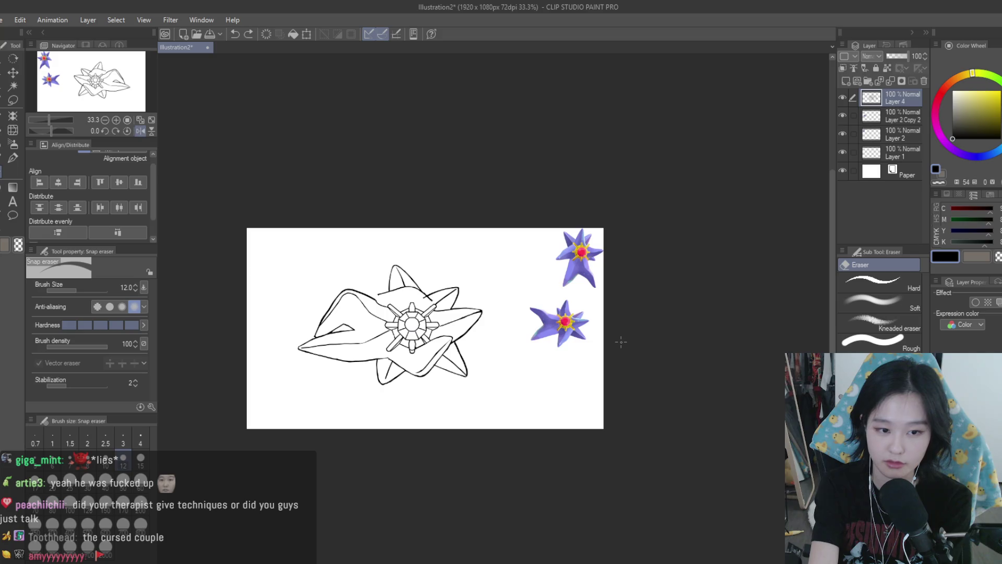
{"action": "key", "text": "h"}
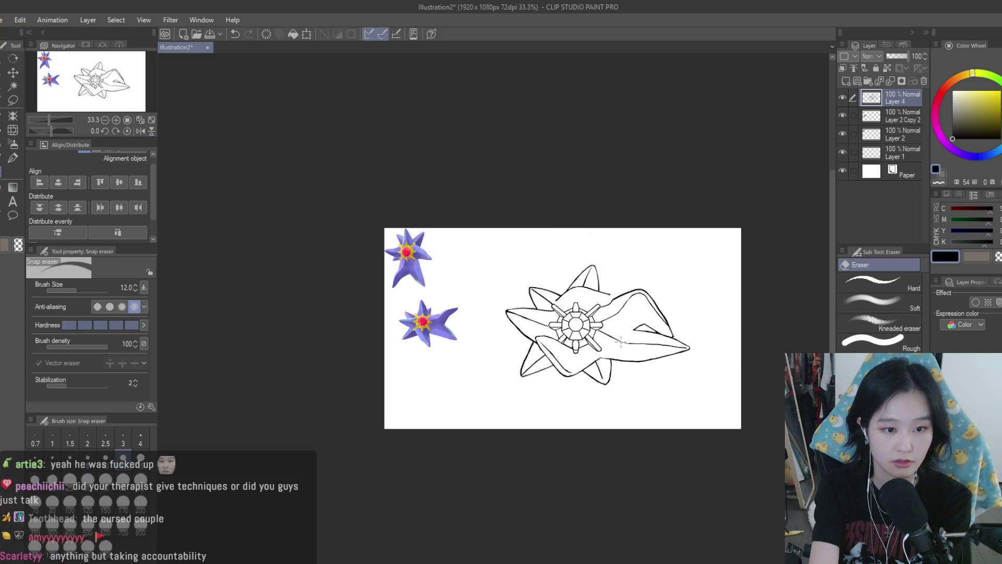
{"action": "key", "text": "ctrl+z"}
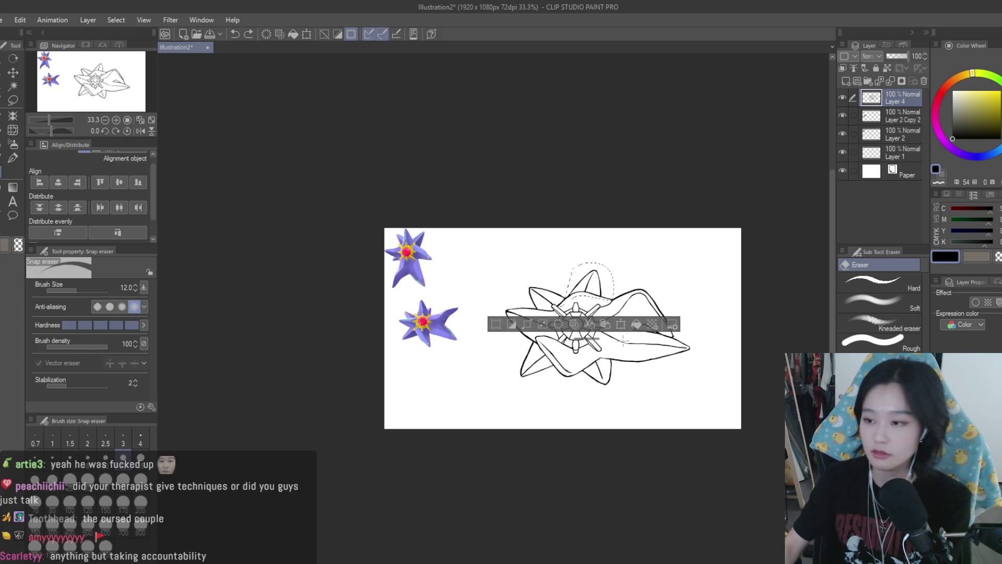
- Move the selected top petal up slightly and deselect it
{"action": "scroll", "coordinate": [623, 289], "scroll_direction": "up", "scroll_amount": 1}
{"action": "scroll", "coordinate": [573, 327], "scroll_direction": "up", "scroll_amount": 6}
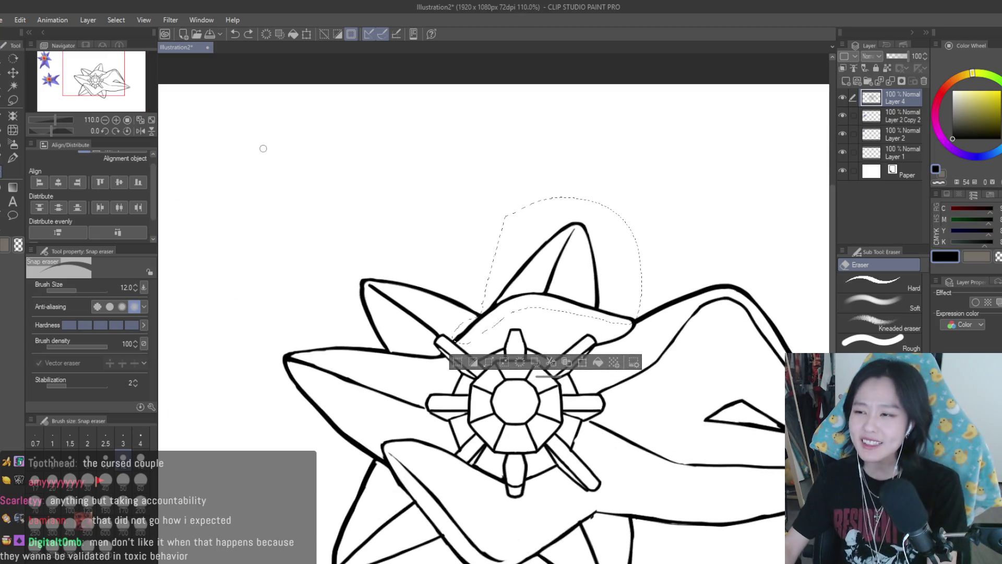
{"action": "left_click", "coordinate": [15, 74]}
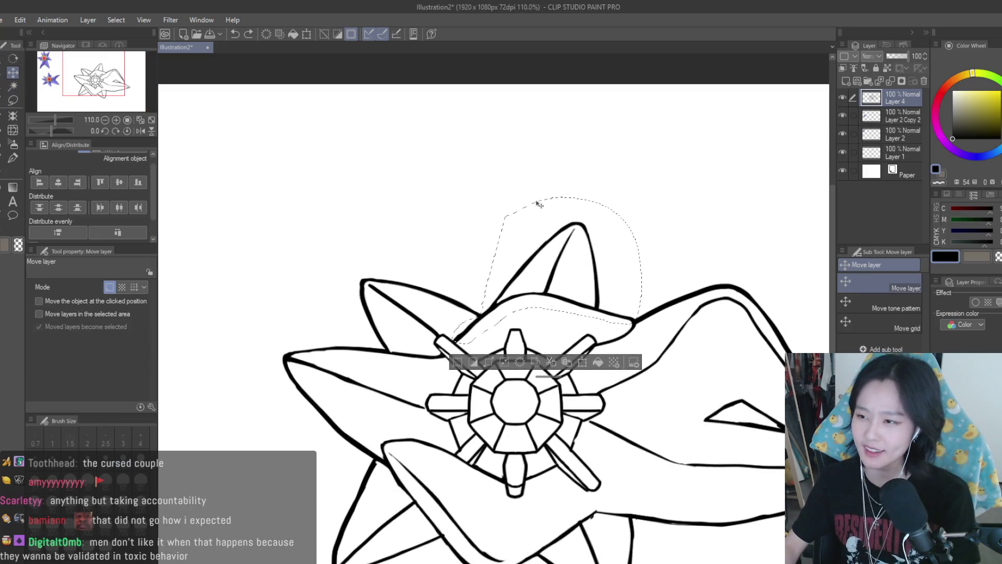
{"action": "scroll", "coordinate": [524, 308], "scroll_direction": "up", "scroll_amount": 2}
{"action": "left_click_drag", "start_coordinate": [581, 277], "coordinate": [578, 264]}
{"action": "key", "text": "ctrl+d"}
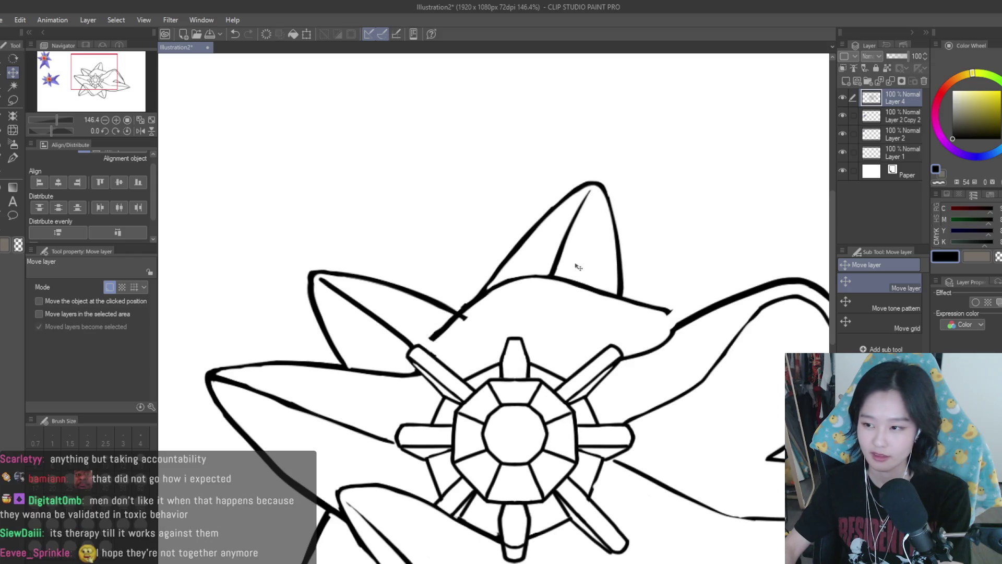
- Erase the diagonal line crossing under the top petal with the Snap eraser
{"action": "key", "text": "e"}
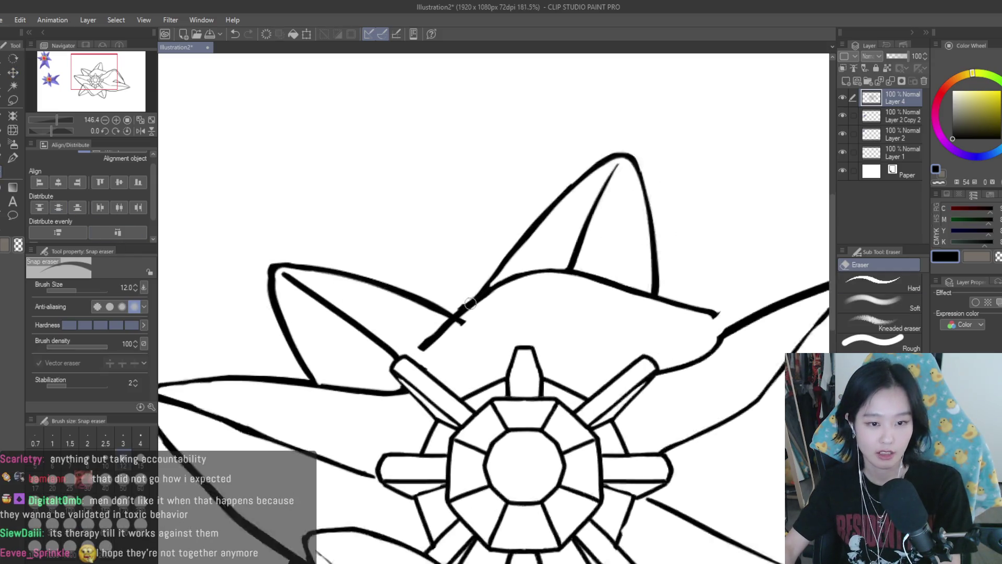
{"action": "scroll", "coordinate": [462, 314], "scroll_direction": "up", "scroll_amount": 5}
{"action": "left_click_drag", "start_coordinate": [495, 257], "coordinate": [410, 356]}
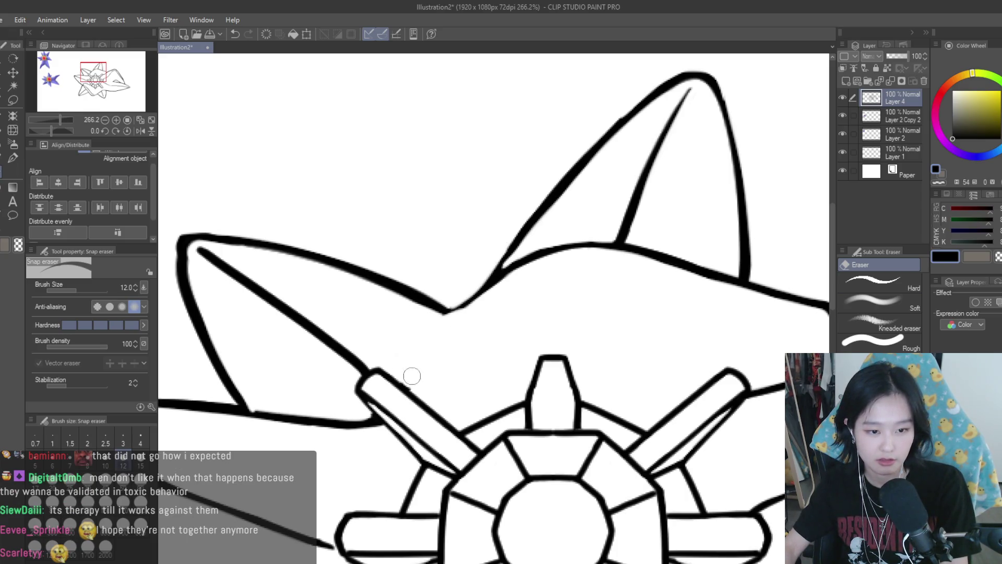
{"action": "scroll", "coordinate": [410, 365], "scroll_direction": "down", "scroll_amount": 3}
- Ink a connecting stroke under the petal with the Turnip pen
{"action": "key", "text": "p"}
{"action": "scroll", "coordinate": [579, 318], "scroll_direction": "down", "scroll_amount": 2}
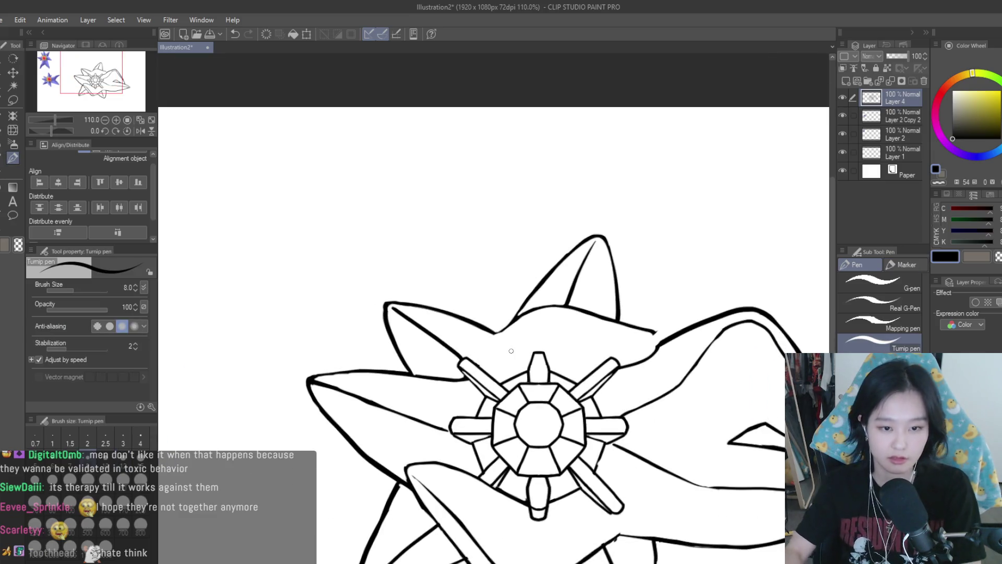
{"action": "key", "text": "ctrl+z"}
{"action": "left_click_drag", "start_coordinate": [514, 323], "coordinate": [474, 362]}
{"action": "key", "text": "ctrl+z"}
{"action": "key", "text": "ctrl+z"}
{"action": "key", "text": "ctrl+z"}
{"action": "key", "text": "ctrl+z"}
{"action": "left_click_drag", "start_coordinate": [514, 323], "coordinate": [478, 356]}
{"action": "key", "text": "ctrl+z"}
{"action": "key", "text": "ctrl+z"}
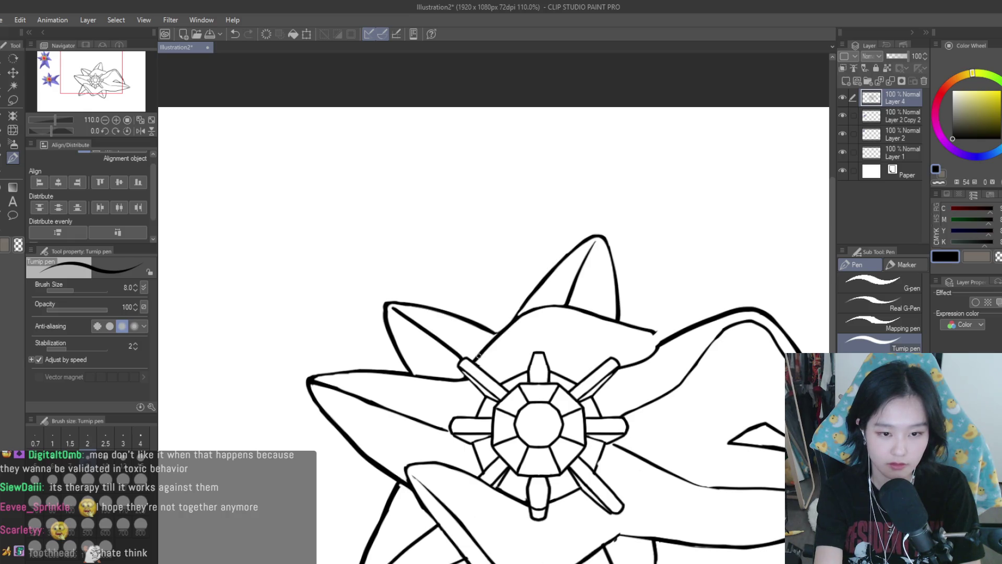
{"action": "key", "text": "ctrl+z"}
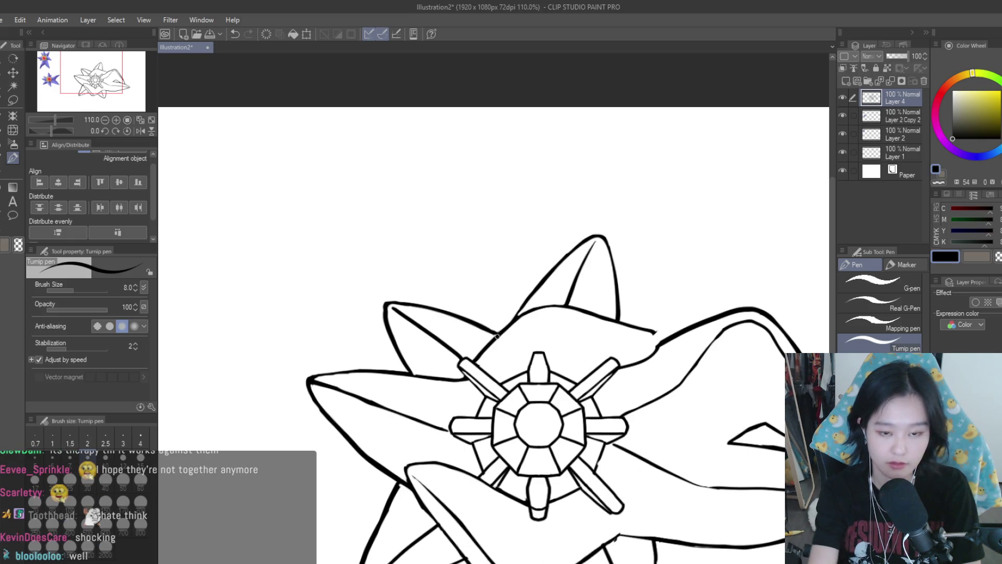
{"action": "scroll", "coordinate": [522, 324], "scroll_direction": "down", "scroll_amount": 5}
- Erase the right arm's hooked line end and curved connector, leaving the upper line ending cleanly
{"action": "key", "text": "h"}
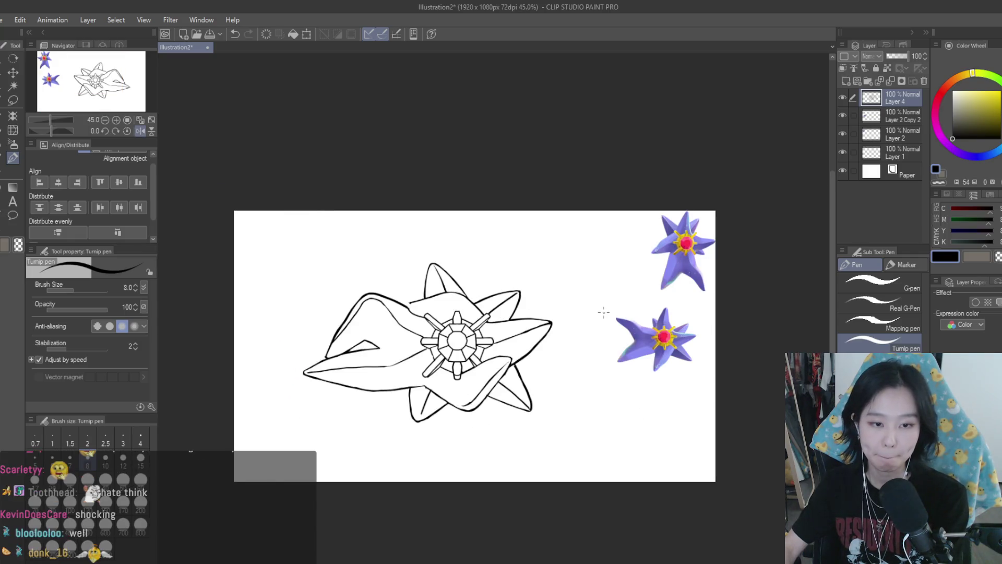
{"action": "key", "text": "h"}
{"action": "scroll", "coordinate": [601, 274], "scroll_direction": "up", "scroll_amount": 10}
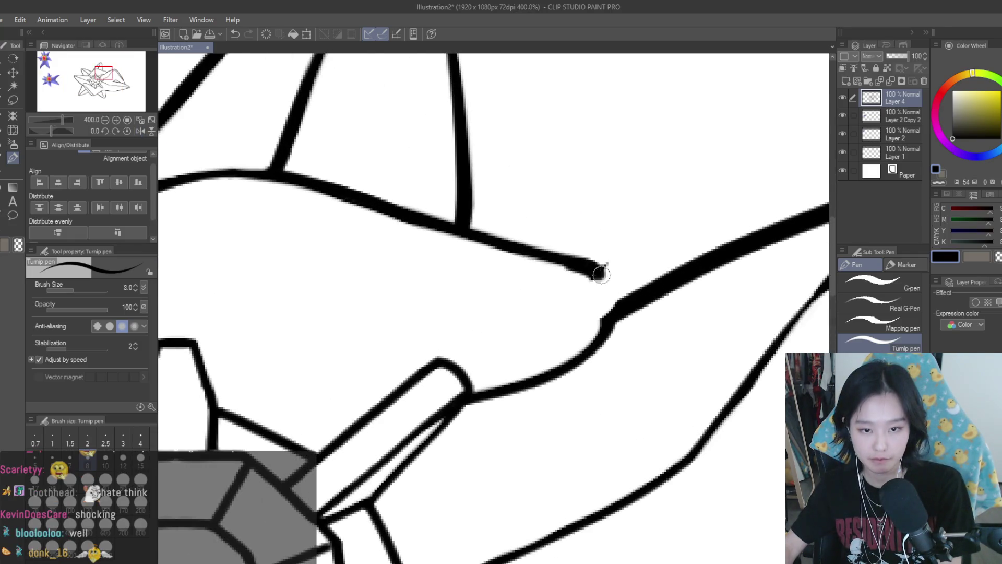
{"action": "left_click_drag", "start_coordinate": [601, 274], "coordinate": [604, 334]}
{"action": "key", "text": "ctrl+z"}
{"action": "key", "text": "e"}
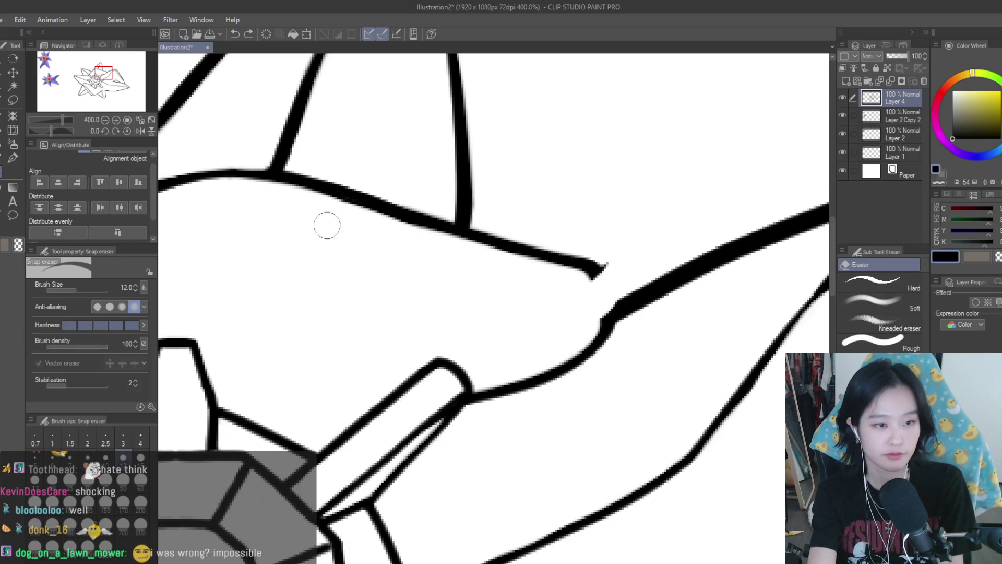
{"action": "mouse_move", "coordinate": [606, 251]}
{"action": "left_mouse_down"}
{"action": "mouse_move", "coordinate": [597, 284]}
{"action": "mouse_move", "coordinate": [617, 293]}
{"action": "mouse_move", "coordinate": [528, 389]}
{"action": "mouse_move", "coordinate": [519, 363]}
{"action": "mouse_move", "coordinate": [481, 396]}
{"action": "mouse_move", "coordinate": [474, 409]}
{"action": "mouse_move", "coordinate": [487, 390]}
{"action": "mouse_move", "coordinate": [479, 412]}
{"action": "left_mouse_up"}
{"action": "scroll", "coordinate": [506, 394], "scroll_direction": "down", "scroll_amount": 1}
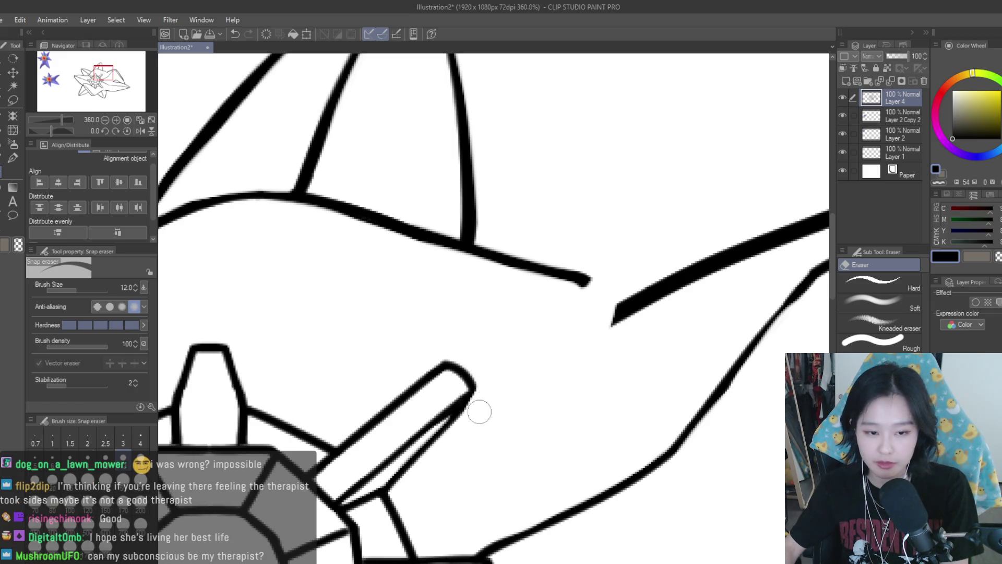
{"action": "key", "text": "p"}
{"action": "scroll", "coordinate": [637, 303], "scroll_direction": "down", "scroll_amount": 3}
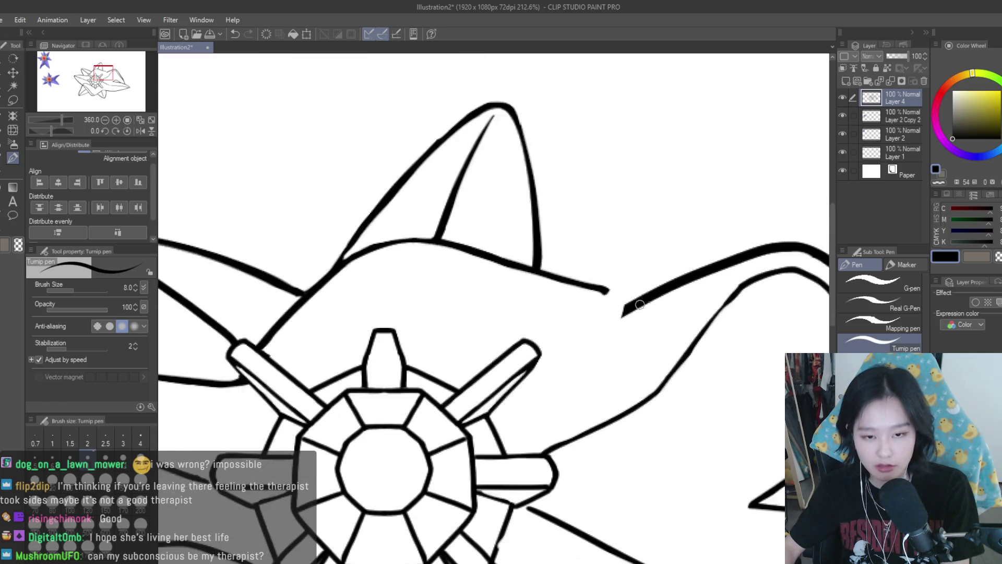
{"action": "scroll", "coordinate": [639, 305], "scroll_direction": "down", "scroll_amount": 5}
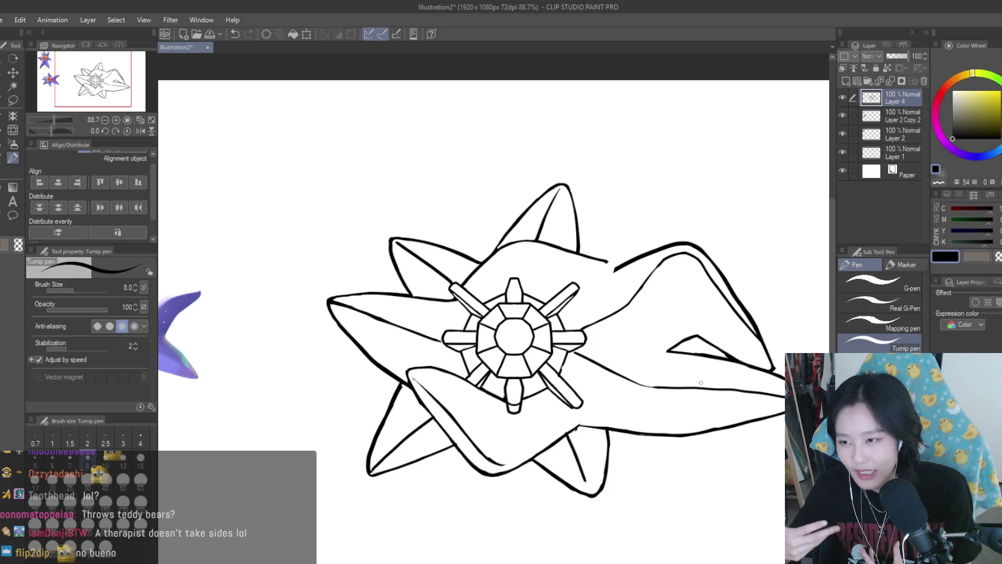
- Erase the upper stroke along the left arm with the Snap eraser
{"action": "left_click", "coordinate": [105, 120]}
{"action": "left_click", "coordinate": [140, 130]}
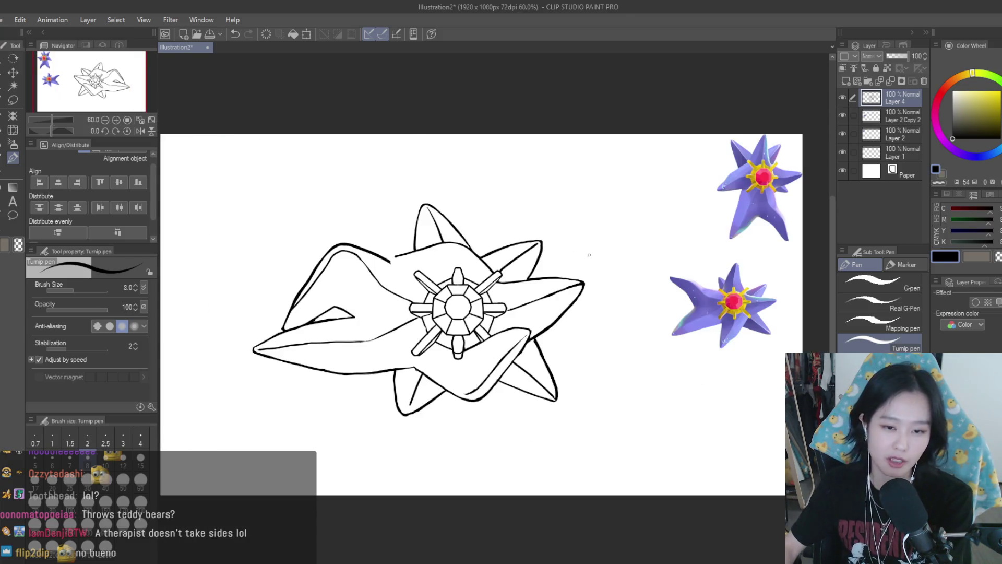
{"action": "key", "text": "h"}
{"action": "key", "text": "e"}
{"action": "key", "text": "h"}
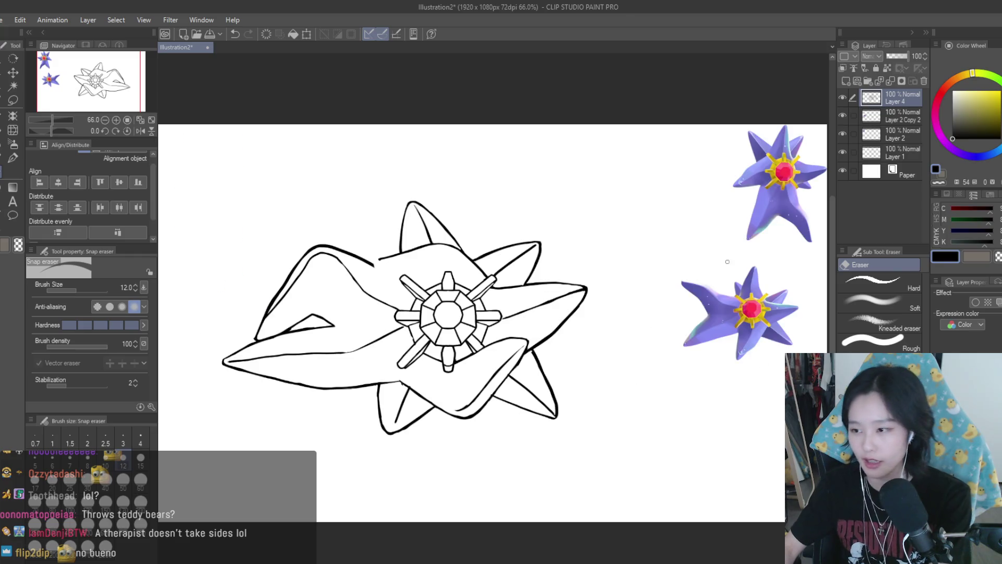
{"action": "scroll", "coordinate": [313, 253], "scroll_direction": "up", "scroll_amount": 4}
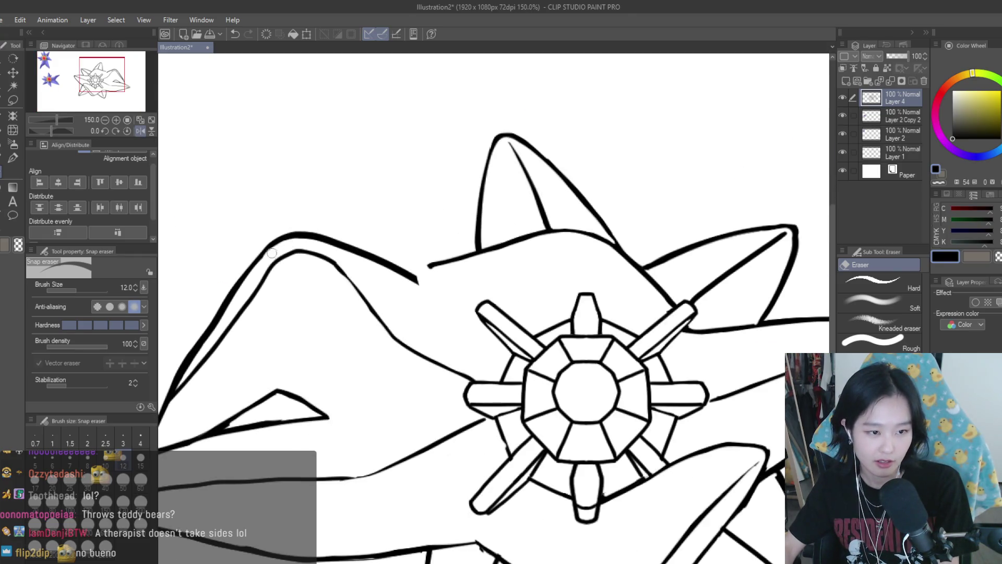
{"action": "mouse_move", "coordinate": [287, 241]}
{"action": "left_mouse_down"}
{"action": "mouse_move", "coordinate": [418, 283]}
{"action": "mouse_move", "coordinate": [486, 332]}
{"action": "left_mouse_up"}
- Try inking a hook stroke on the left arm, undoing each attempt
{"action": "key", "text": "p"}
{"action": "scroll", "coordinate": [416, 267], "scroll_direction": "up", "scroll_amount": 3}
{"action": "scroll", "coordinate": [444, 310], "scroll_direction": "down", "scroll_amount": 3}
{"action": "key", "text": "ctrl+z"}
{"action": "key", "text": "ctrl+z"}
{"action": "mouse_move", "coordinate": [448, 287]}
{"action": "left_mouse_down"}
{"action": "mouse_move", "coordinate": [457, 319]}
{"action": "mouse_move", "coordinate": [491, 332]}
{"action": "mouse_move", "coordinate": [455, 313]}
{"action": "mouse_move", "coordinate": [475, 326]}
{"action": "left_mouse_up"}
{"action": "key", "text": "ctrl+z"}
{"action": "key", "text": "ctrl+z"}
{"action": "key", "text": "ctrl+z"}
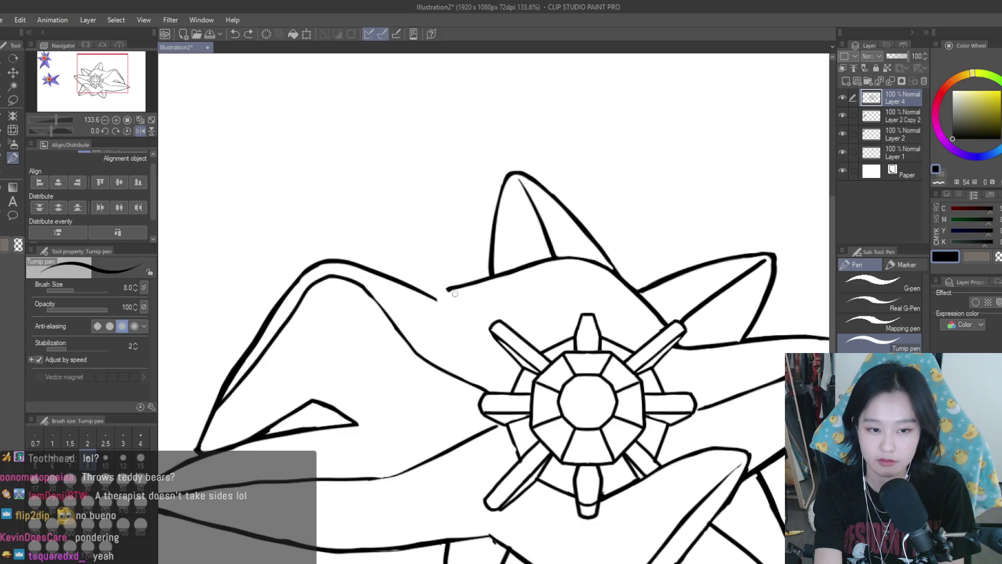
{"action": "key", "text": "ctrl+z"}
{"action": "mouse_move", "coordinate": [448, 287]}
{"action": "left_mouse_down"}
{"action": "mouse_move", "coordinate": [455, 308]}
{"action": "mouse_move", "coordinate": [491, 320]}
{"action": "mouse_move", "coordinate": [459, 318]}
{"action": "mouse_move", "coordinate": [543, 321]}
{"action": "left_mouse_up"}
{"action": "key", "text": "ctrl+z"}
{"action": "key", "text": "ctrl+z"}
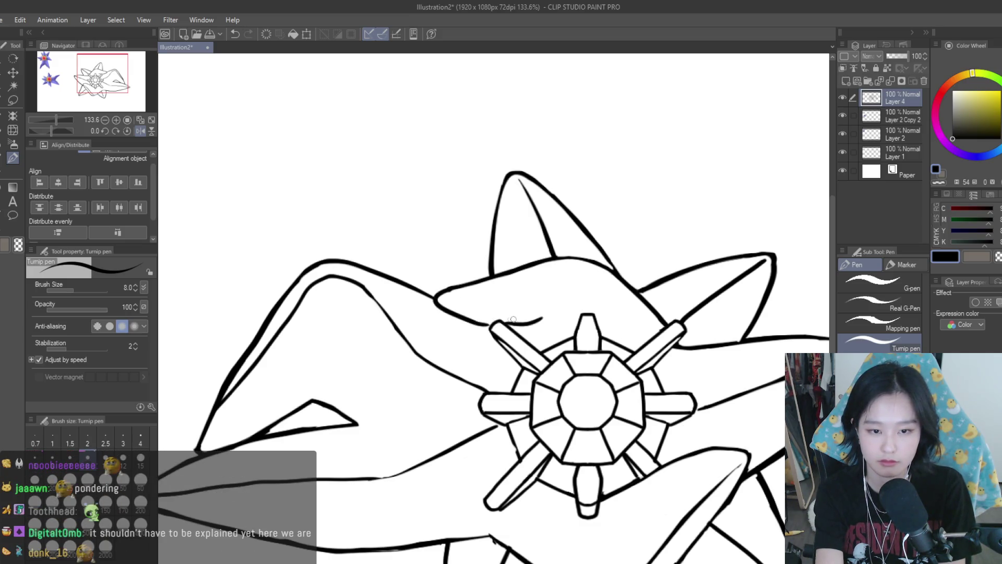
{"action": "key", "text": "ctrl+z"}
- Thin the outline's upper edge beside the gem's upper-right spoke with the eraser
{"action": "scroll", "coordinate": [560, 236], "scroll_direction": "down", "scroll_amount": 6}
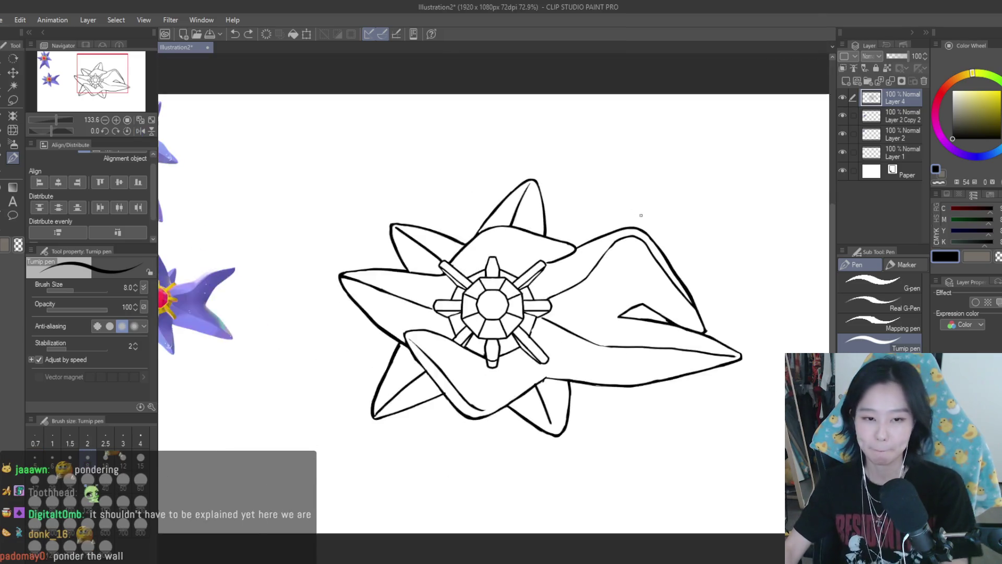
{"action": "scroll", "coordinate": [633, 210], "scroll_direction": "up", "scroll_amount": 2}
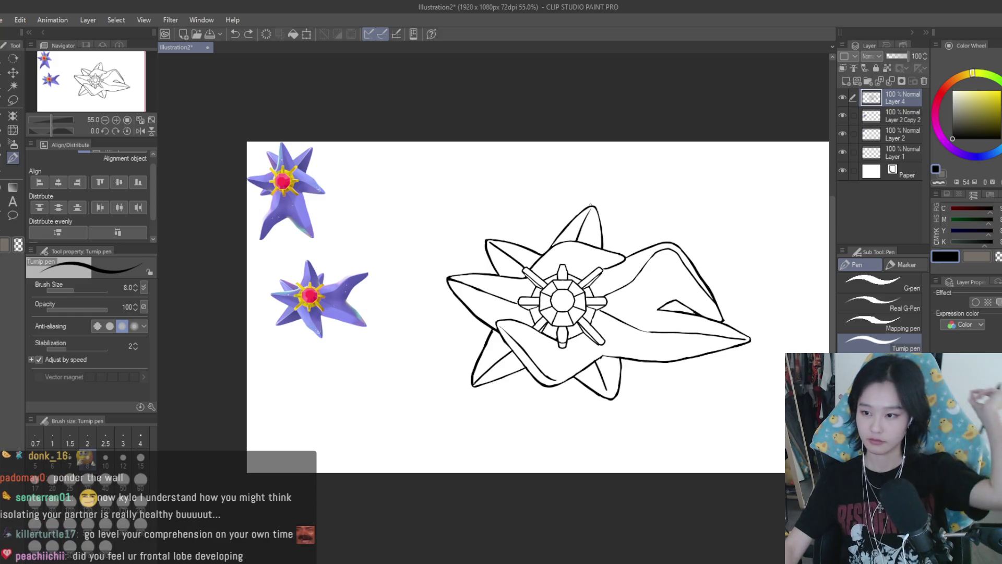
{"action": "scroll", "coordinate": [544, 220], "scroll_direction": "up", "scroll_amount": 2}
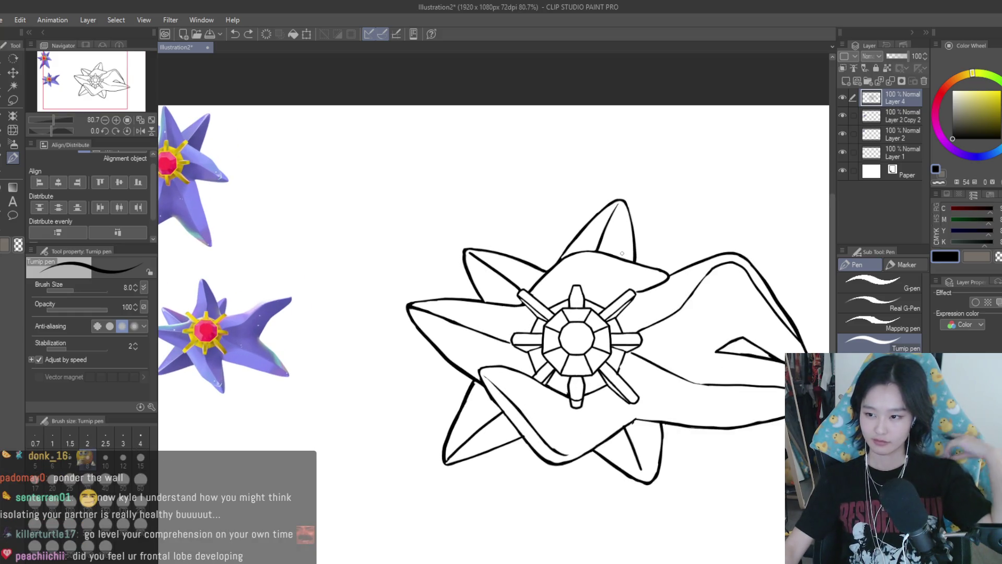
{"action": "scroll", "coordinate": [646, 267], "scroll_direction": "up", "scroll_amount": 1}
{"action": "scroll", "coordinate": [646, 267], "scroll_direction": "up", "scroll_amount": 1}
{"action": "key", "text": "e"}
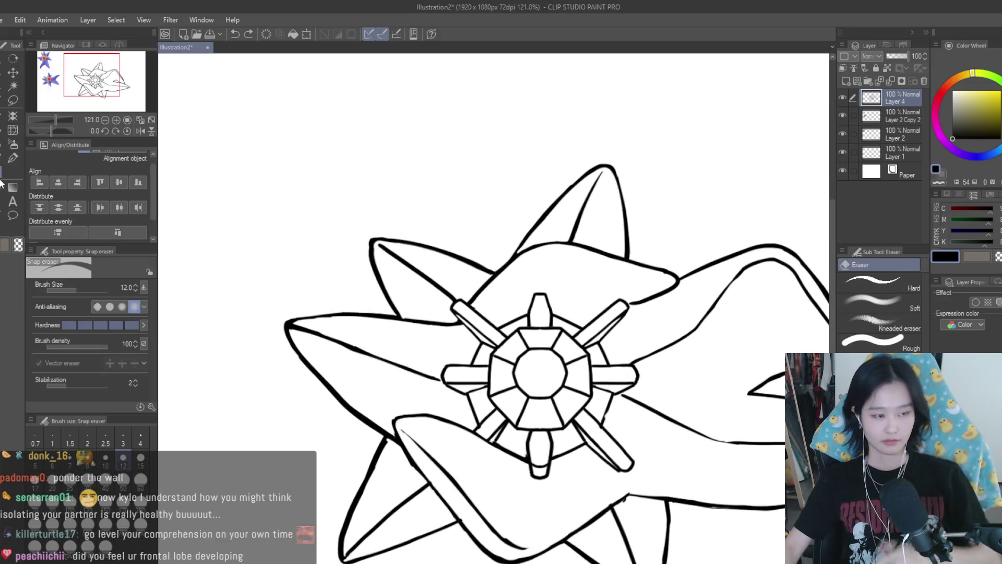
{"action": "scroll", "coordinate": [719, 291], "scroll_direction": "up", "scroll_amount": 4}
{"action": "left_click_drag", "start_coordinate": [537, 228], "coordinate": [656, 264]}
{"action": "scroll", "coordinate": [705, 261], "scroll_direction": "down", "scroll_amount": 2}
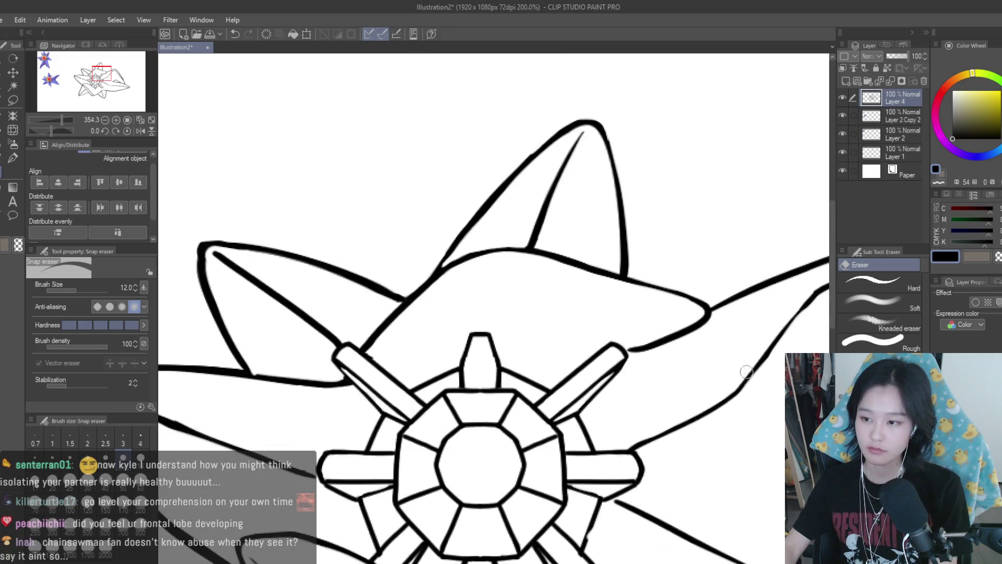
{"action": "scroll", "coordinate": [699, 349], "scroll_direction": "up", "scroll_amount": 1}
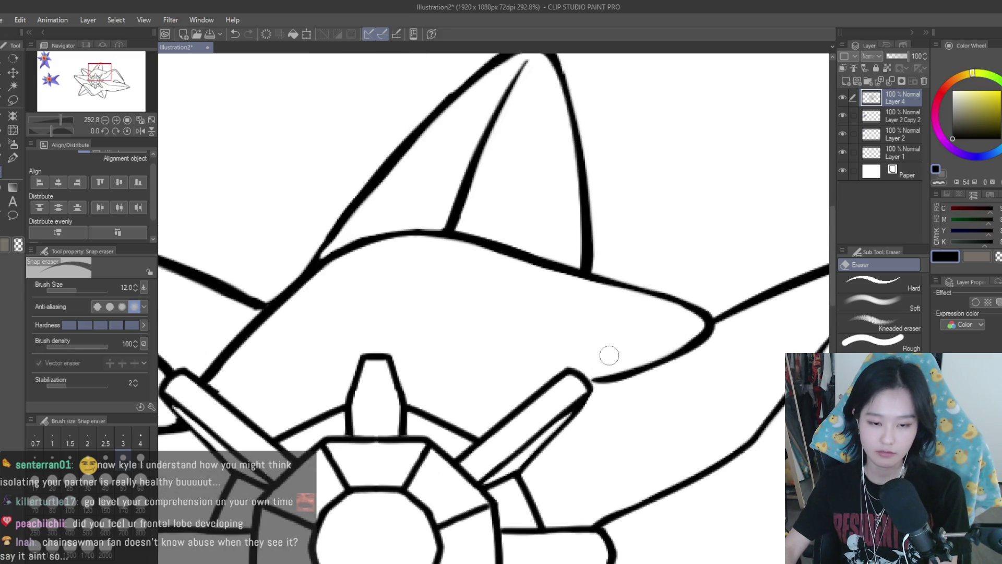
- Ink a short stroke joining the right petal's outline to the upper-right spoke
{"action": "key", "text": "p"}
{"action": "scroll", "coordinate": [616, 385], "scroll_direction": "up", "scroll_amount": 2}
{"action": "scroll", "coordinate": [616, 385], "scroll_direction": "down", "scroll_amount": 2}
{"action": "left_click_drag", "start_coordinate": [570, 389], "coordinate": [600, 372]}
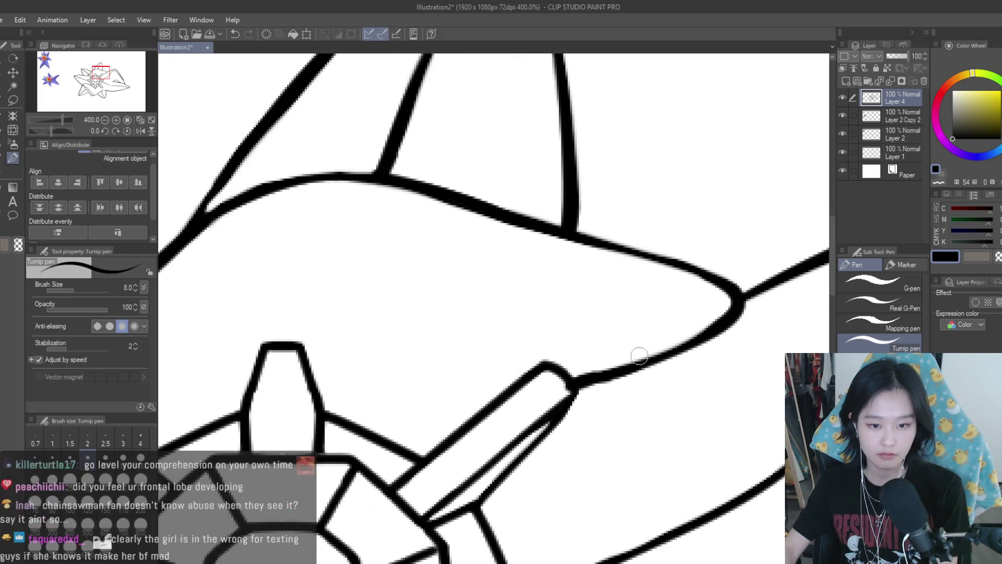
{"action": "scroll", "coordinate": [601, 371], "scroll_direction": "down", "scroll_amount": 1}
{"action": "scroll", "coordinate": [601, 372], "scroll_direction": "up", "scroll_amount": 1}
{"action": "key", "text": "e"}
{"action": "scroll", "coordinate": [628, 358], "scroll_direction": "up", "scroll_amount": 1}
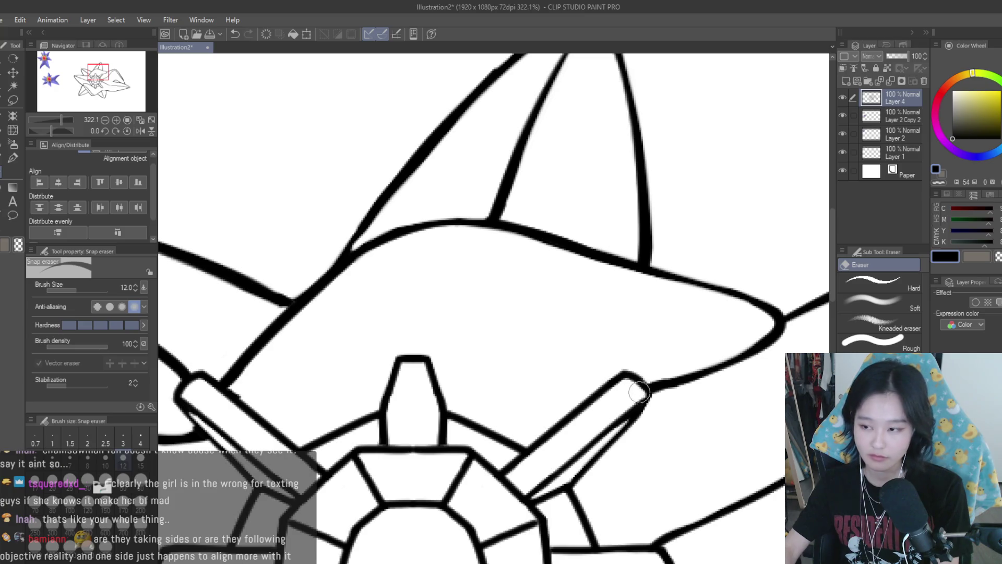
{"action": "scroll", "coordinate": [641, 392], "scroll_direction": "down", "scroll_amount": 1}
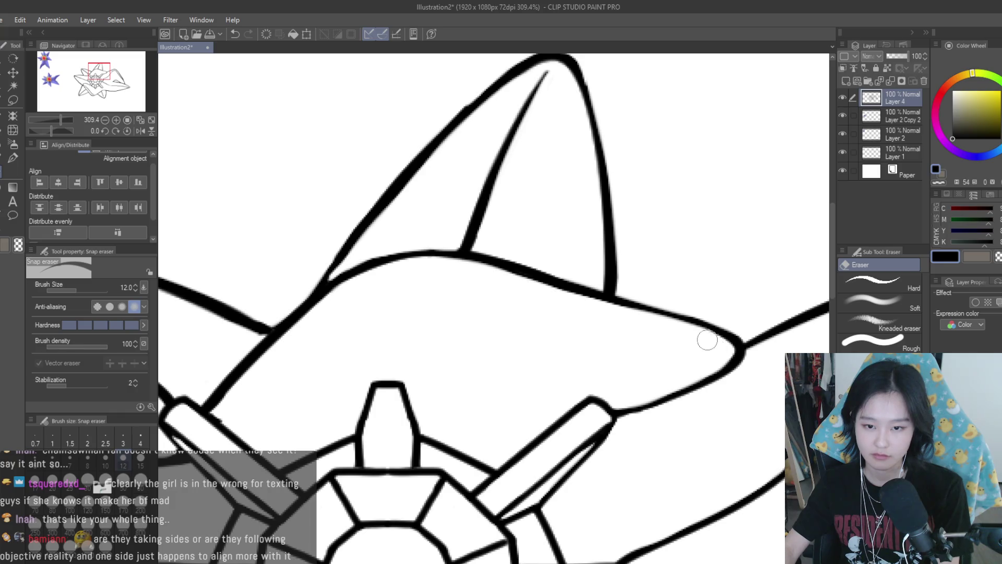
{"action": "scroll", "coordinate": [678, 361], "scroll_direction": "down", "scroll_amount": 3}
{"action": "scroll", "coordinate": [611, 280], "scroll_direction": "down", "scroll_amount": 5}
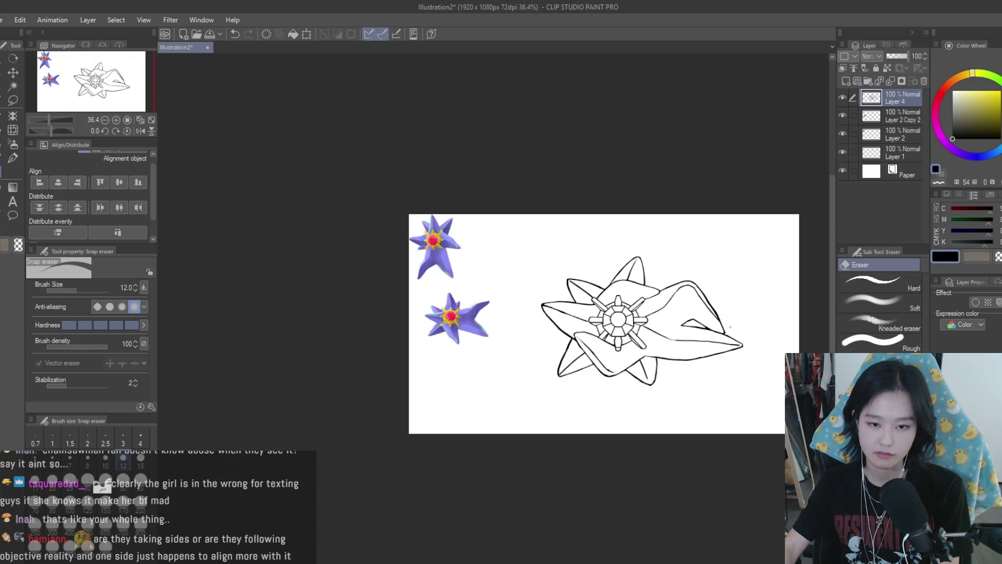
- Touch up the right arm's small triangular fold with the Turnip pen
{"action": "scroll", "coordinate": [729, 324], "scroll_direction": "up", "scroll_amount": 1}
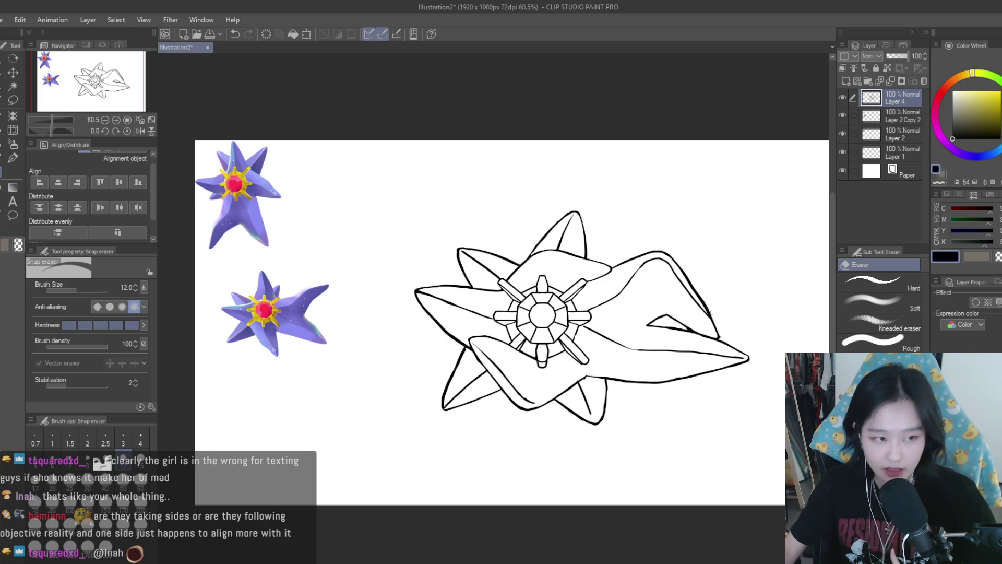
{"action": "scroll", "coordinate": [674, 320], "scroll_direction": "up", "scroll_amount": 5}
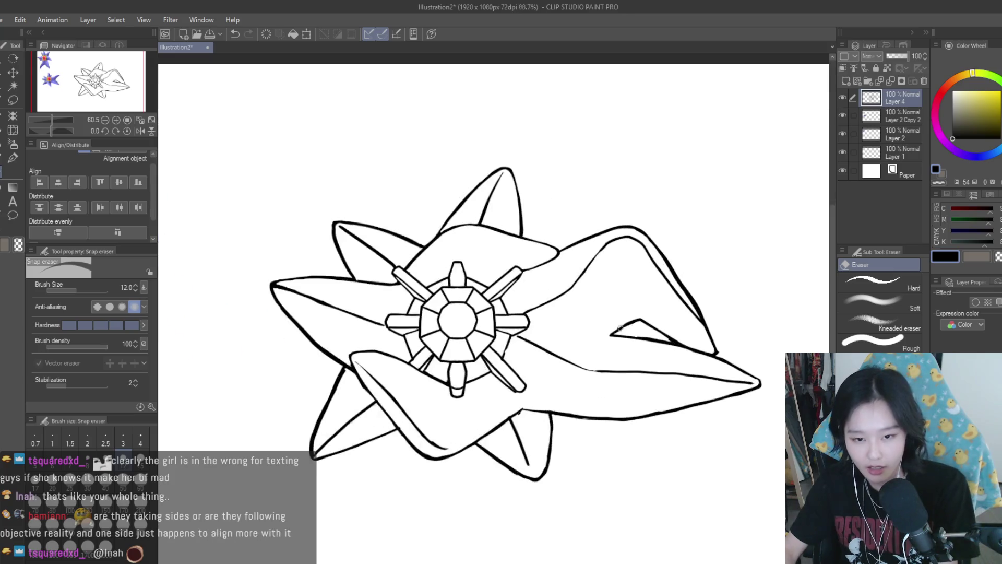
{"action": "key", "text": "p"}
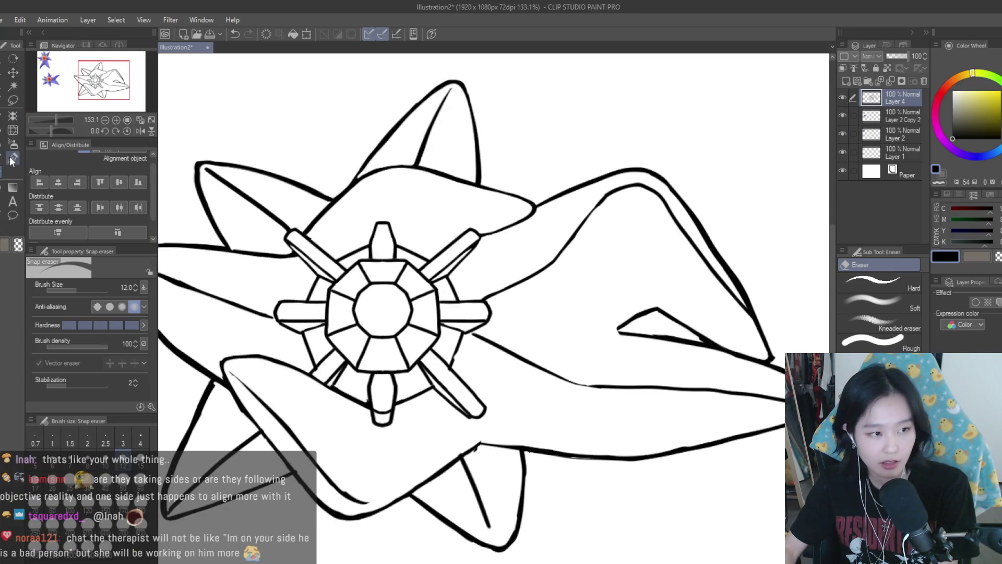
{"action": "scroll", "coordinate": [617, 334], "scroll_direction": "up", "scroll_amount": 6}
{"action": "scroll", "coordinate": [640, 327], "scroll_direction": "down", "scroll_amount": 10}
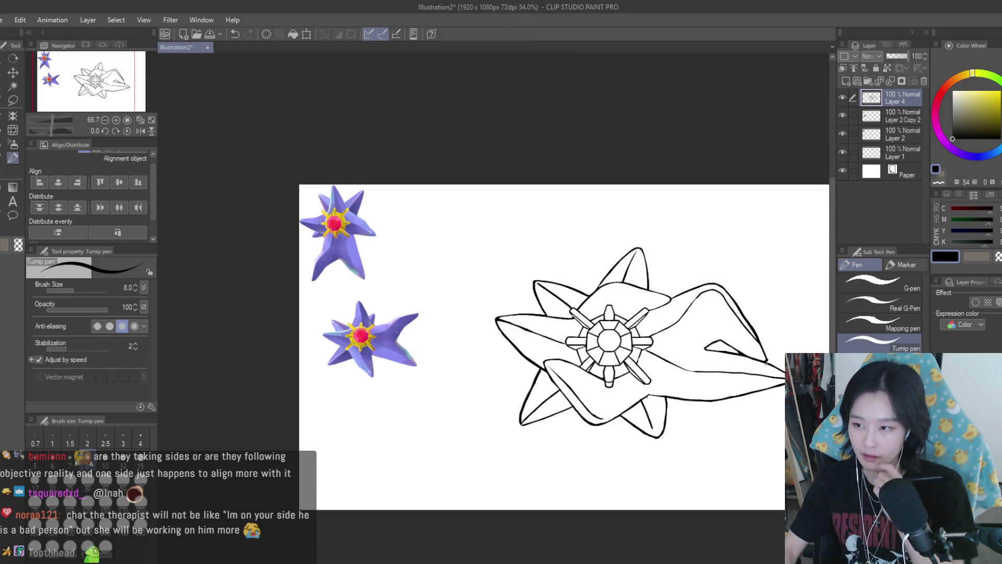
{"action": "scroll", "coordinate": [718, 429], "scroll_direction": "up", "scroll_amount": 2}
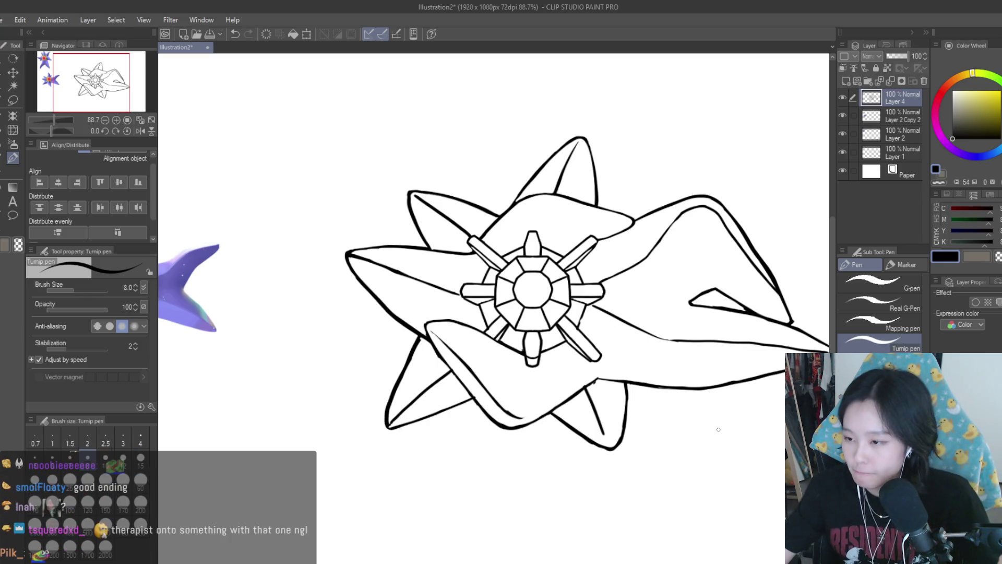
{"action": "scroll", "coordinate": [718, 429], "scroll_direction": "down", "scroll_amount": 2}
{"action": "scroll", "coordinate": [560, 337], "scroll_direction": "up", "scroll_amount": 6}
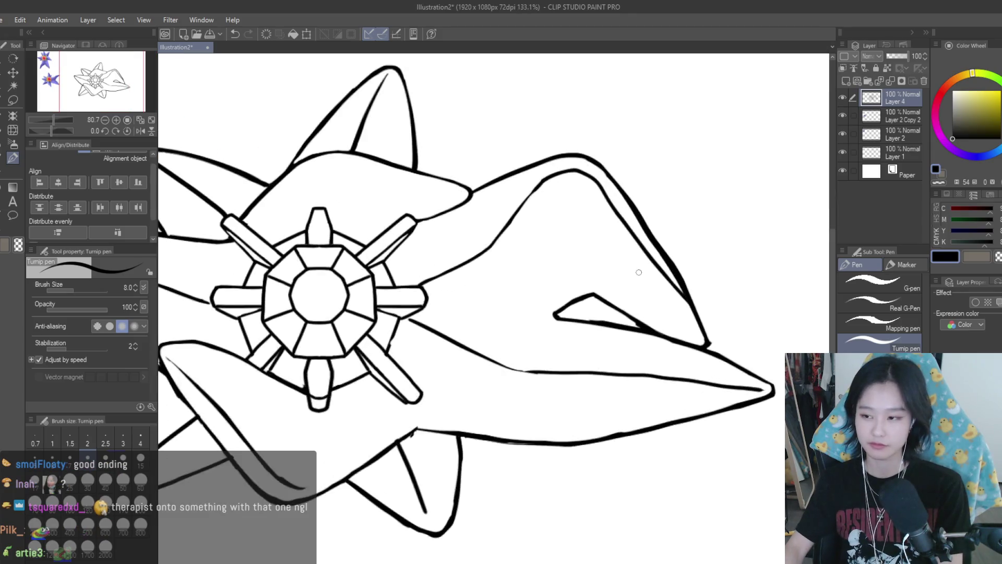
{"action": "scroll", "coordinate": [560, 337], "scroll_direction": "up", "scroll_amount": 3}
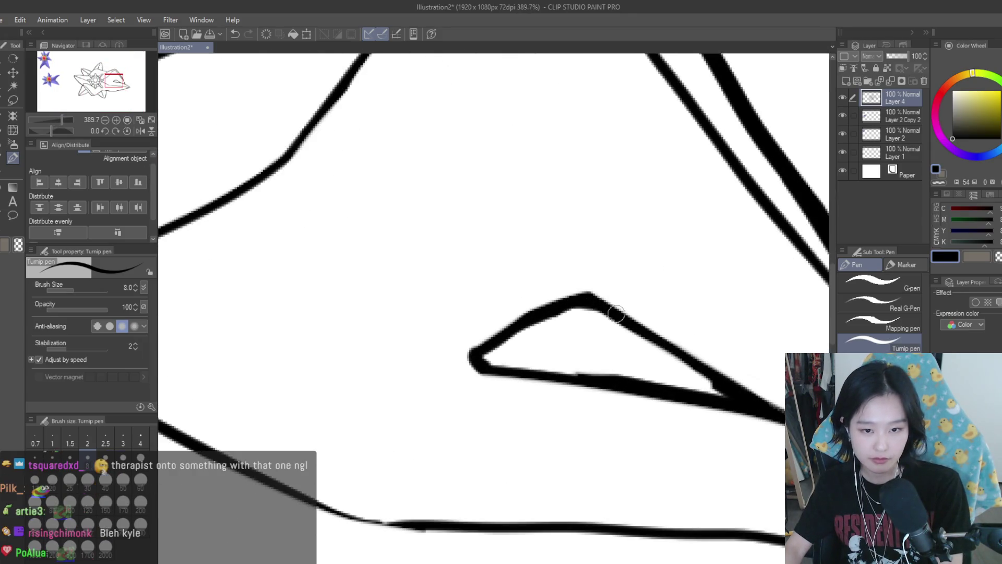
{"action": "scroll", "coordinate": [654, 331], "scroll_direction": "down", "scroll_amount": 3}
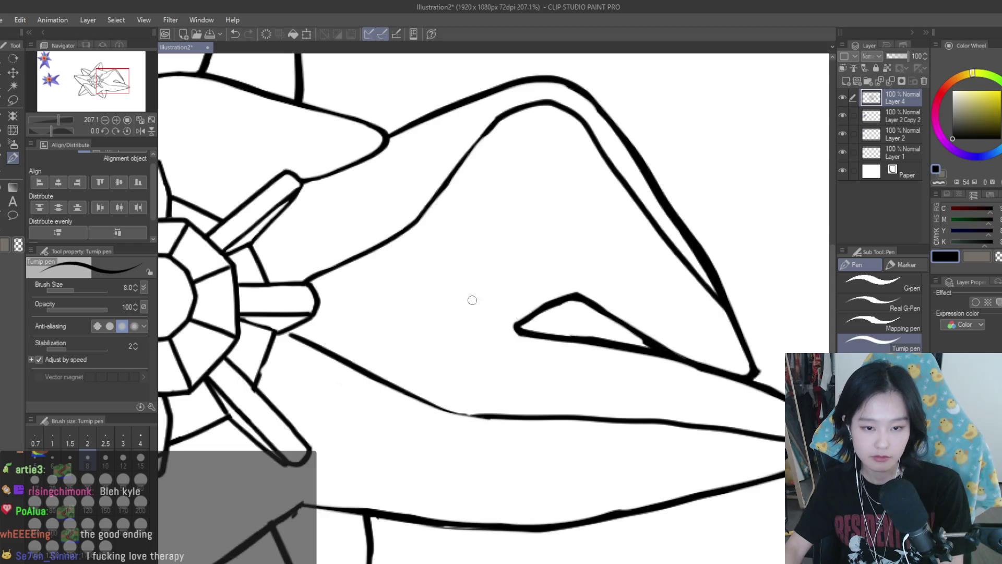
- Clean where the fold meets the arm's outline using the Snap eraser
{"action": "left_click", "coordinate": [1, 176]}
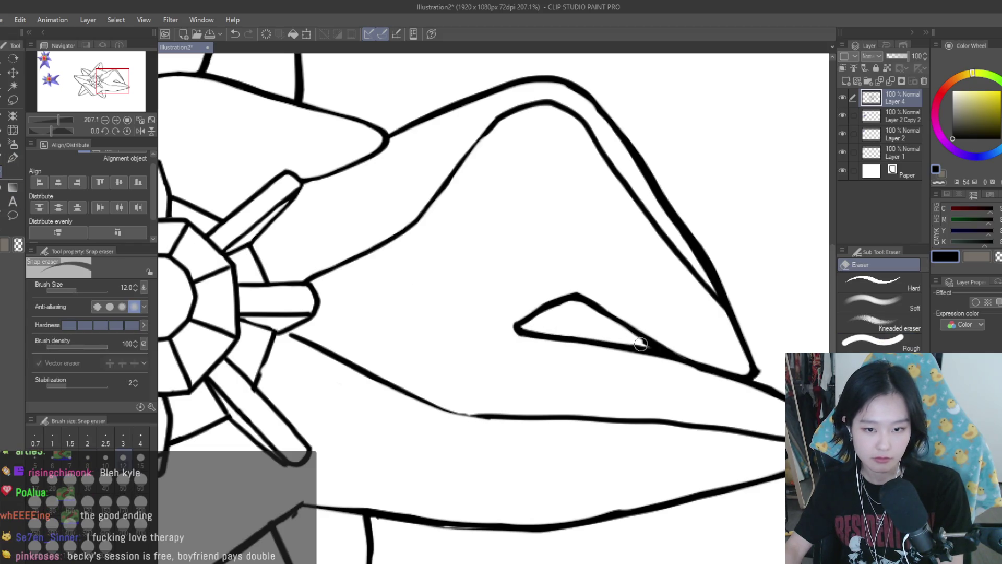
{"action": "scroll", "coordinate": [629, 336], "scroll_direction": "down", "scroll_amount": 3}
{"action": "scroll", "coordinate": [691, 355], "scroll_direction": "up", "scroll_amount": 4}
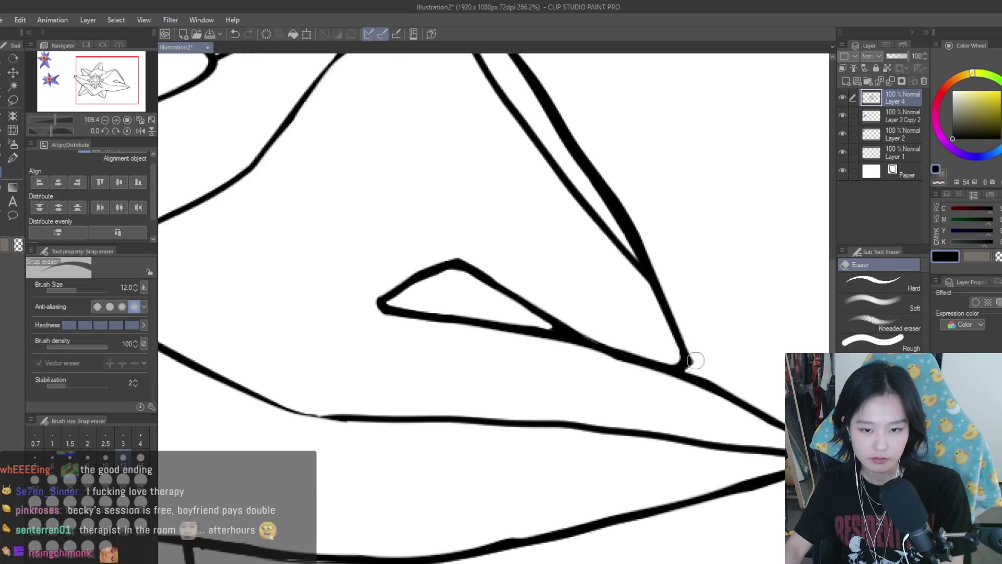
{"action": "scroll", "coordinate": [690, 354], "scroll_direction": "down", "scroll_amount": 2}
{"action": "scroll", "coordinate": [687, 318], "scroll_direction": "up", "scroll_amount": 1}
{"action": "scroll", "coordinate": [687, 318], "scroll_direction": "down", "scroll_amount": 1}
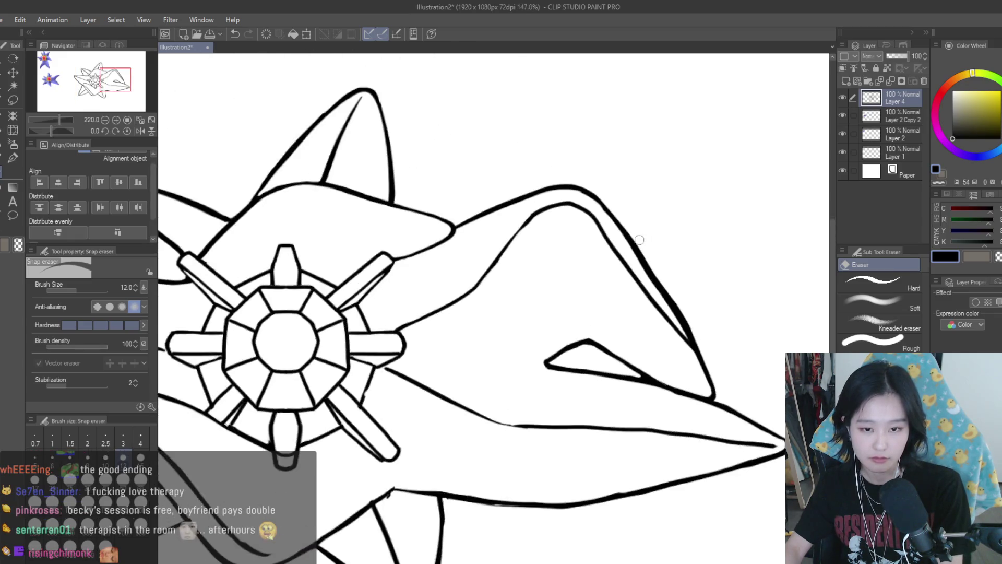
{"action": "scroll", "coordinate": [687, 317], "scroll_direction": "down", "scroll_amount": 4}
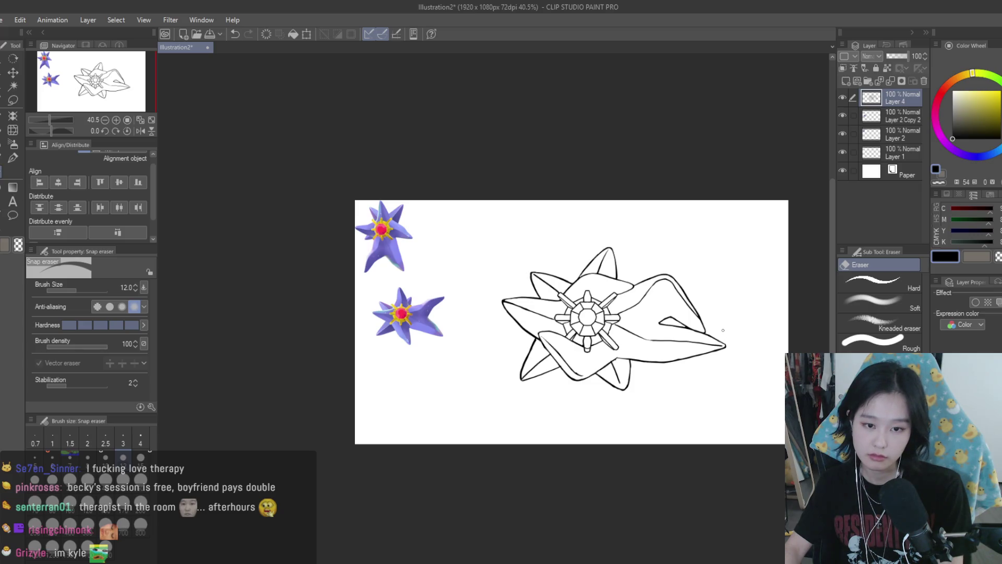
{"action": "scroll", "coordinate": [720, 326], "scroll_direction": "up", "scroll_amount": 2}
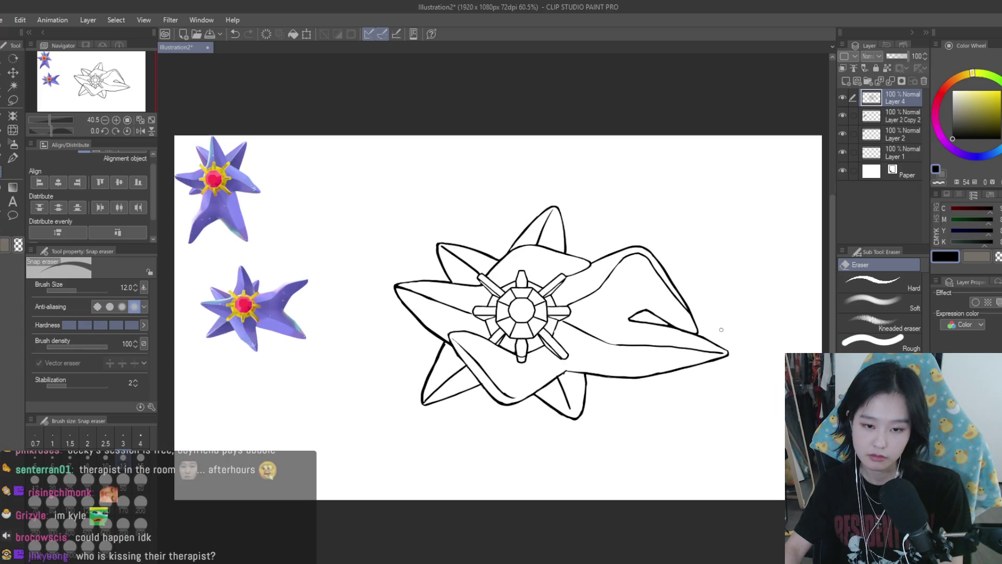
- Zoom in and erase the stray stroke stub on the lower arm's outline with the Snap eraser
{"action": "key", "text": "p"}
{"action": "scroll", "coordinate": [626, 367], "scroll_direction": "up", "scroll_amount": 3}
{"action": "scroll", "coordinate": [627, 367], "scroll_direction": "up", "scroll_amount": 4}
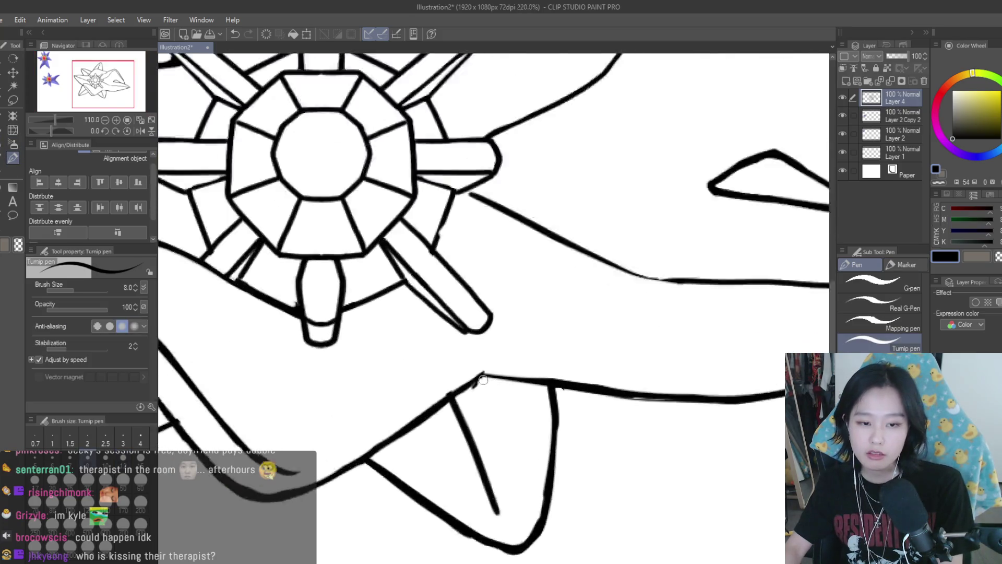
{"action": "key", "text": "e"}
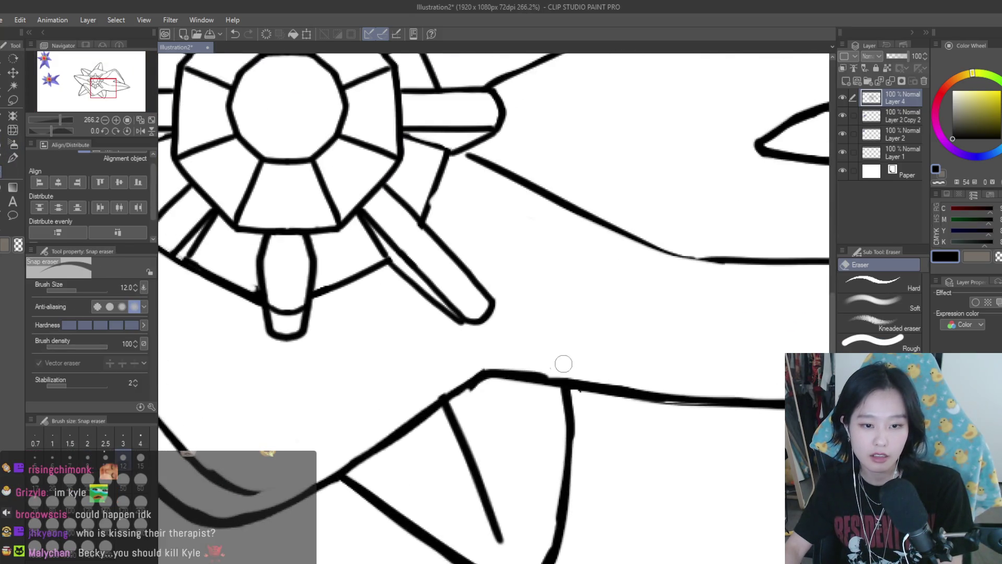
{"action": "left_click_drag", "start_coordinate": [482, 383], "coordinate": [470, 393]}
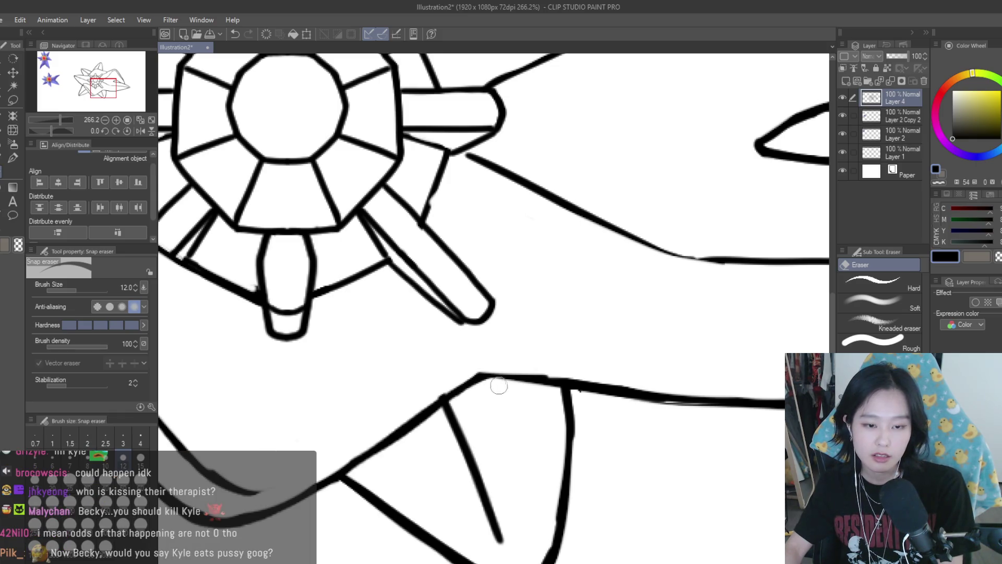
- Redraw the outline corner beneath the gem solidly with the Turnip pen
{"action": "key", "text": "p"}
{"action": "left_click_drag", "start_coordinate": [505, 377], "coordinate": [481, 364]}
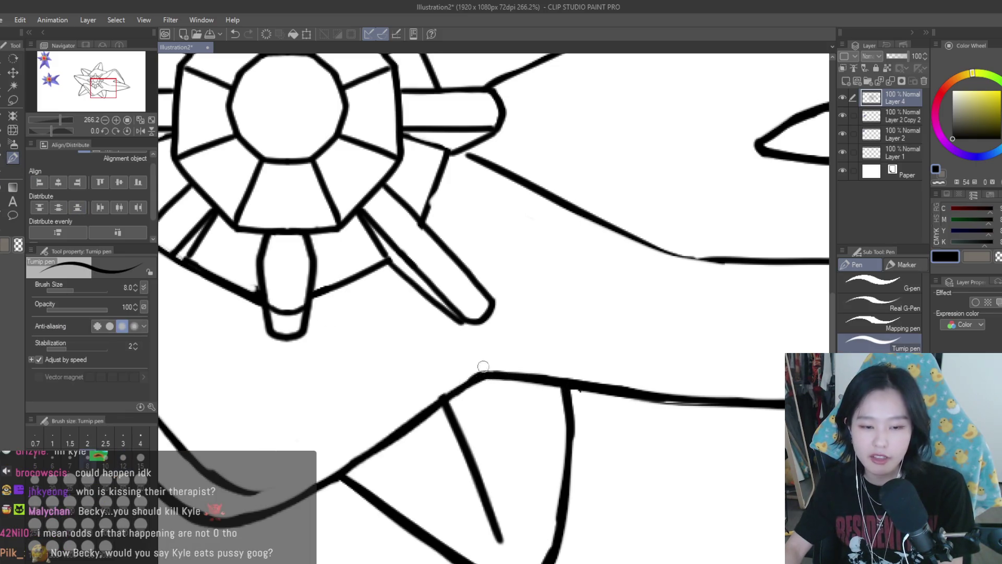
{"action": "scroll", "coordinate": [631, 372], "scroll_direction": "down", "scroll_amount": 7}
{"action": "scroll", "coordinate": [632, 371], "scroll_direction": "up", "scroll_amount": 2}
{"action": "scroll", "coordinate": [629, 370], "scroll_direction": "down", "scroll_amount": 2}
{"action": "scroll", "coordinate": [626, 367], "scroll_direction": "up", "scroll_amount": 1}
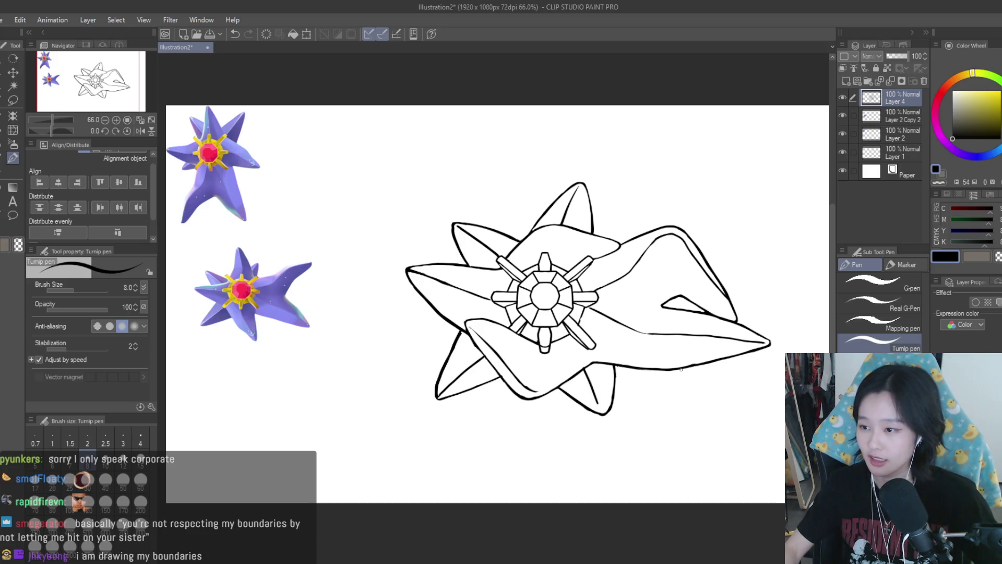
- Erase the overlapping line bits along the lower front arm, undoing one misplaced erase
{"action": "scroll", "coordinate": [622, 365], "scroll_direction": "down", "scroll_amount": 2}
{"action": "scroll", "coordinate": [686, 346], "scroll_direction": "up", "scroll_amount": 1}
{"action": "scroll", "coordinate": [685, 347], "scroll_direction": "up", "scroll_amount": 1}
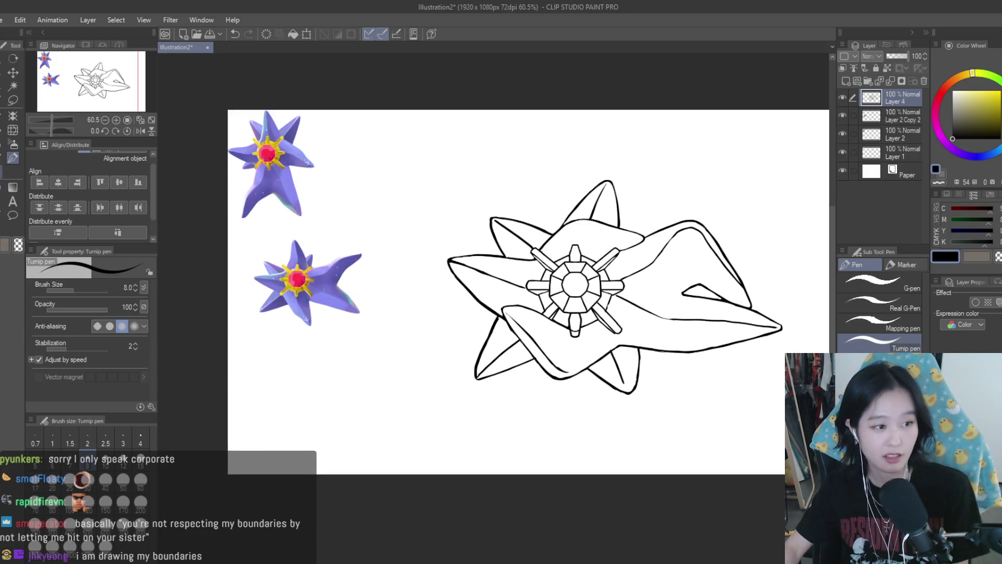
{"action": "key", "text": "e"}
{"action": "scroll", "coordinate": [625, 366], "scroll_direction": "up", "scroll_amount": 1}
{"action": "scroll", "coordinate": [625, 366], "scroll_direction": "up", "scroll_amount": 4}
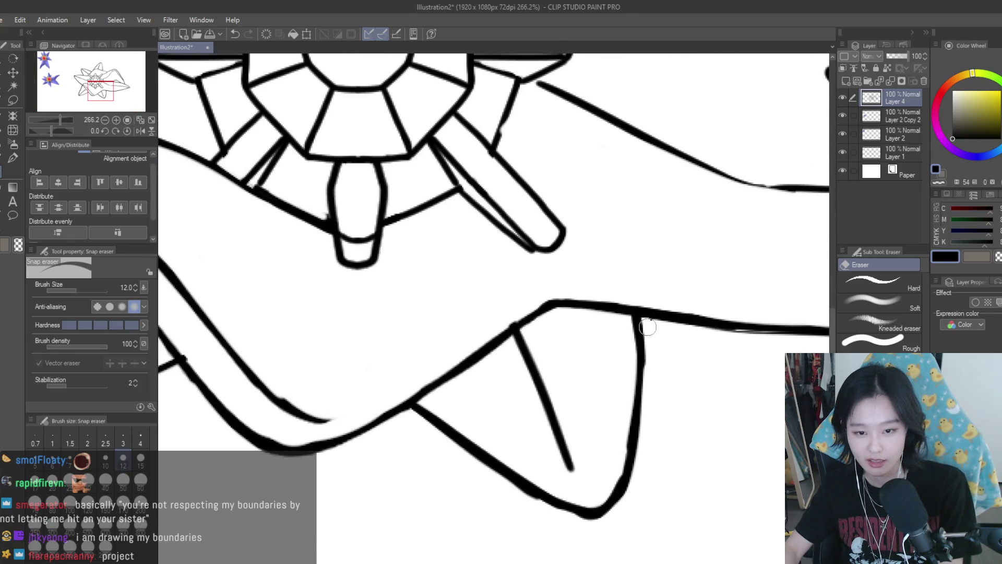
{"action": "scroll", "coordinate": [650, 323], "scroll_direction": "down", "scroll_amount": 1}
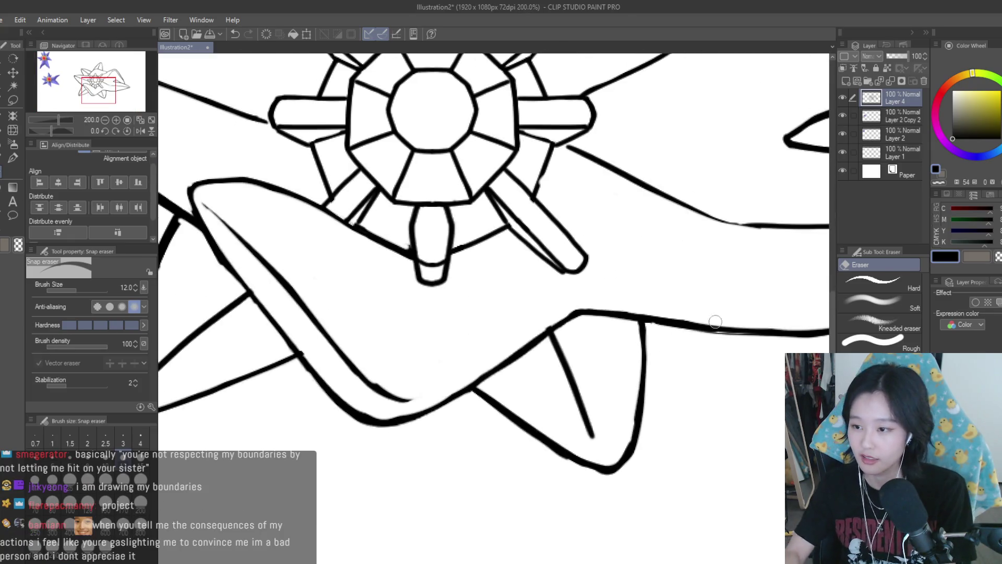
{"action": "left_click_drag", "start_coordinate": [720, 334], "coordinate": [678, 333]}
{"action": "key", "text": "ctrl+z"}
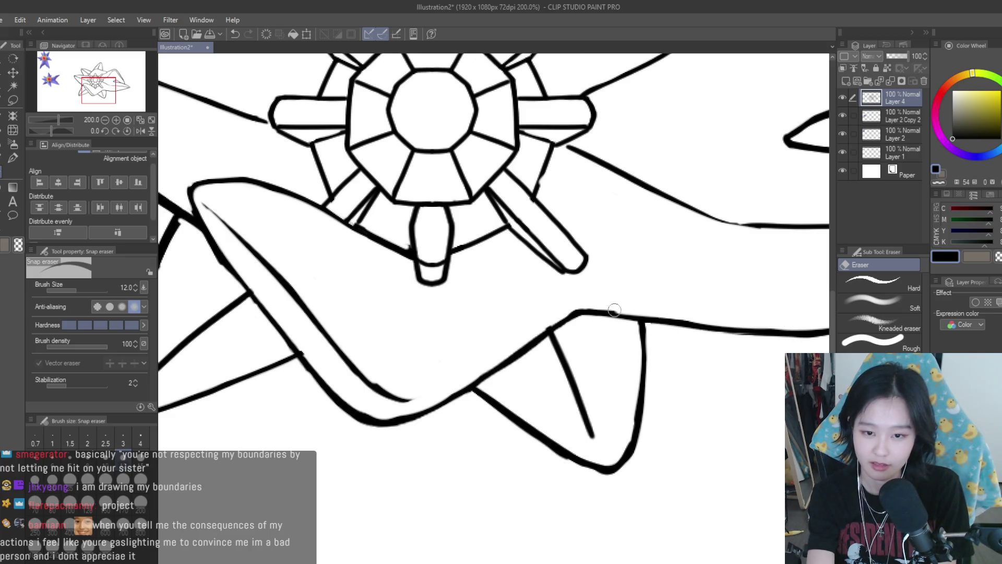
{"action": "mouse_move", "coordinate": [526, 337]}
{"action": "left_mouse_down"}
{"action": "mouse_move", "coordinate": [590, 322]}
{"action": "mouse_move", "coordinate": [650, 355]}
{"action": "left_mouse_up"}
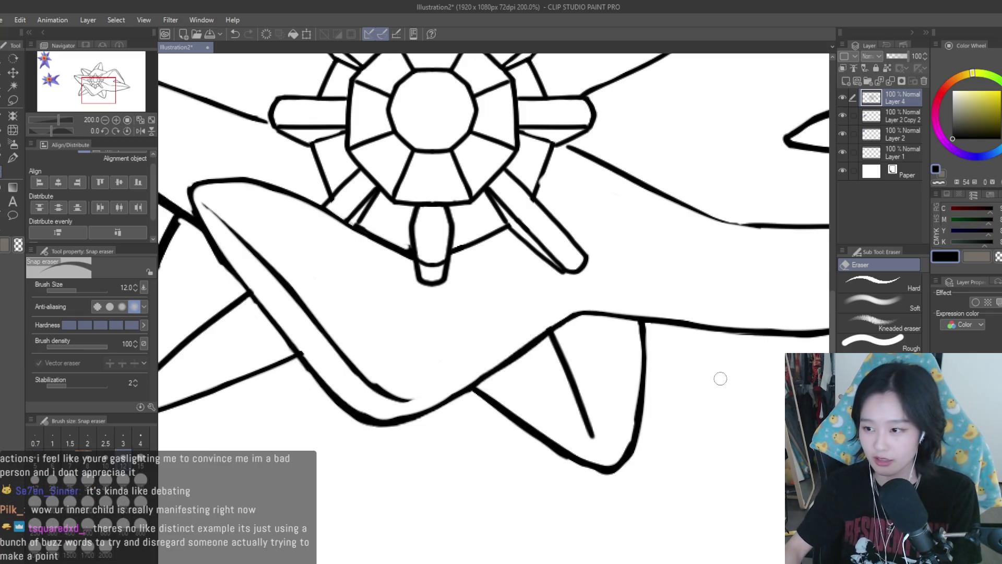
- Thin the inner diagonal line on the lower arm with the eraser
{"action": "scroll", "coordinate": [678, 355], "scroll_direction": "down", "scroll_amount": 3}
{"action": "scroll", "coordinate": [711, 360], "scroll_direction": "down", "scroll_amount": 2}
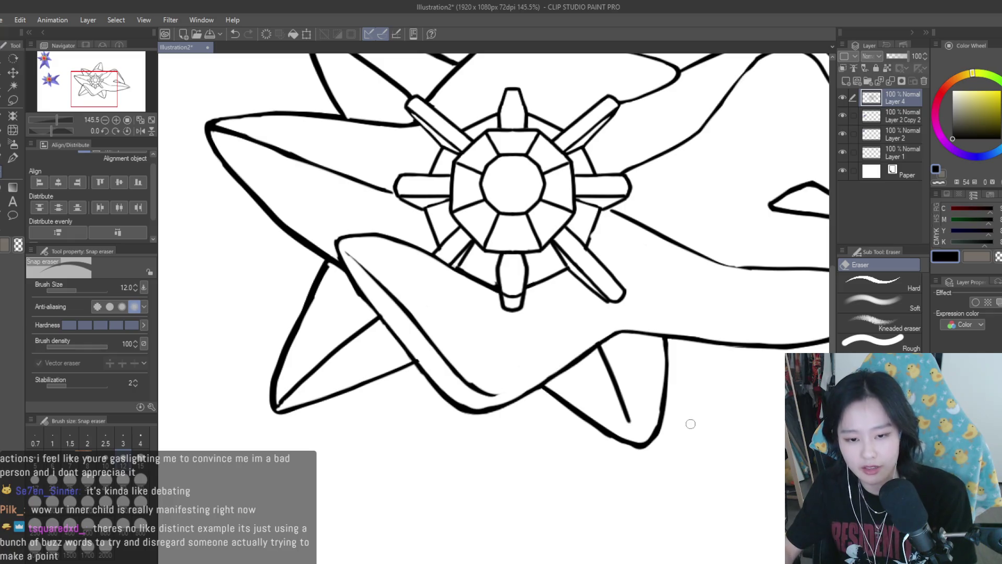
{"action": "scroll", "coordinate": [689, 418], "scroll_direction": "up", "scroll_amount": 2}
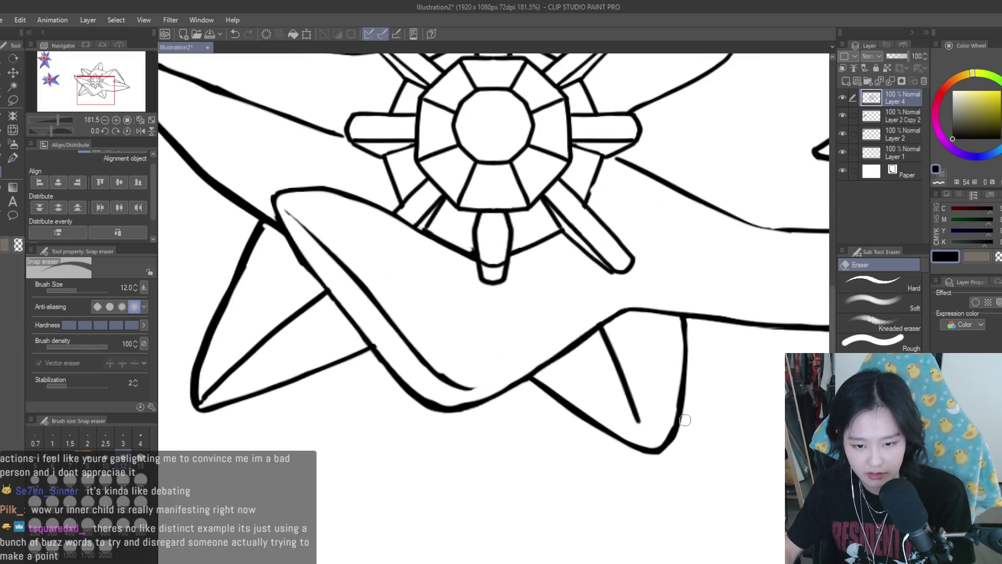
{"action": "scroll", "coordinate": [657, 469], "scroll_direction": "down", "scroll_amount": 2}
{"action": "scroll", "coordinate": [453, 395], "scroll_direction": "up", "scroll_amount": 2}
{"action": "scroll", "coordinate": [428, 361], "scroll_direction": "down", "scroll_amount": 2}
{"action": "scroll", "coordinate": [418, 334], "scroll_direction": "up", "scroll_amount": 2}
{"action": "mouse_move", "coordinate": [405, 286]}
{"action": "left_mouse_down"}
{"action": "mouse_move", "coordinate": [453, 359]}
{"action": "mouse_move", "coordinate": [497, 397]}
{"action": "mouse_move", "coordinate": [490, 404]}
{"action": "mouse_move", "coordinate": [538, 420]}
{"action": "left_mouse_up"}
{"action": "scroll", "coordinate": [496, 391], "scroll_direction": "up", "scroll_amount": 2}
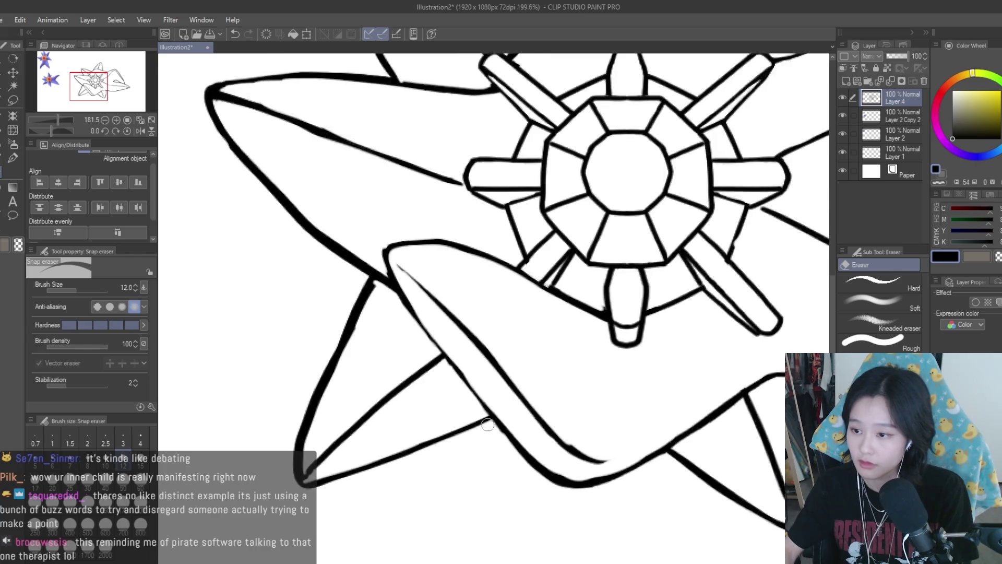
{"action": "scroll", "coordinate": [431, 349], "scroll_direction": "down", "scroll_amount": 1}
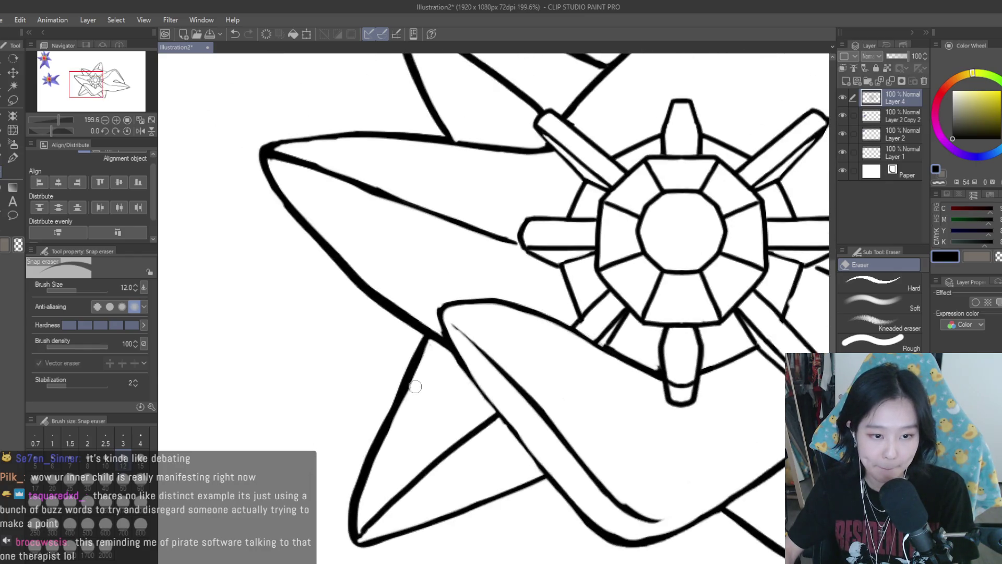
{"action": "scroll", "coordinate": [653, 369], "scroll_direction": "down", "scroll_amount": 6}
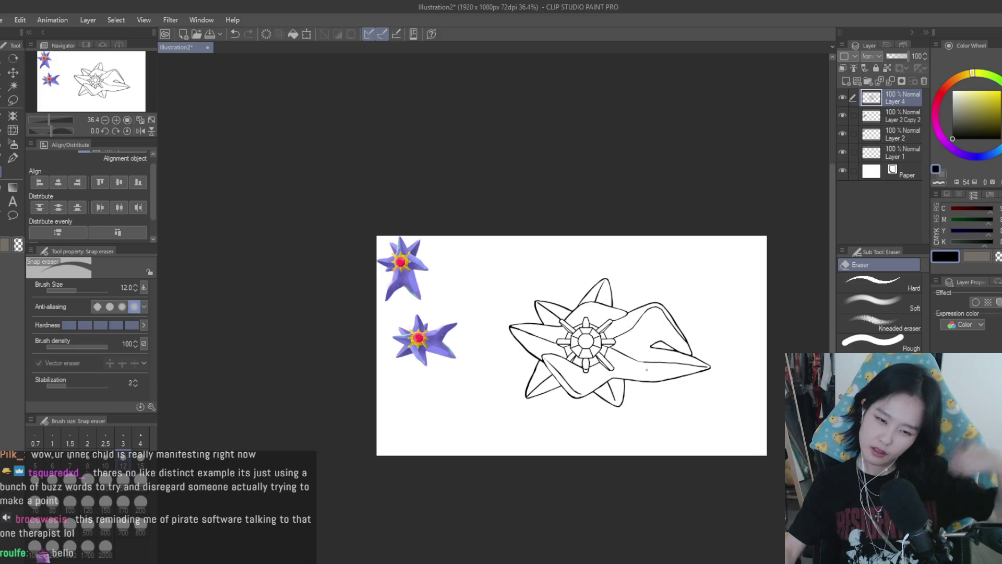
- Extend the lower arm's thin inner line downward with the Turnip pen, then mirror the view to check proportions
{"action": "scroll", "coordinate": [634, 370], "scroll_direction": "up", "scroll_amount": 1}
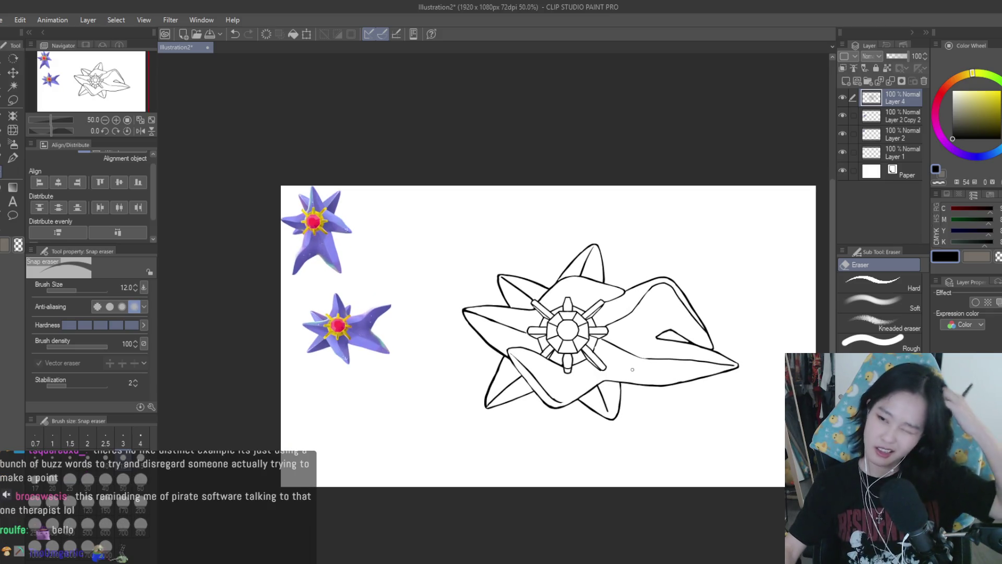
{"action": "scroll", "coordinate": [632, 369], "scroll_direction": "up", "scroll_amount": 2}
{"action": "key", "text": "p"}
{"action": "scroll", "coordinate": [512, 315], "scroll_direction": "up", "scroll_amount": 1}
{"action": "scroll", "coordinate": [511, 315], "scroll_direction": "up", "scroll_amount": 2}
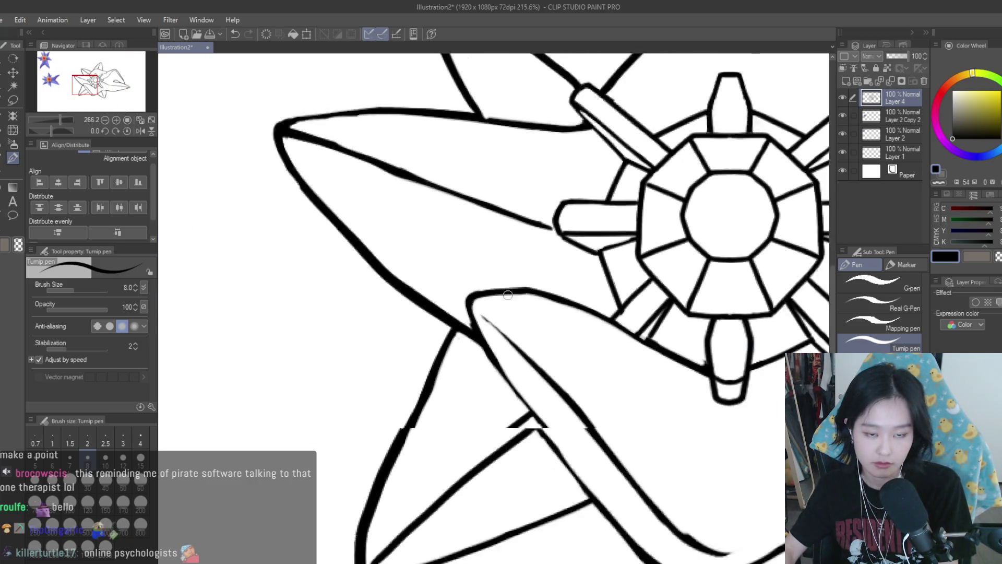
{"action": "scroll", "coordinate": [507, 295], "scroll_direction": "down", "scroll_amount": 1}
{"action": "left_click_drag", "start_coordinate": [486, 341], "coordinate": [530, 394]}
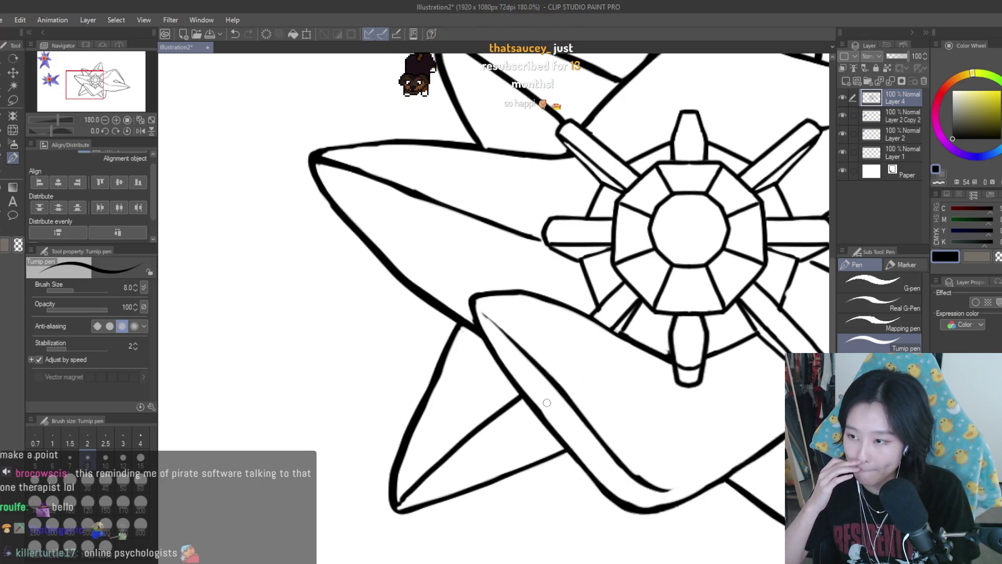
{"action": "scroll", "coordinate": [547, 402], "scroll_direction": "down", "scroll_amount": 5}
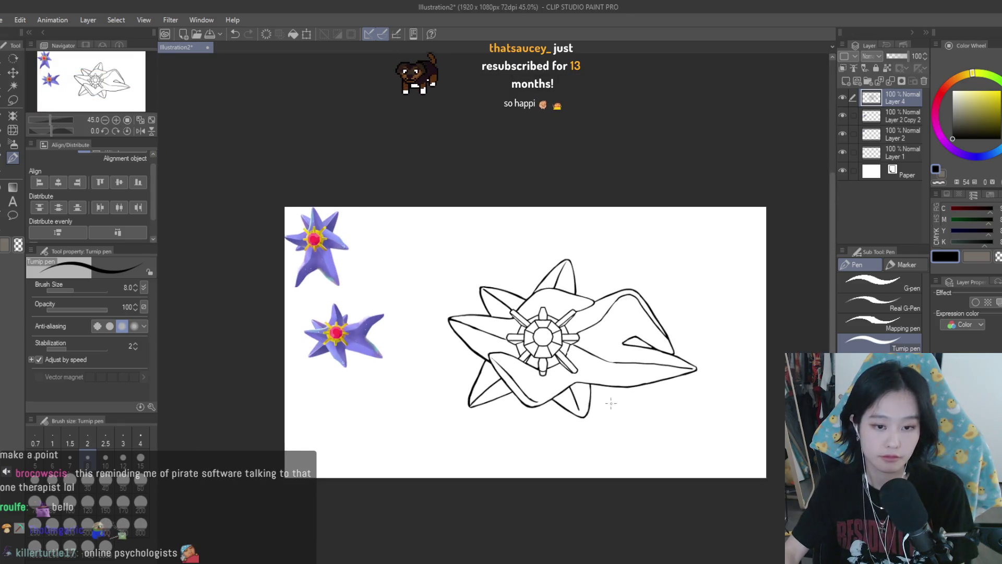
{"action": "scroll", "coordinate": [611, 403], "scroll_direction": "down", "scroll_amount": 1}
{"action": "key", "text": "h"}
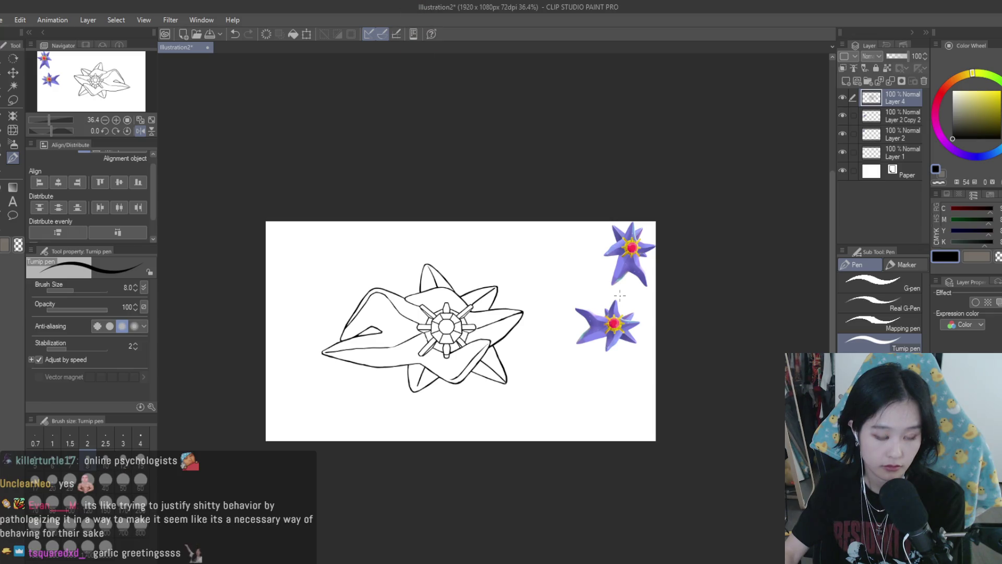
{"action": "key", "text": "h"}
{"action": "scroll", "coordinate": [569, 318], "scroll_direction": "up", "scroll_amount": 4}
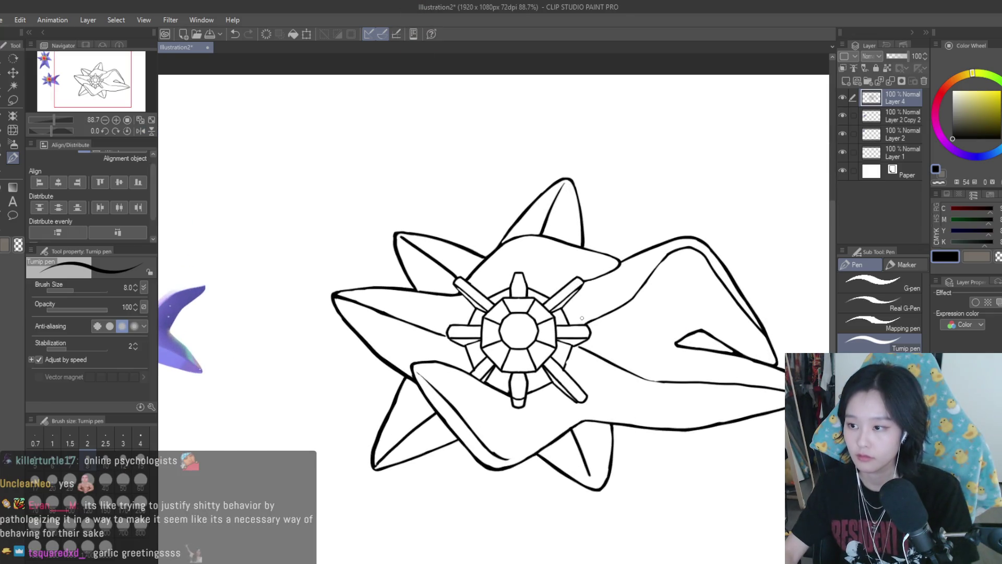
{"action": "scroll", "coordinate": [568, 318], "scroll_direction": "down", "scroll_amount": 3}
{"action": "scroll", "coordinate": [610, 323], "scroll_direction": "up", "scroll_amount": 1}
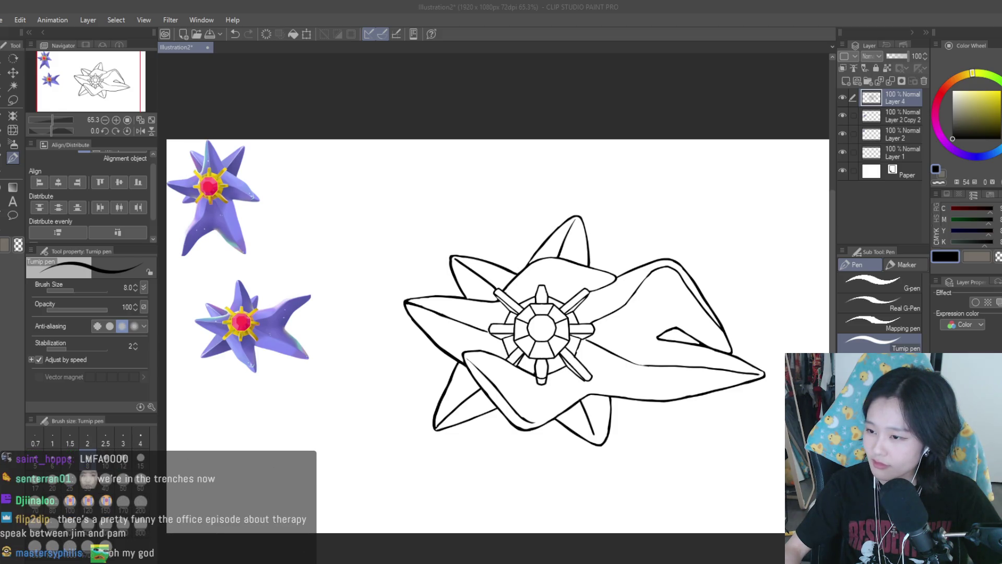
{"action": "left_click", "coordinate": [794, 31]}
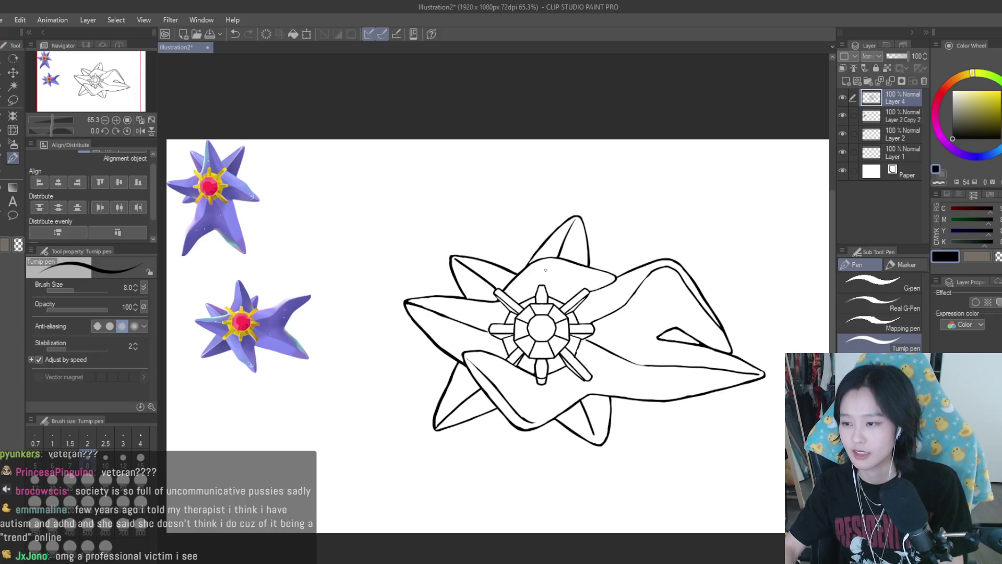
{"action": "scroll", "coordinate": [611, 312], "scroll_direction": "down", "scroll_amount": 1}
{"action": "scroll", "coordinate": [611, 313], "scroll_direction": "up", "scroll_amount": 1}
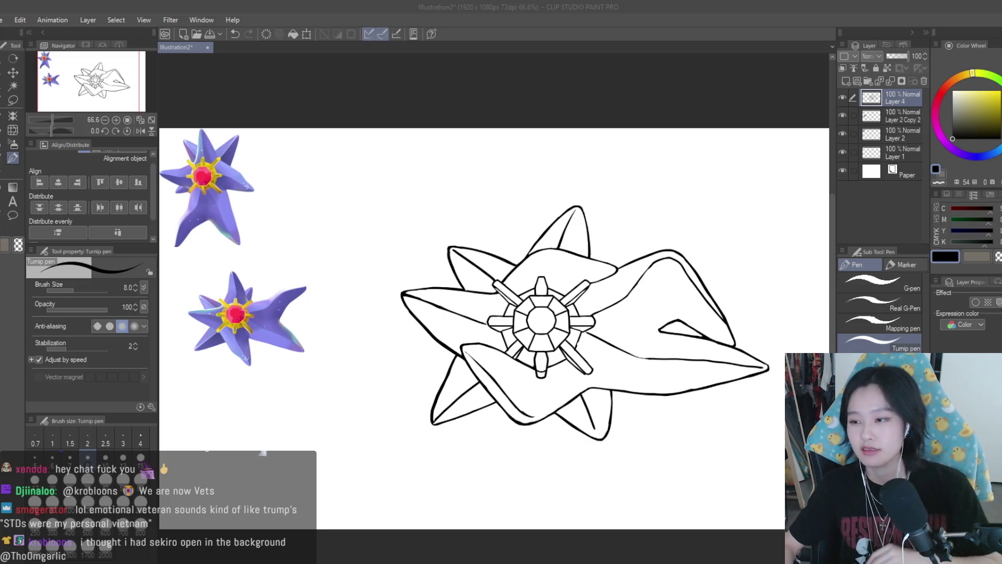
{"action": "key", "text": "alt+Tab"}
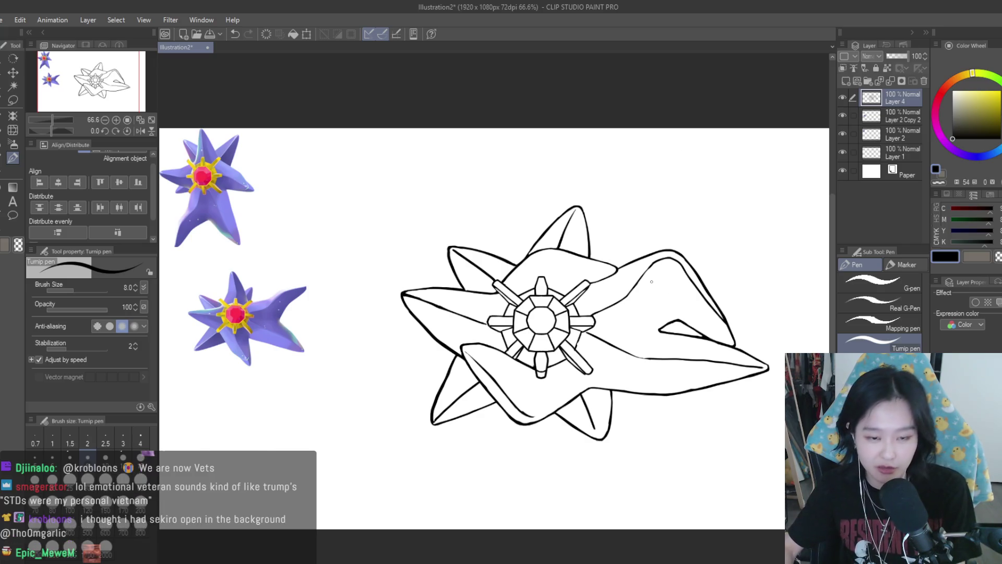
{"action": "scroll", "coordinate": [616, 270], "scroll_direction": "up", "scroll_amount": 5}
{"action": "scroll", "coordinate": [426, 183], "scroll_direction": "up", "scroll_amount": 3}
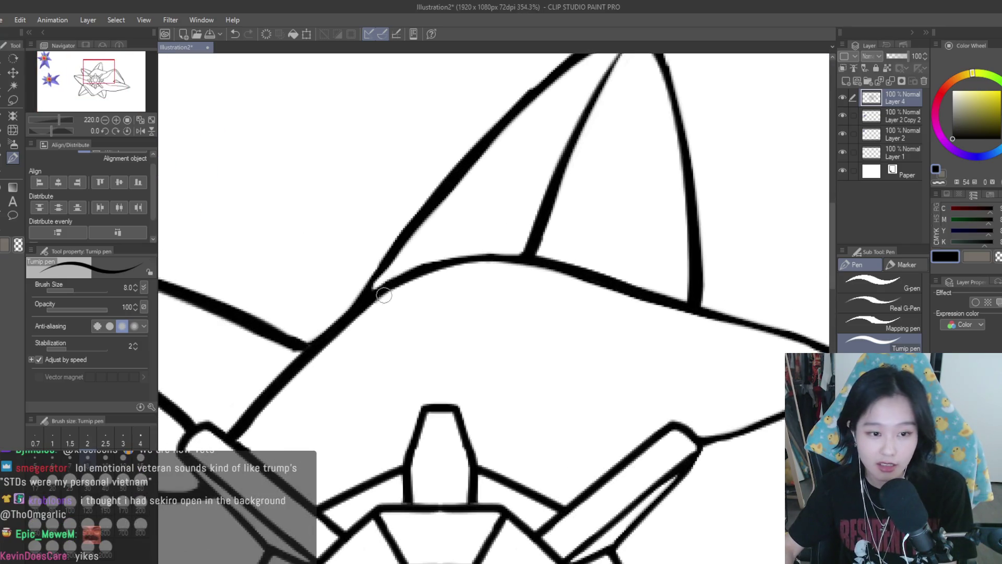
{"action": "scroll", "coordinate": [548, 266], "scroll_direction": "down", "scroll_amount": 1}
{"action": "scroll", "coordinate": [585, 297], "scroll_direction": "down", "scroll_amount": 5}
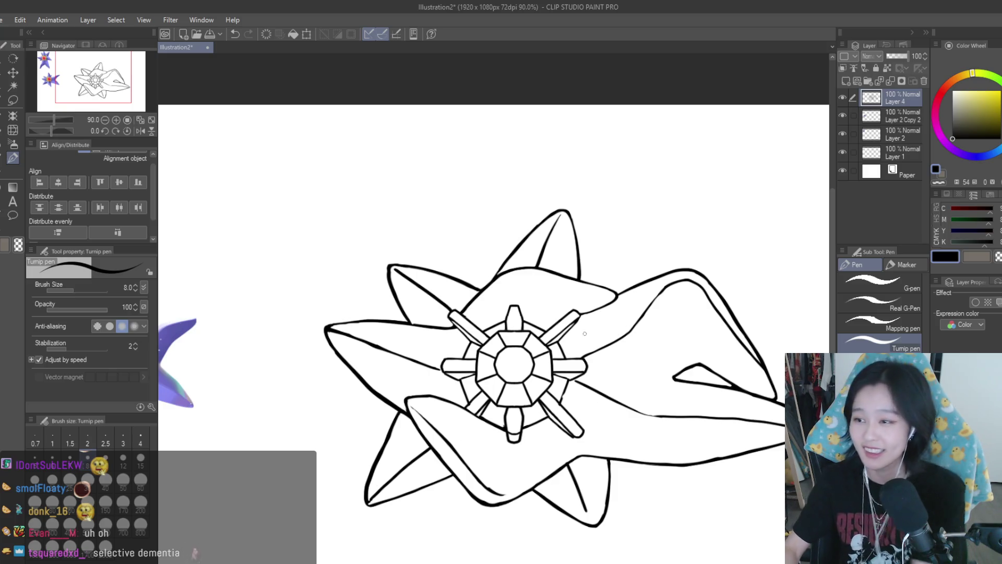
{"action": "scroll", "coordinate": [584, 333], "scroll_direction": "up", "scroll_amount": 5}
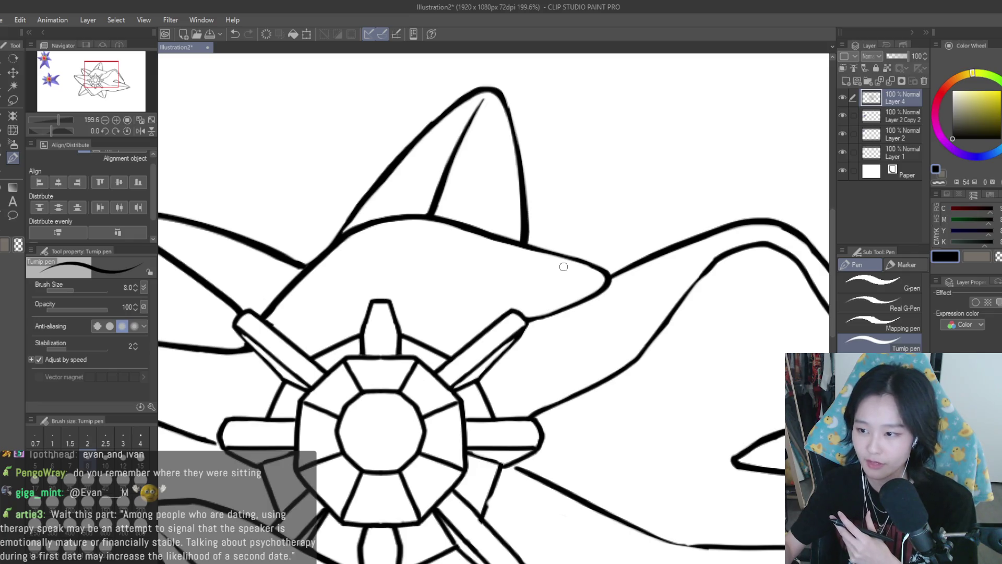
{"action": "scroll", "coordinate": [563, 267], "scroll_direction": "down", "scroll_amount": 5}
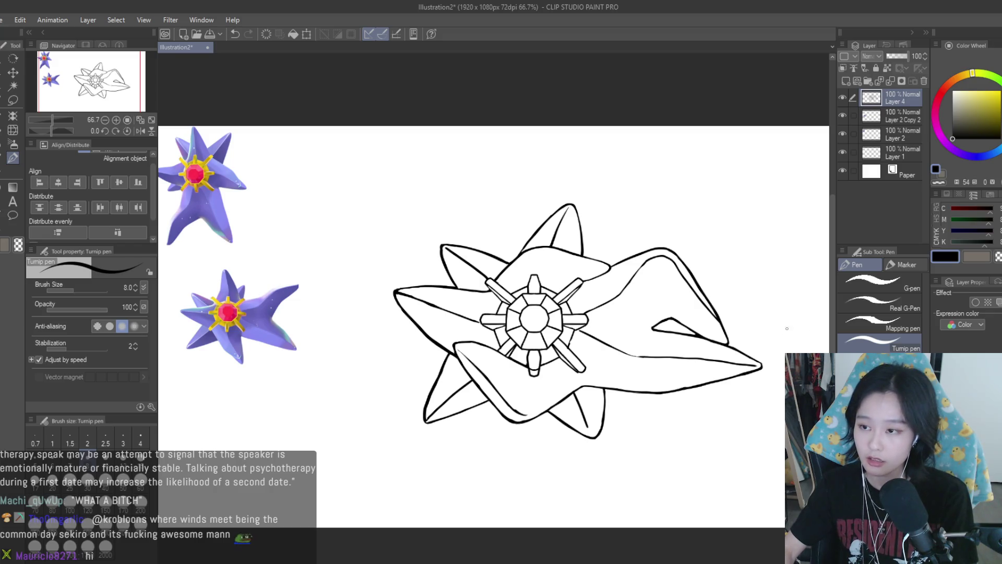
{"action": "scroll", "coordinate": [793, 292], "scroll_direction": "down", "scroll_amount": 2}
- Draw a rectangular table right of the star with seat circles above and below it
{"action": "scroll", "coordinate": [679, 219], "scroll_direction": "up", "scroll_amount": 1}
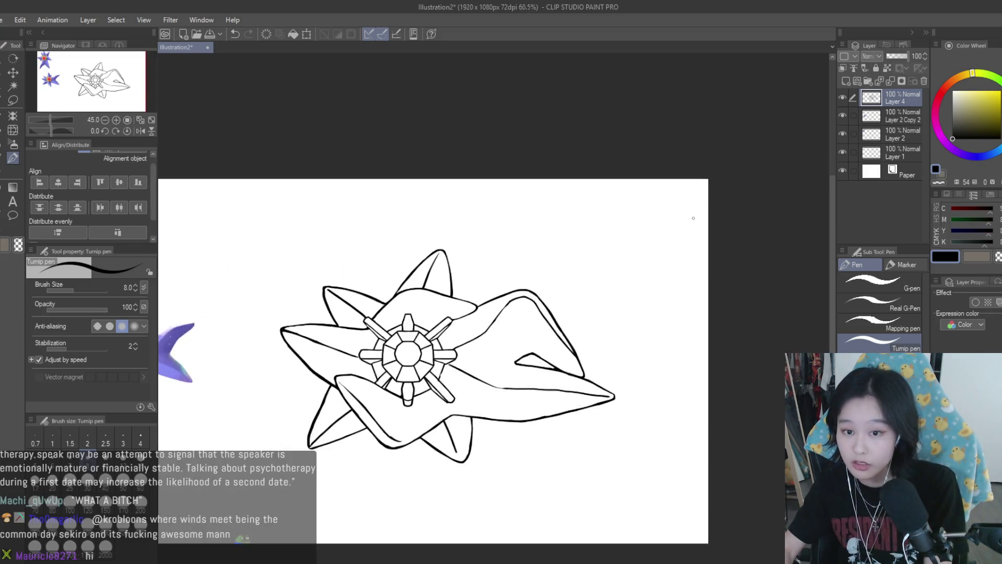
{"action": "scroll", "coordinate": [693, 219], "scroll_direction": "up", "scroll_amount": 4}
{"action": "left_click_drag", "start_coordinate": [624, 198], "coordinate": [595, 200]}
{"action": "key", "text": "ctrl+z"}
{"action": "mouse_move", "coordinate": [682, 257]}
{"action": "left_mouse_down"}
{"action": "mouse_move", "coordinate": [651, 256]}
{"action": "mouse_move", "coordinate": [545, 319]}
{"action": "left_mouse_up"}
{"action": "mouse_move", "coordinate": [655, 200]}
{"action": "left_mouse_down"}
{"action": "mouse_move", "coordinate": [646, 220]}
{"action": "mouse_move", "coordinate": [657, 201]}
{"action": "left_mouse_up"}
{"action": "left_click_drag", "start_coordinate": [561, 330], "coordinate": [669, 338]}
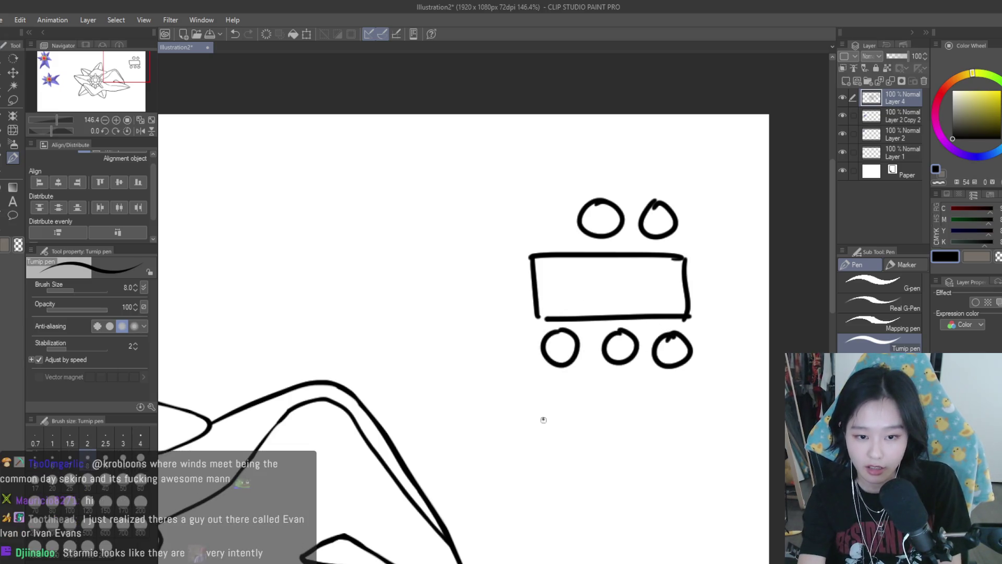
- Add arrows pointing at the seats, a loop around two lower seats, and scribbled seat circles
{"action": "left_click_drag", "start_coordinate": [543, 419], "coordinate": [552, 373]}
{"action": "left_click_drag", "start_coordinate": [532, 393], "coordinate": [562, 391]}
{"action": "left_click_drag", "start_coordinate": [586, 157], "coordinate": [590, 191]}
{"action": "left_click_drag", "start_coordinate": [574, 178], "coordinate": [605, 170]}
{"action": "left_click_drag", "start_coordinate": [628, 406], "coordinate": [621, 369]}
{"action": "mouse_move", "coordinate": [612, 386]}
{"action": "left_mouse_down"}
{"action": "mouse_move", "coordinate": [623, 368]}
{"action": "mouse_move", "coordinate": [638, 383]}
{"action": "left_mouse_up"}
{"action": "mouse_move", "coordinate": [684, 404]}
{"action": "left_mouse_down"}
{"action": "mouse_move", "coordinate": [676, 372]}
{"action": "mouse_move", "coordinate": [696, 387]}
{"action": "left_mouse_up"}
{"action": "left_click_drag", "start_coordinate": [695, 324], "coordinate": [701, 368]}
{"action": "left_click_drag", "start_coordinate": [666, 210], "coordinate": [659, 230]}
{"action": "mouse_move", "coordinate": [553, 203]}
{"action": "left_mouse_down"}
{"action": "mouse_move", "coordinate": [538, 220]}
{"action": "mouse_move", "coordinate": [547, 224]}
{"action": "left_mouse_up"}
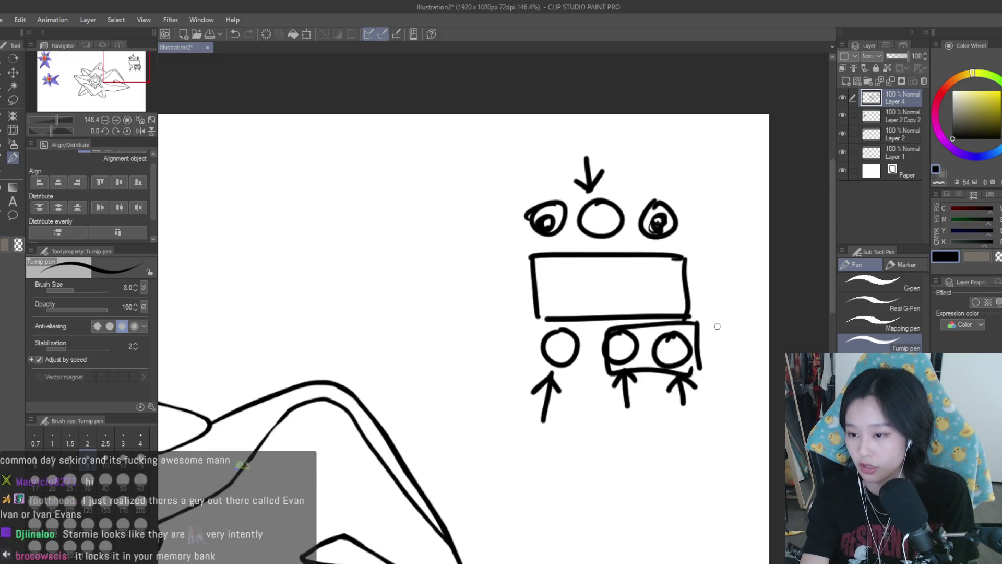